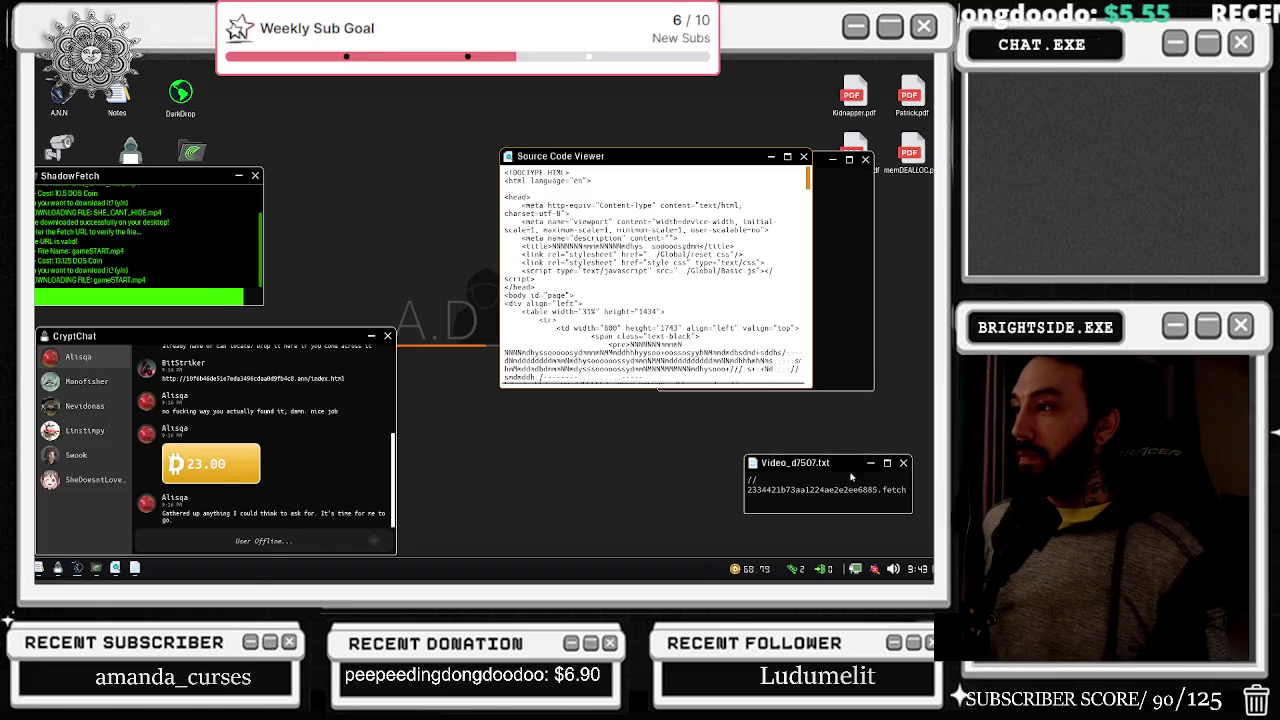
- Move the ASCII-art browser to the upper middle and raise the CryptChat window
scroll(655, 275, "down", 10)
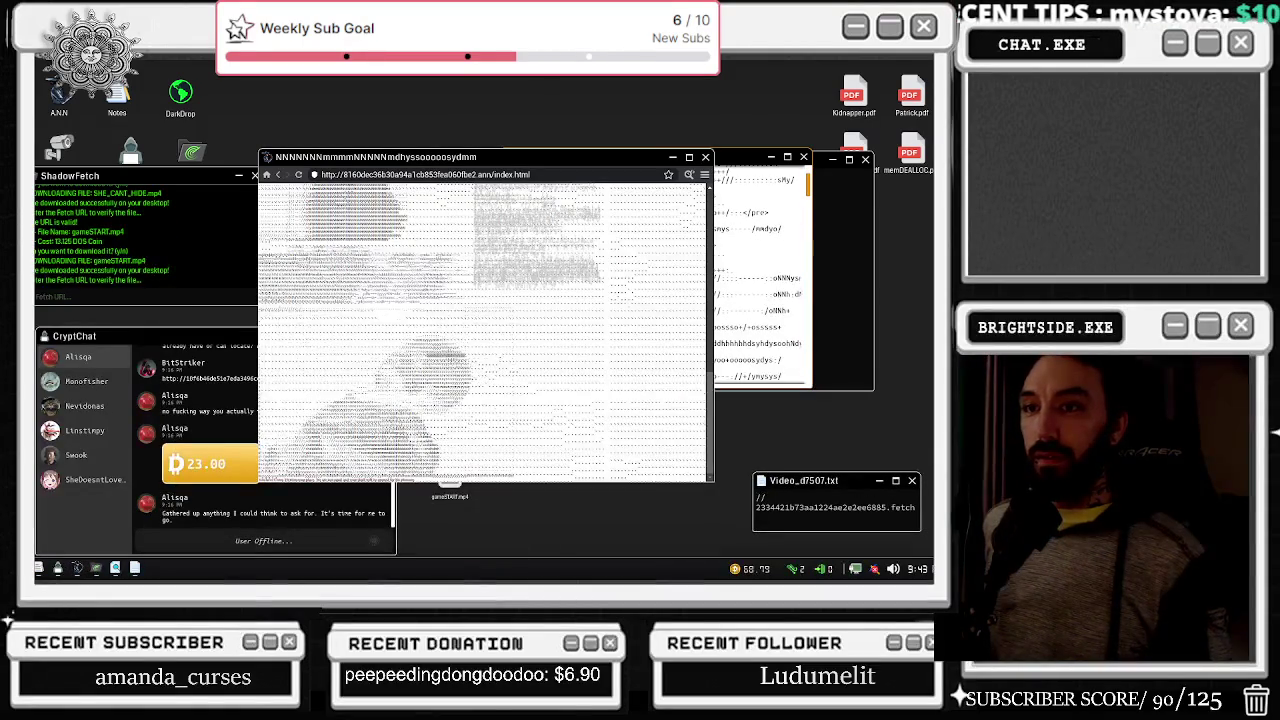
left_click_drag(405, 160, 673, 118)
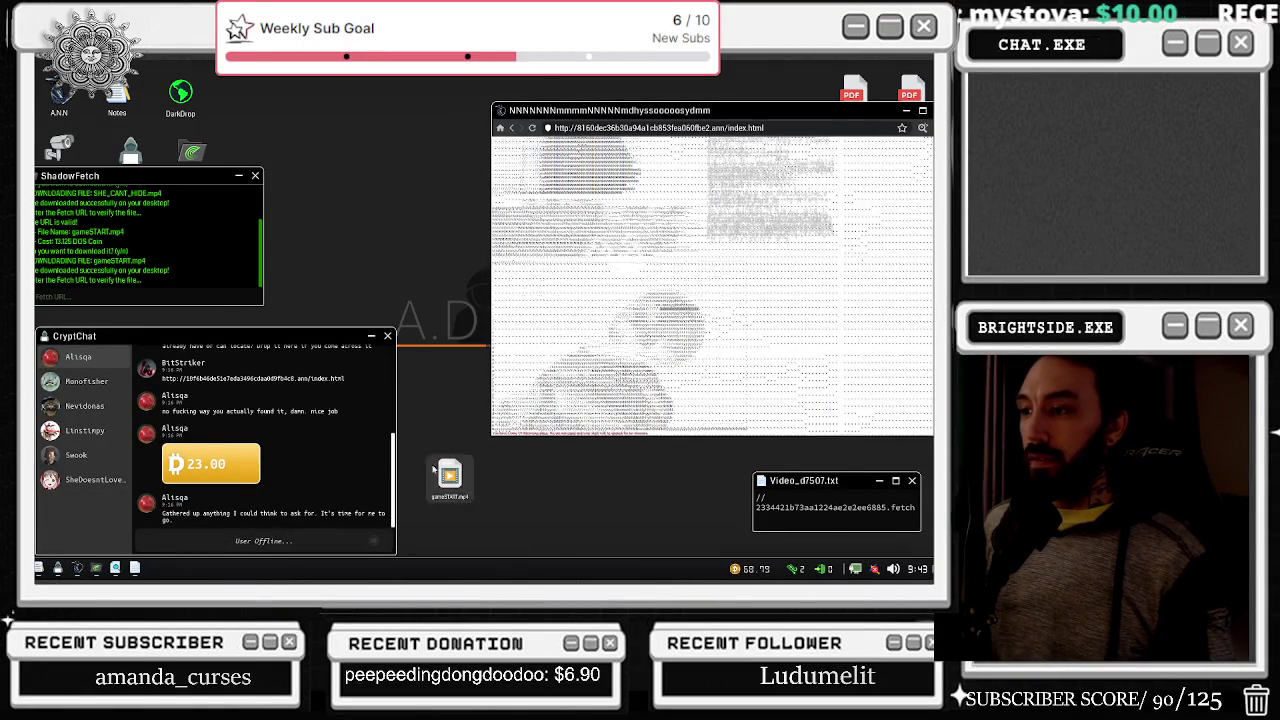
left_click_drag(297, 336, 367, 172)
- Send gameSTART.mp4 to another chat contact, then connect to the security cameras
left_click(160, 219)
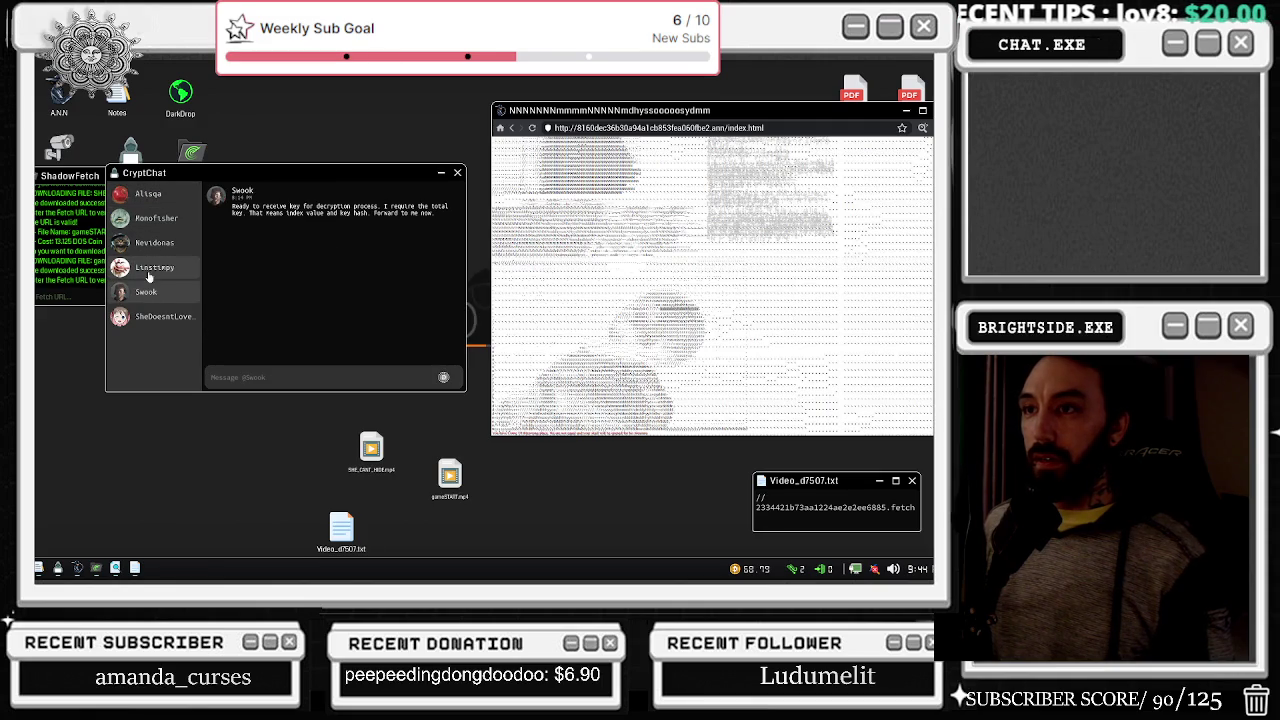
mouse_move(449, 478)
left_mouse_down()
mouse_move(328, 362)
mouse_move(348, 378)
left_mouse_up()
double_click(449, 474)
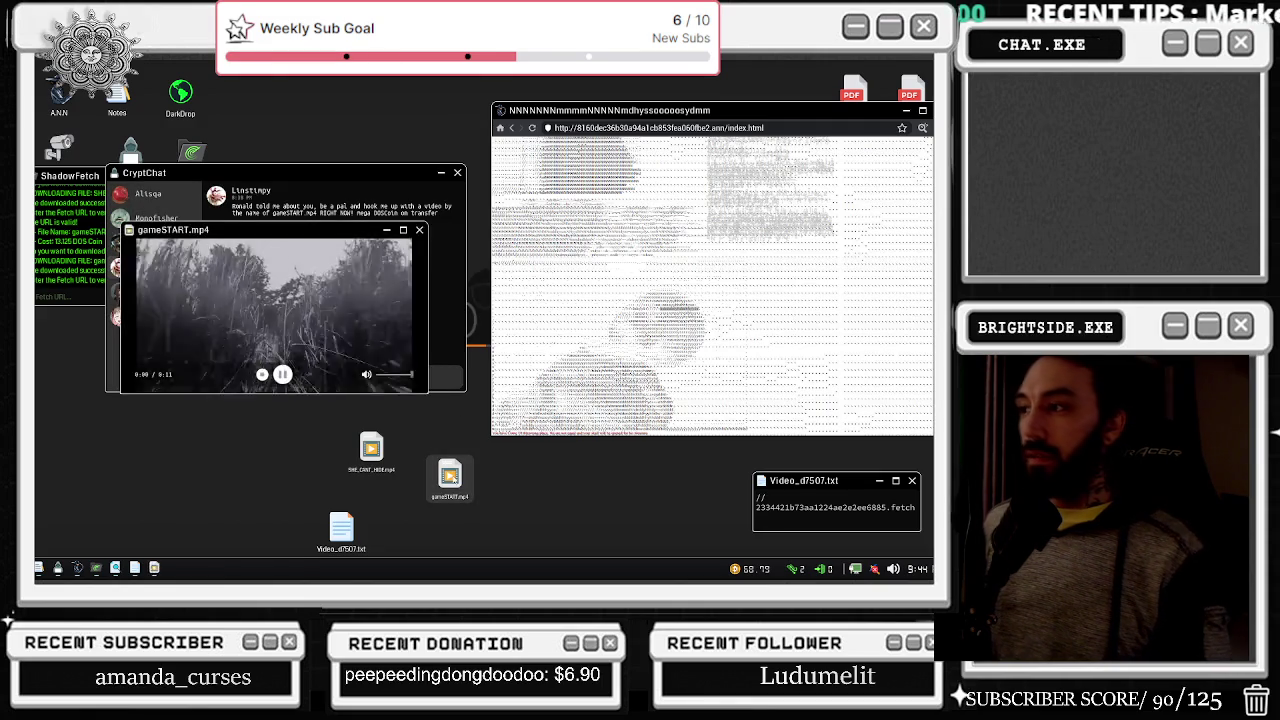
right_click(469, 453)
left_click(484, 320)
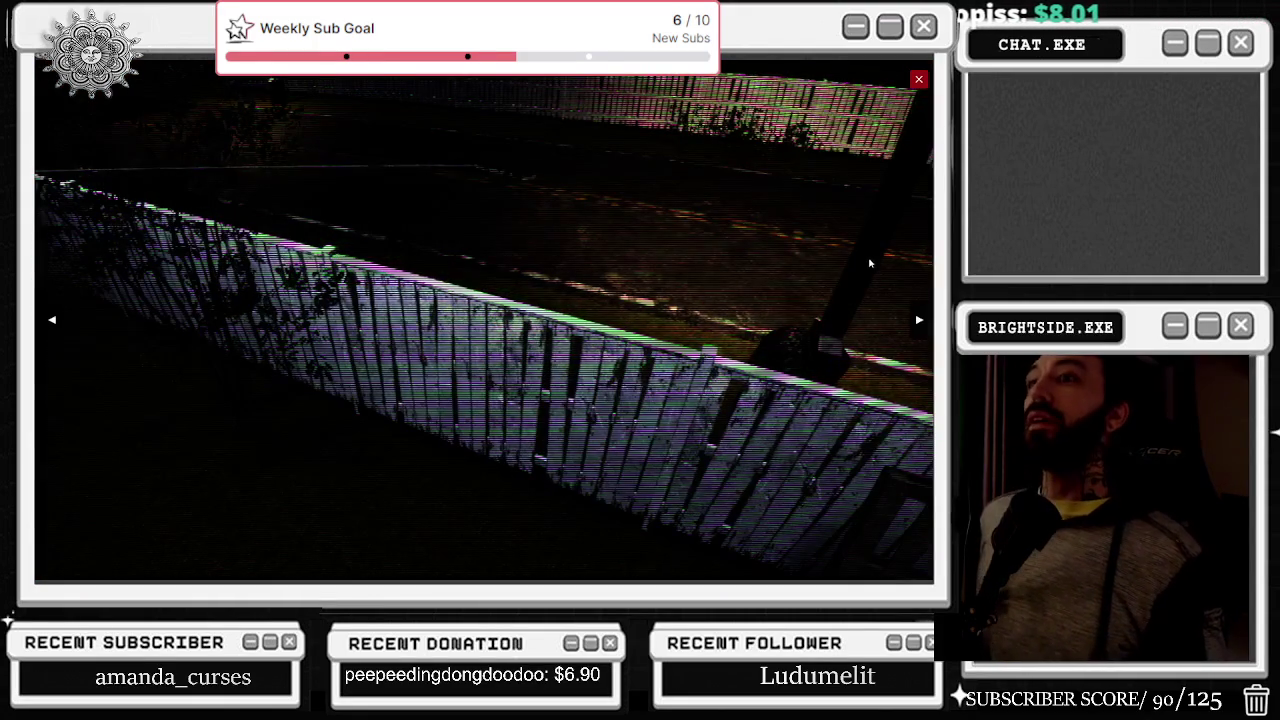
- Cycle through four fence camera angles, then leave and re-enter the computer to close the video player
left_click(919, 320)
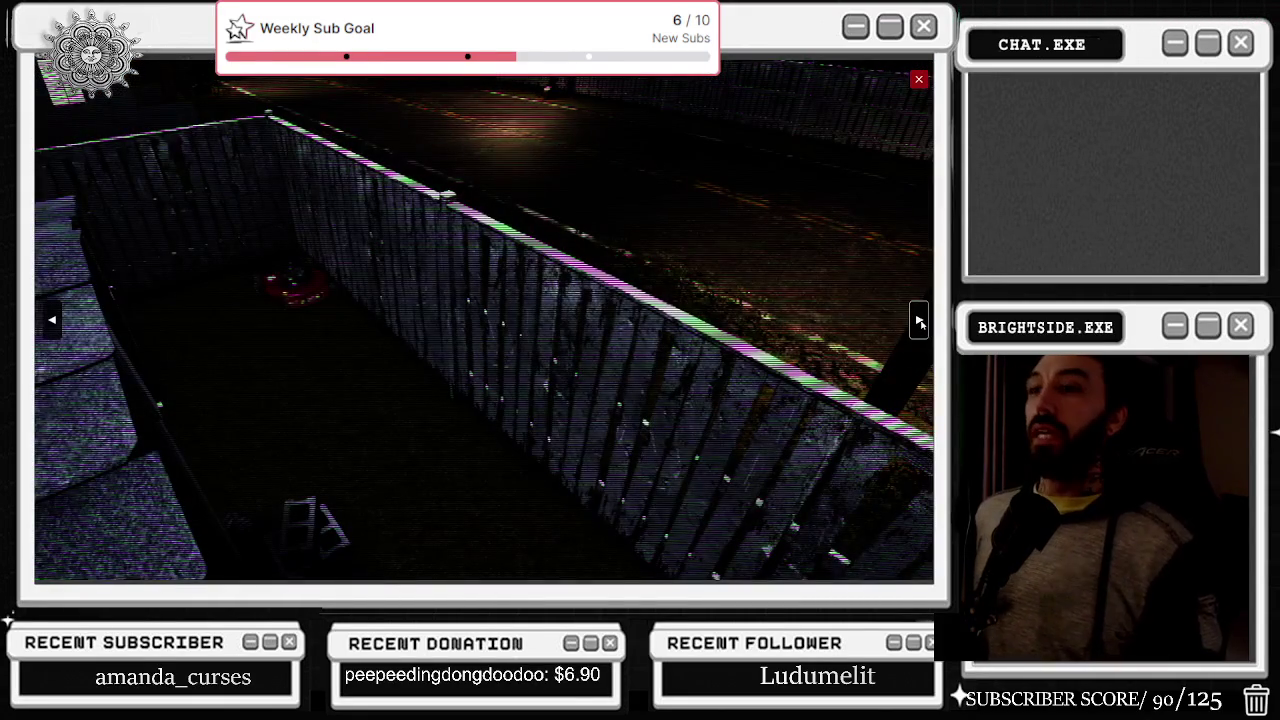
left_click(919, 320)
left_click(919, 320)
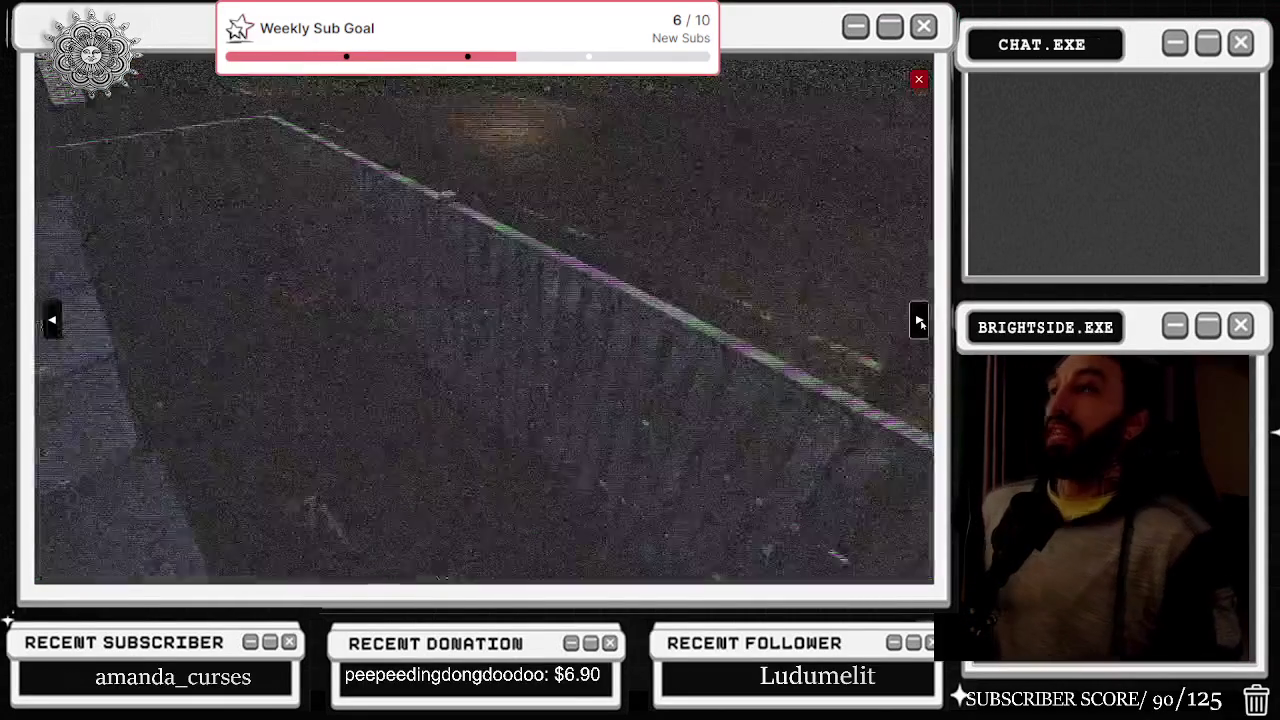
left_click(919, 320)
right_click(919, 320)
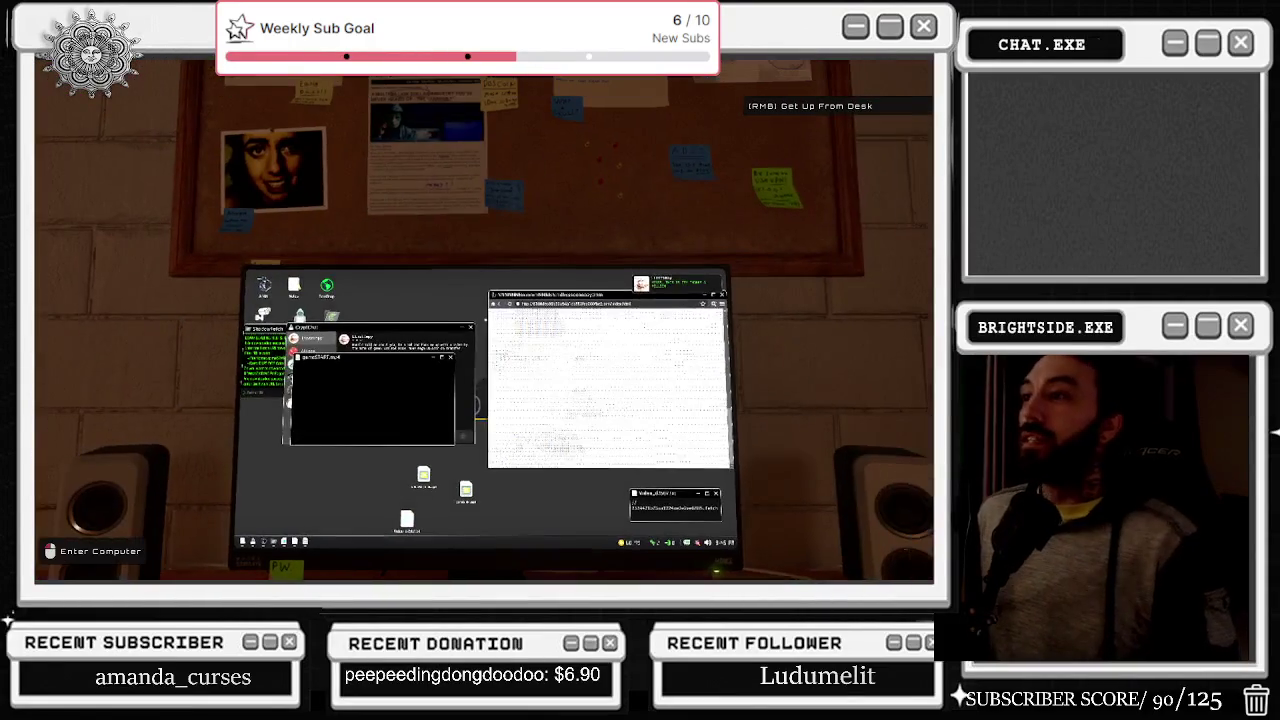
left_click(484, 321)
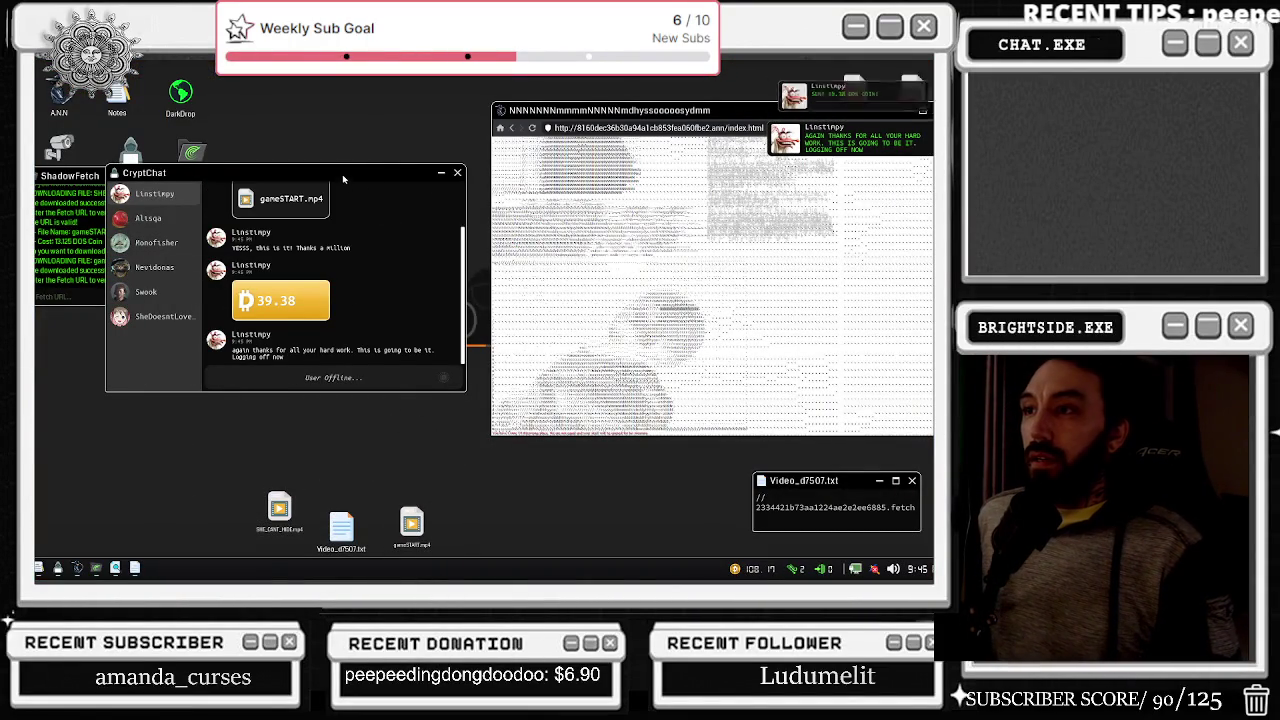
- Drag CryptChat to the lower left and start connecting to the security cameras
left_click_drag(343, 180, 261, 341)
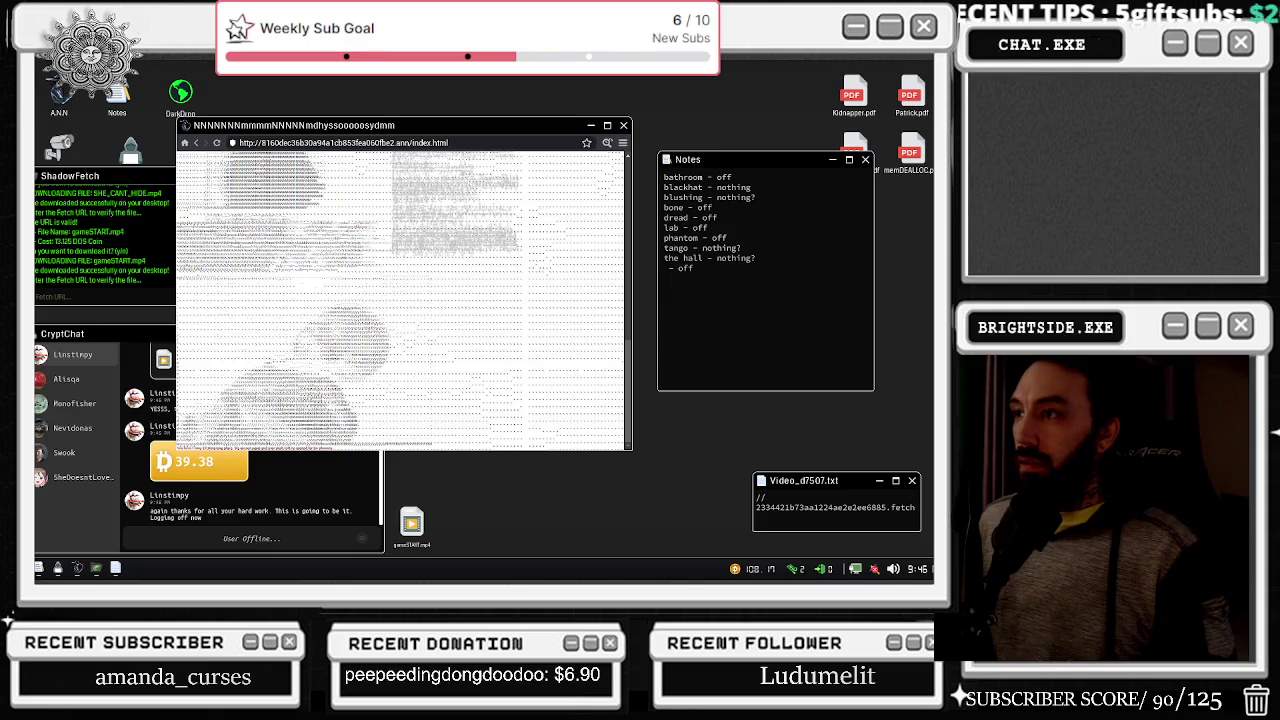
mouse_move(400, 580)
left_click(717, 263)
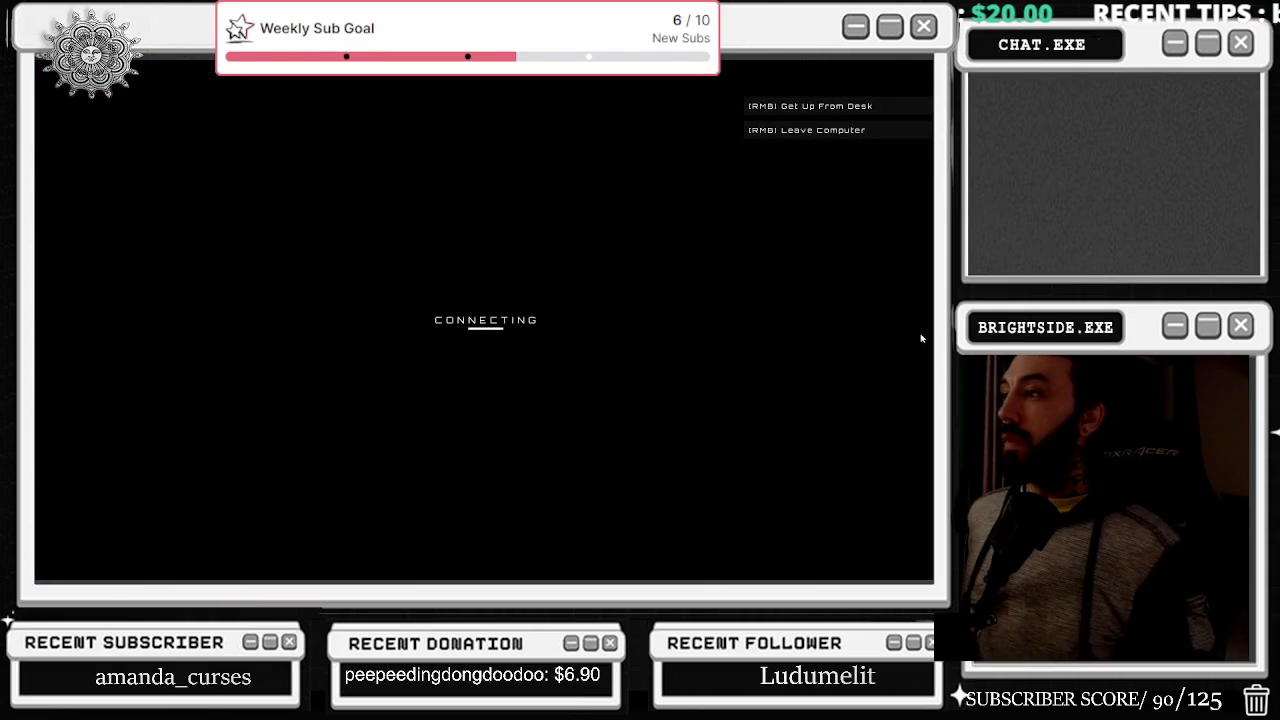
- Check two more fence camera angles and close the camera feed
left_click(918, 320)
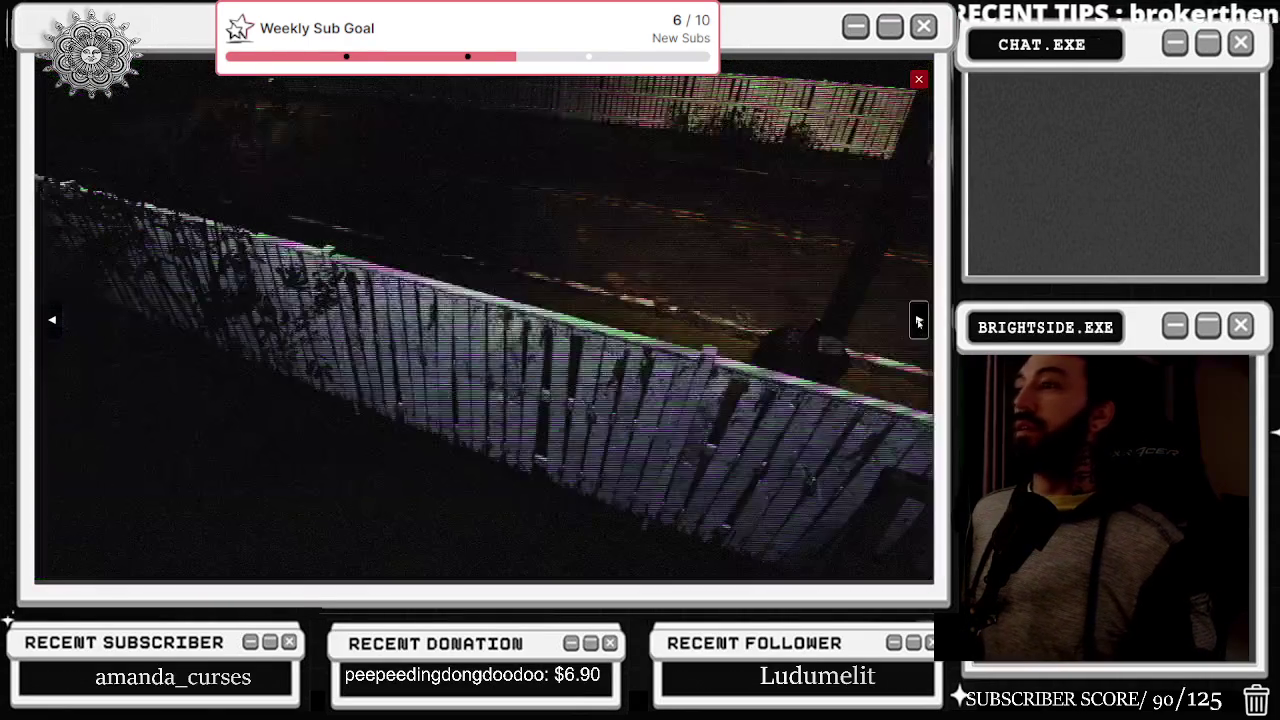
left_click(918, 320)
left_click(917, 80)
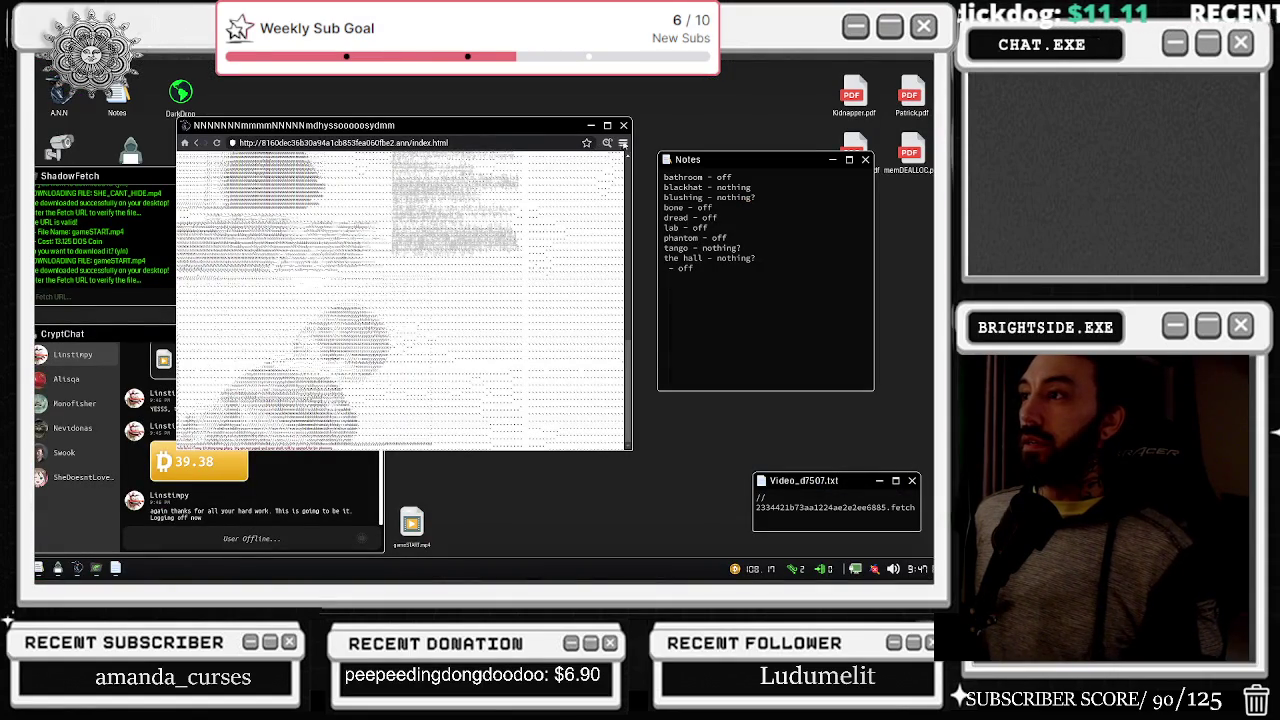
- Load a different site in the browser and follow the Phantom Lot link
left_click(622, 145)
left_click(598, 148)
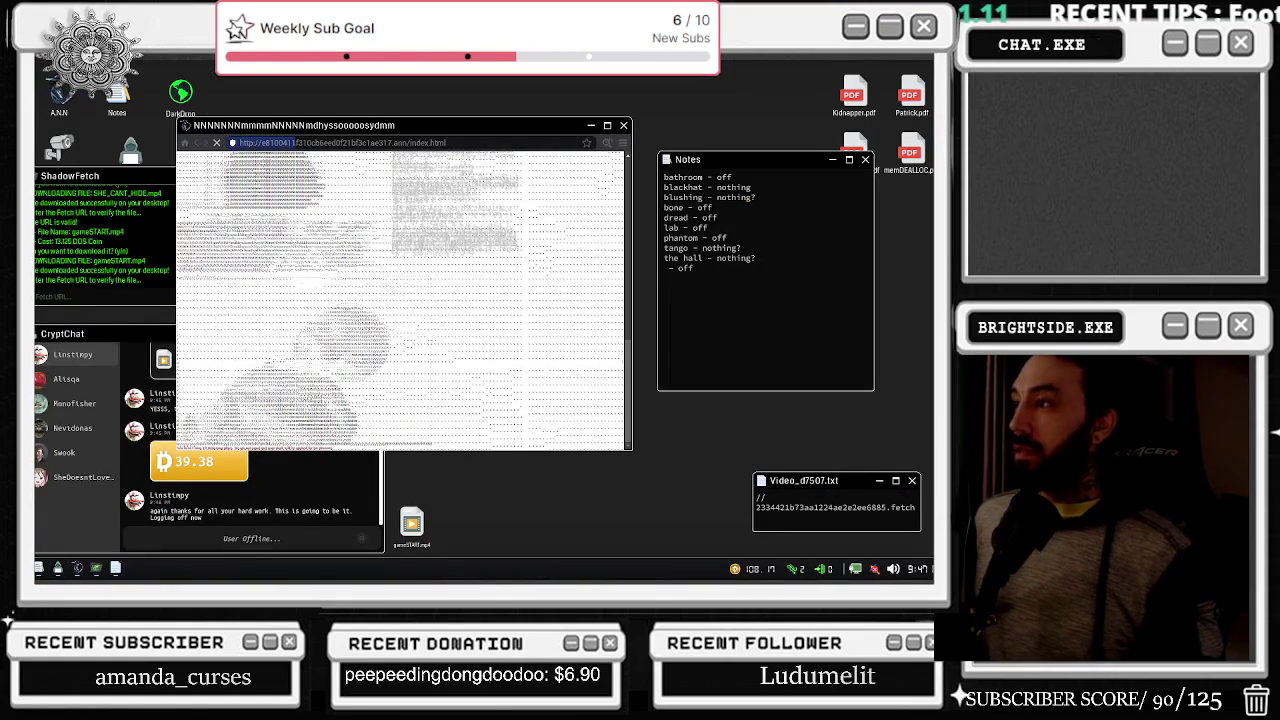
left_click_drag(290, 143, 335, 143)
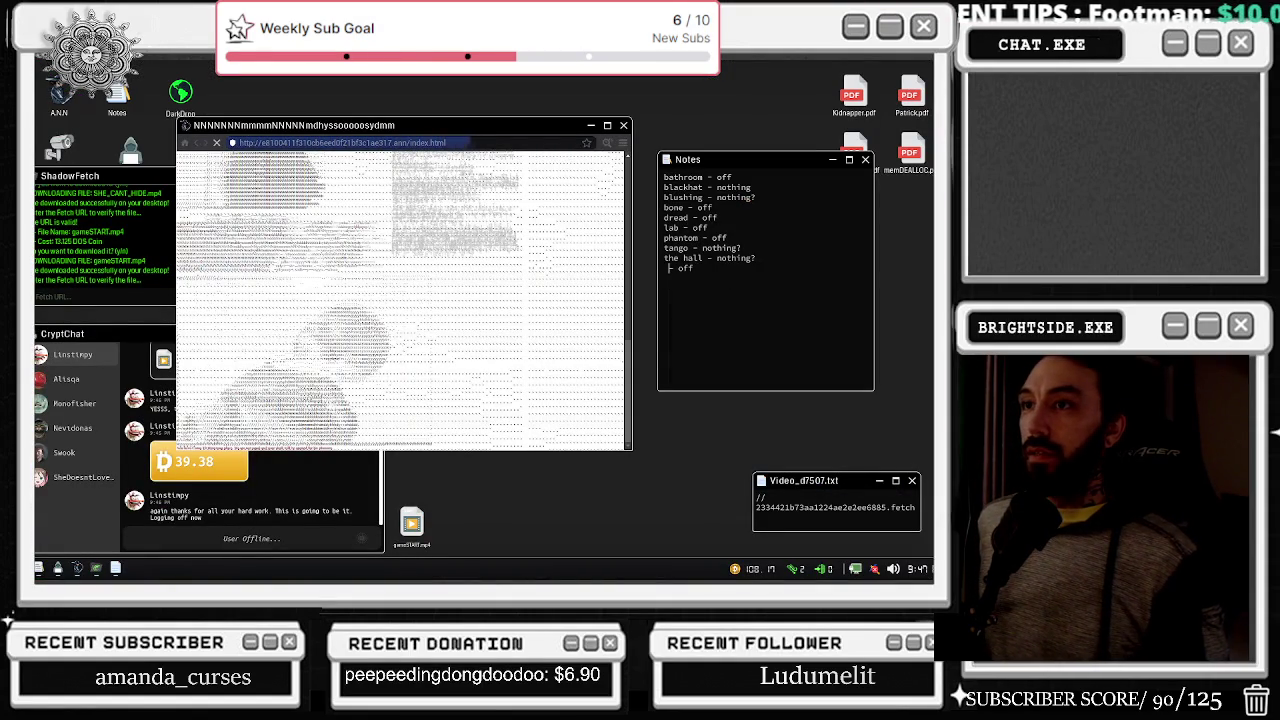
scroll(450, 319, "down", 3)
left_click(207, 381)
- Close the camera feed and get up from the desk
right_click(207, 381)
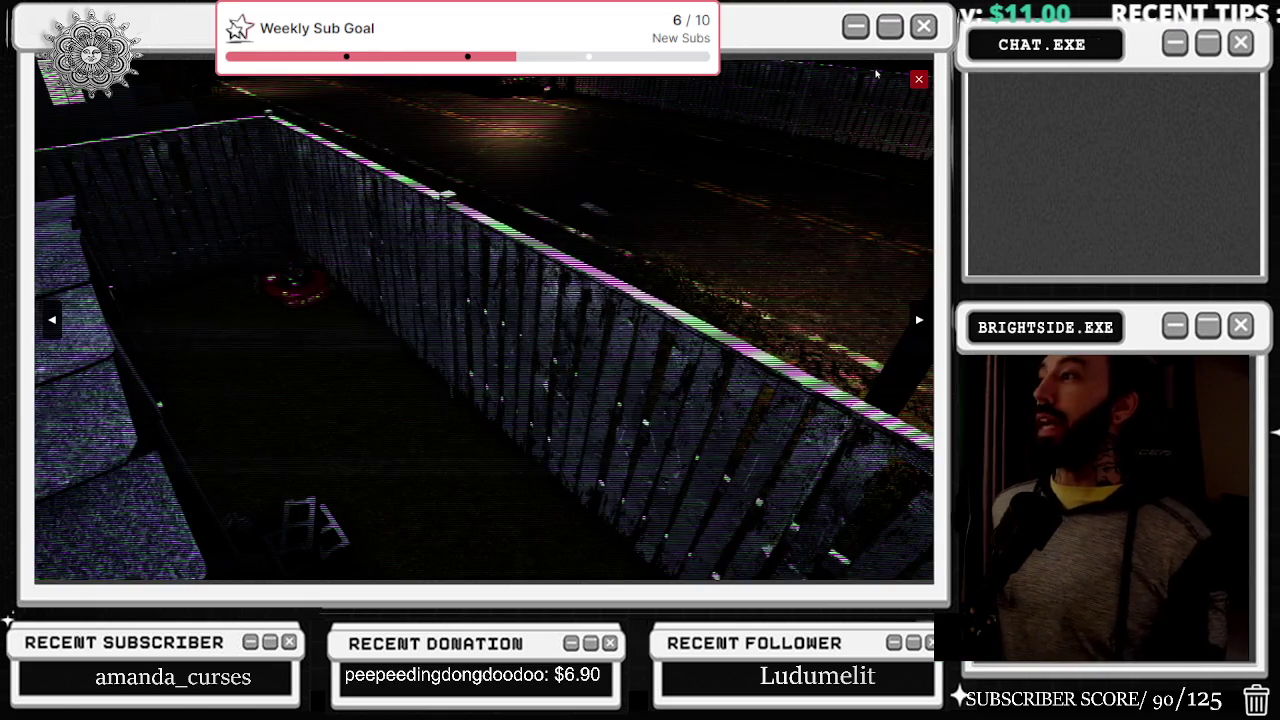
left_click(918, 80)
right_click(918, 80)
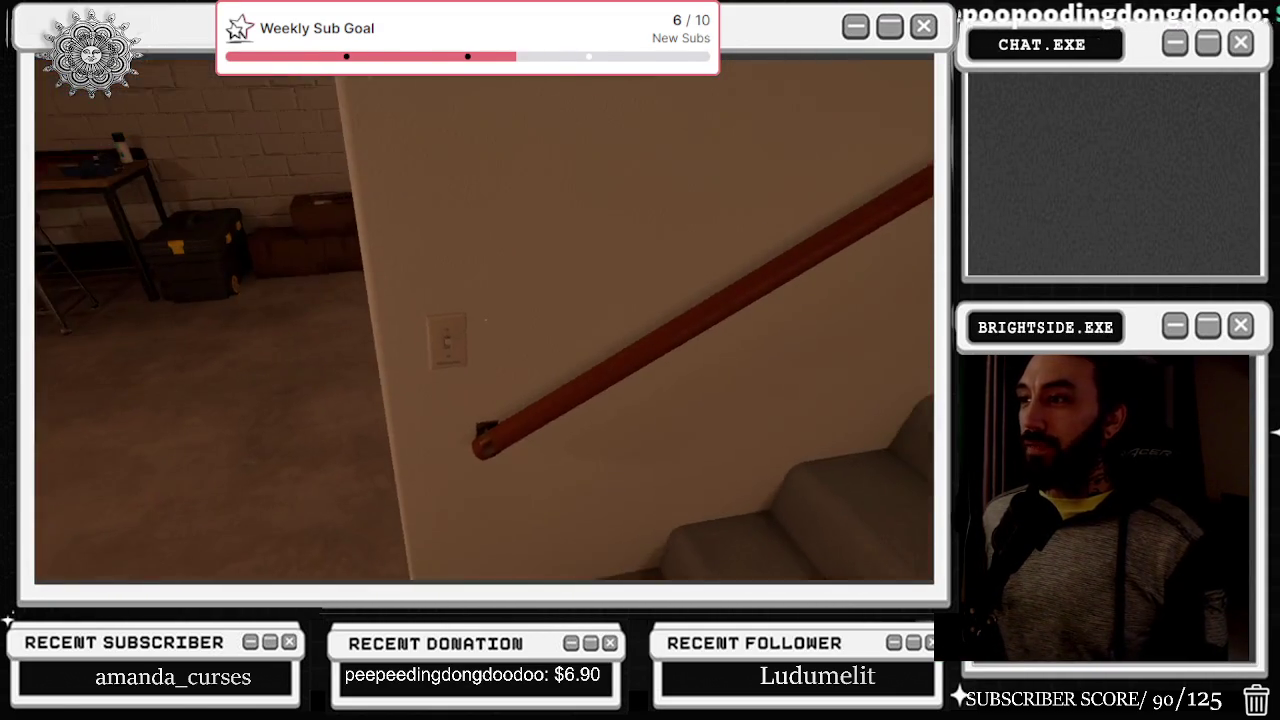
- Switch off the basement light, walk up the stairs, turn off the upstairs light, and move into the dark
left_click(485, 319)
key("w")
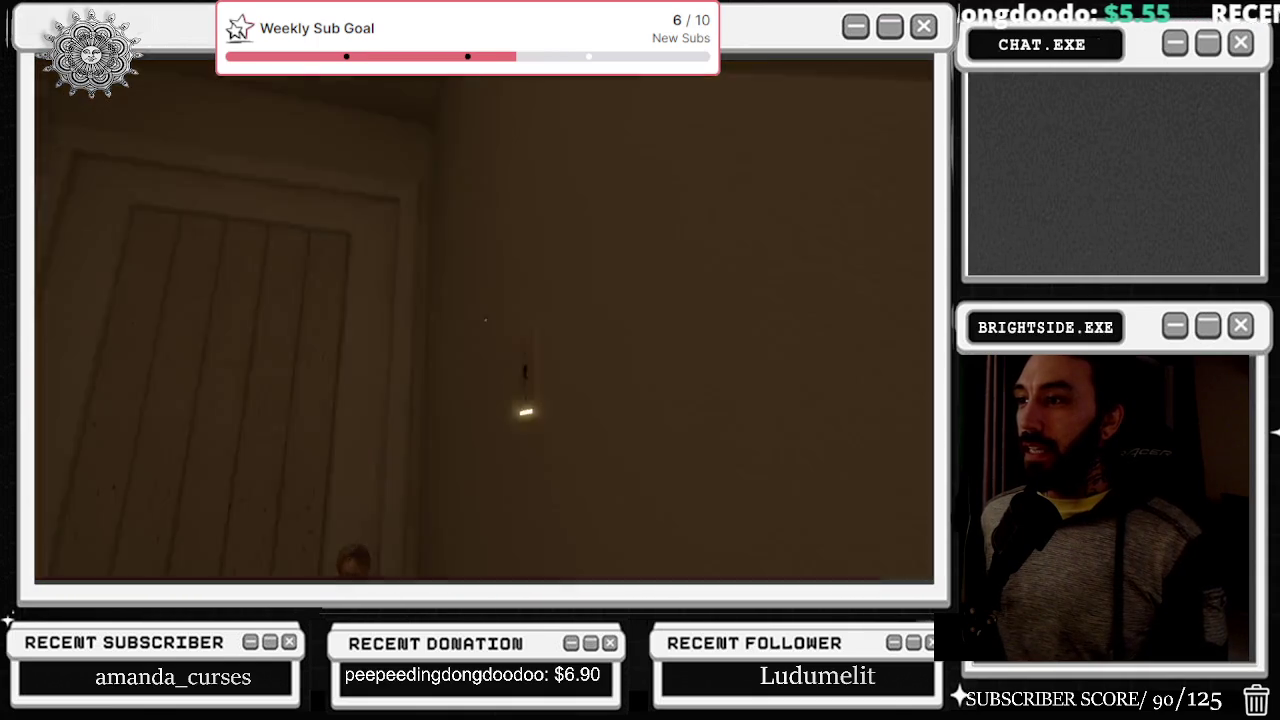
left_click(485, 319)
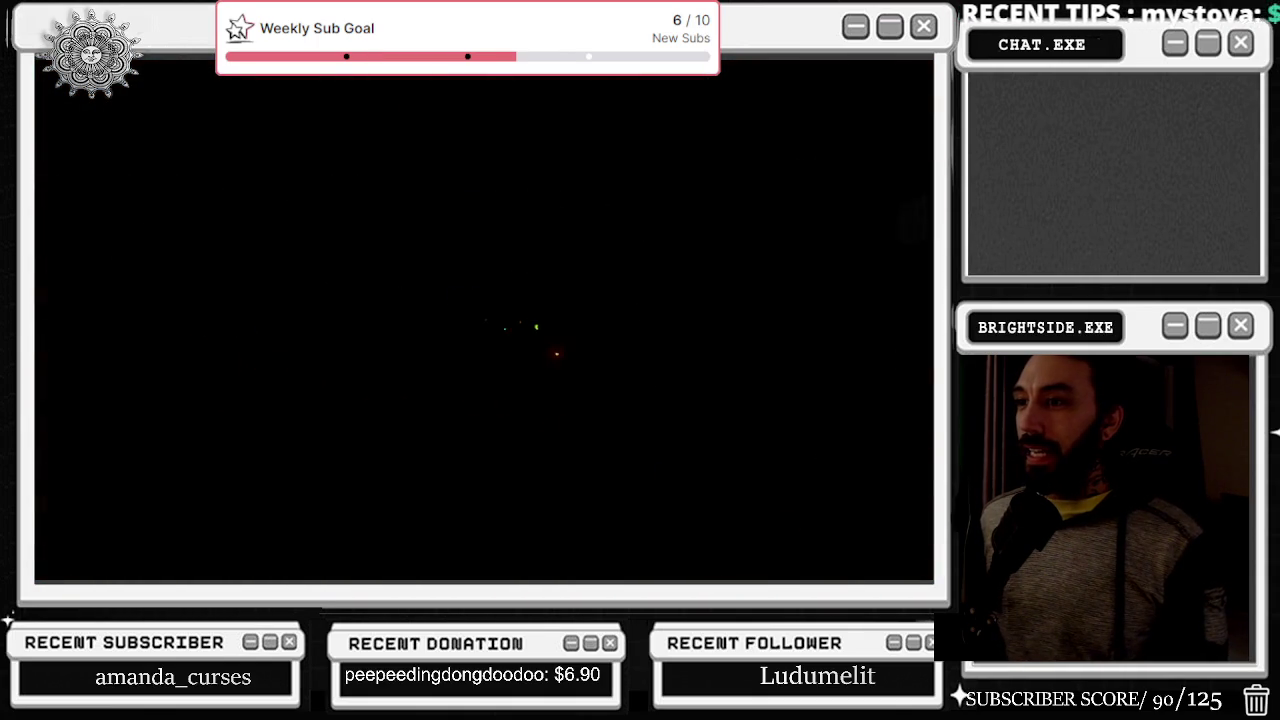
key("w")
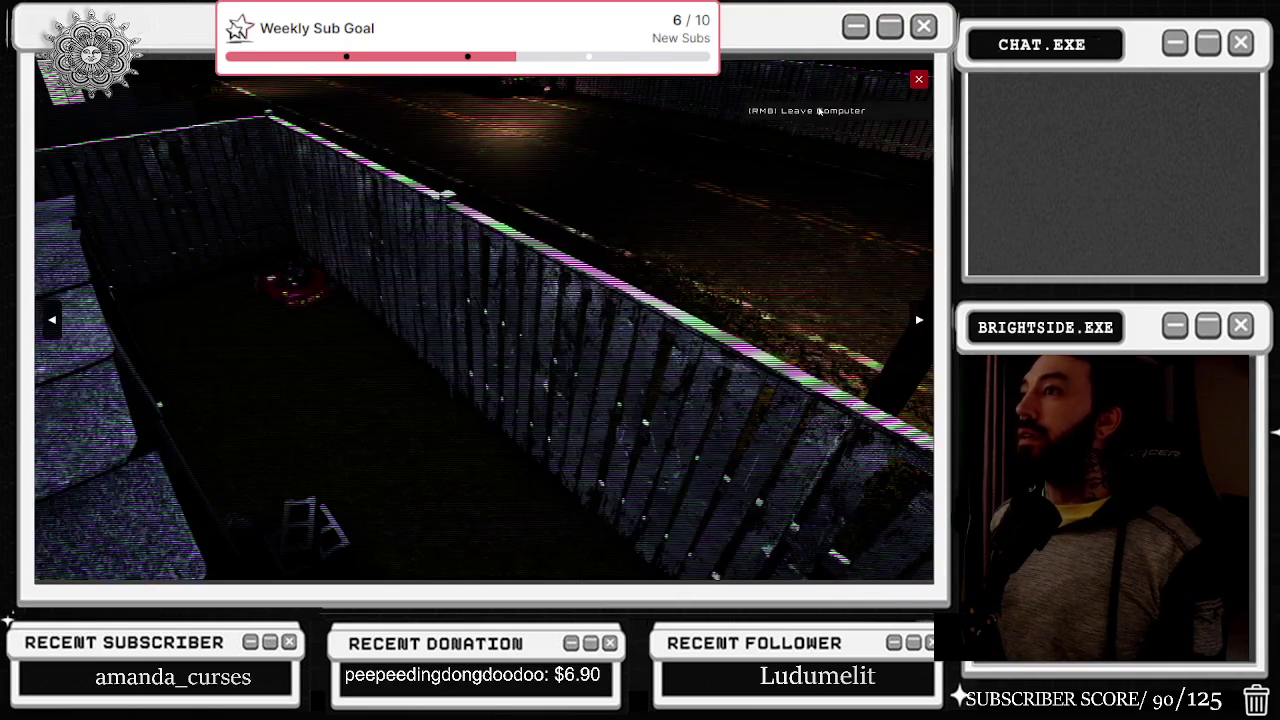
- Reload the failed page, open the Lab Monkey site, and glance at another fence camera
left_click(918, 79)
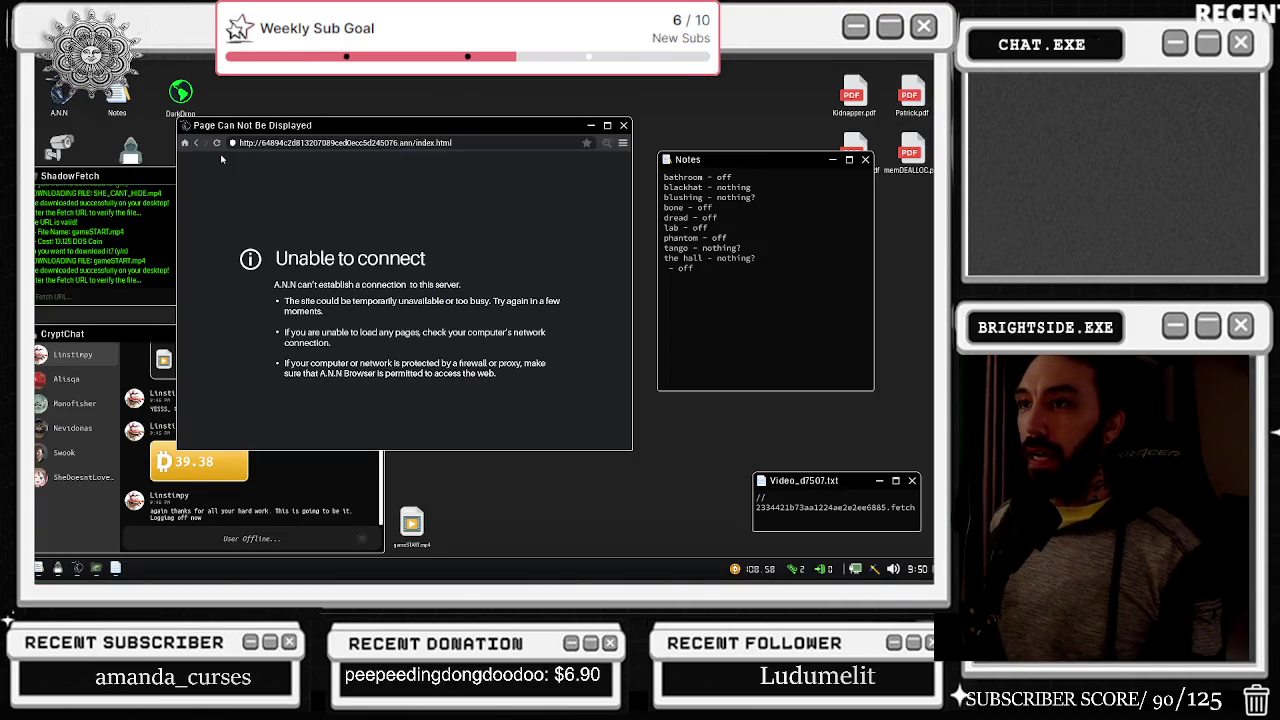
left_click(198, 145)
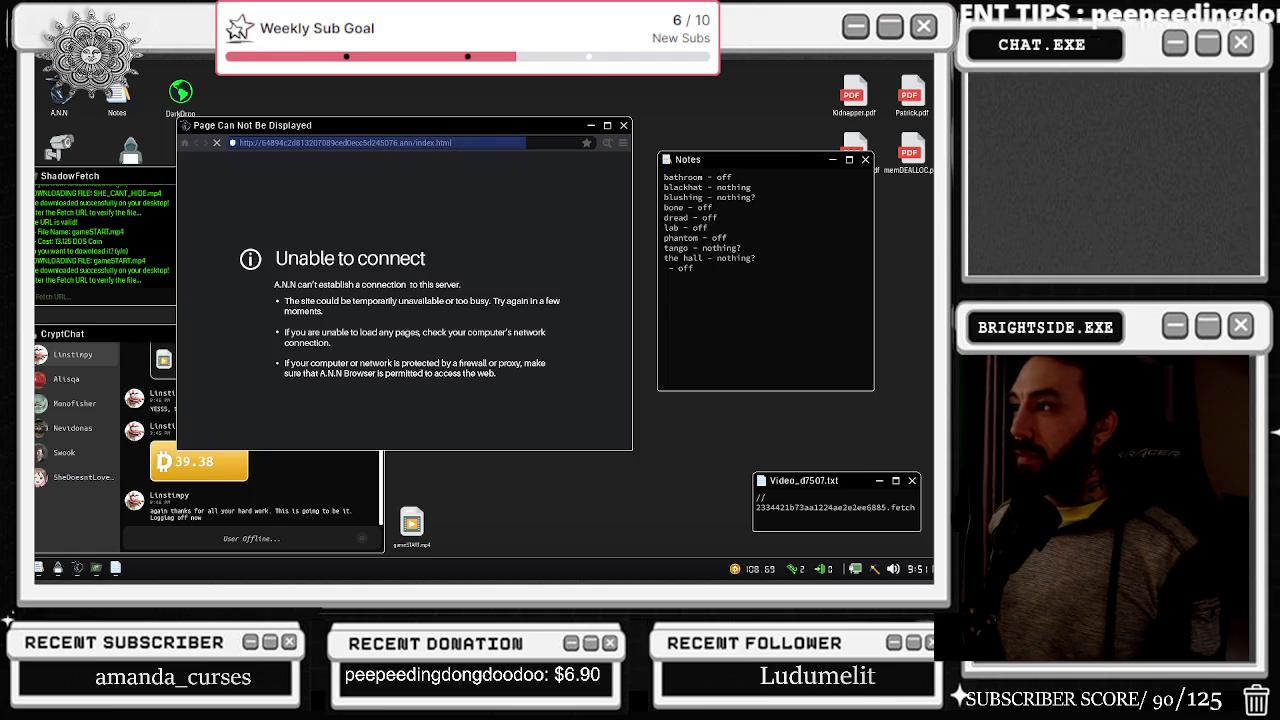
left_click(216, 362)
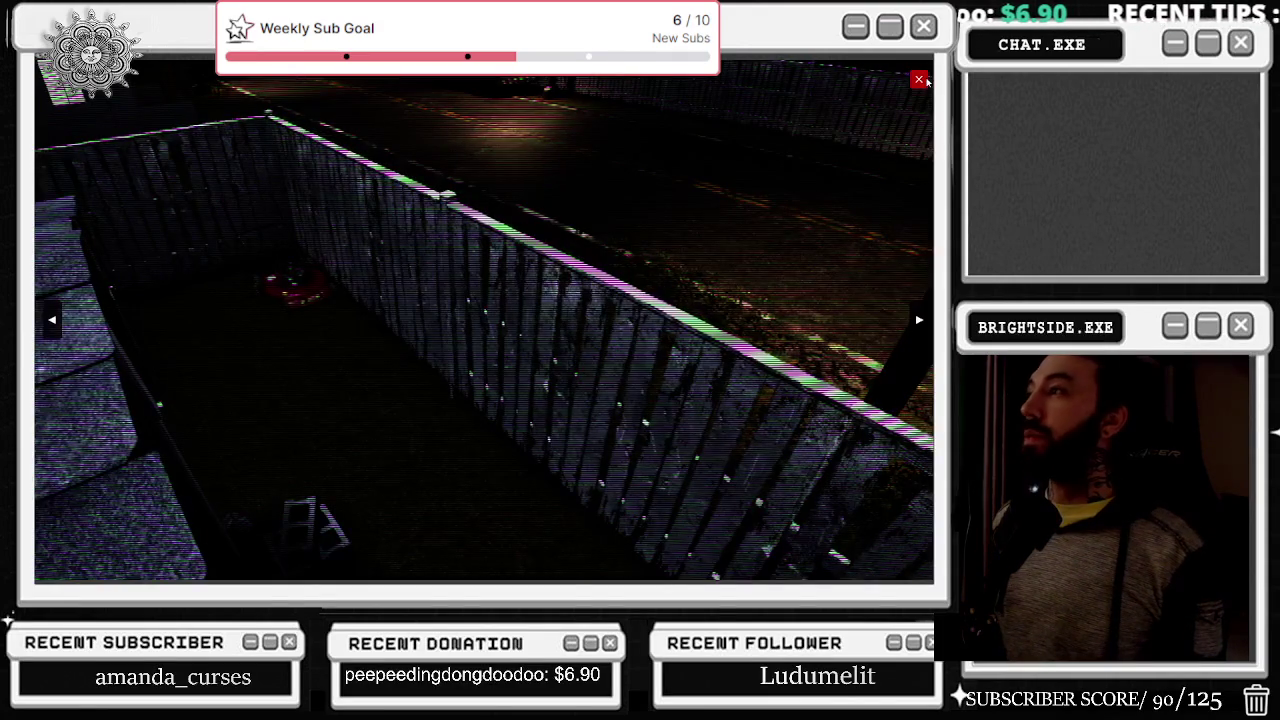
left_click(918, 320)
left_click(918, 79)
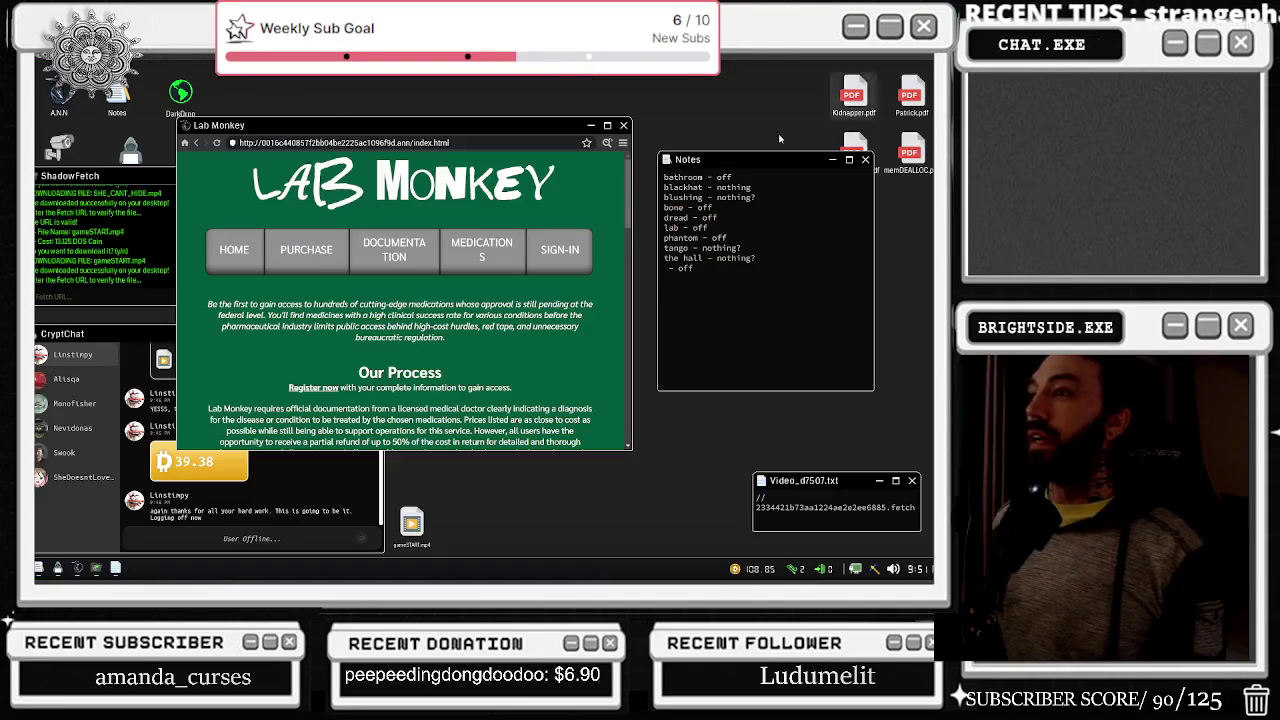
- View the Lab Monkey page's source code, then return to the page
scroll(299, 263, "down", 1)
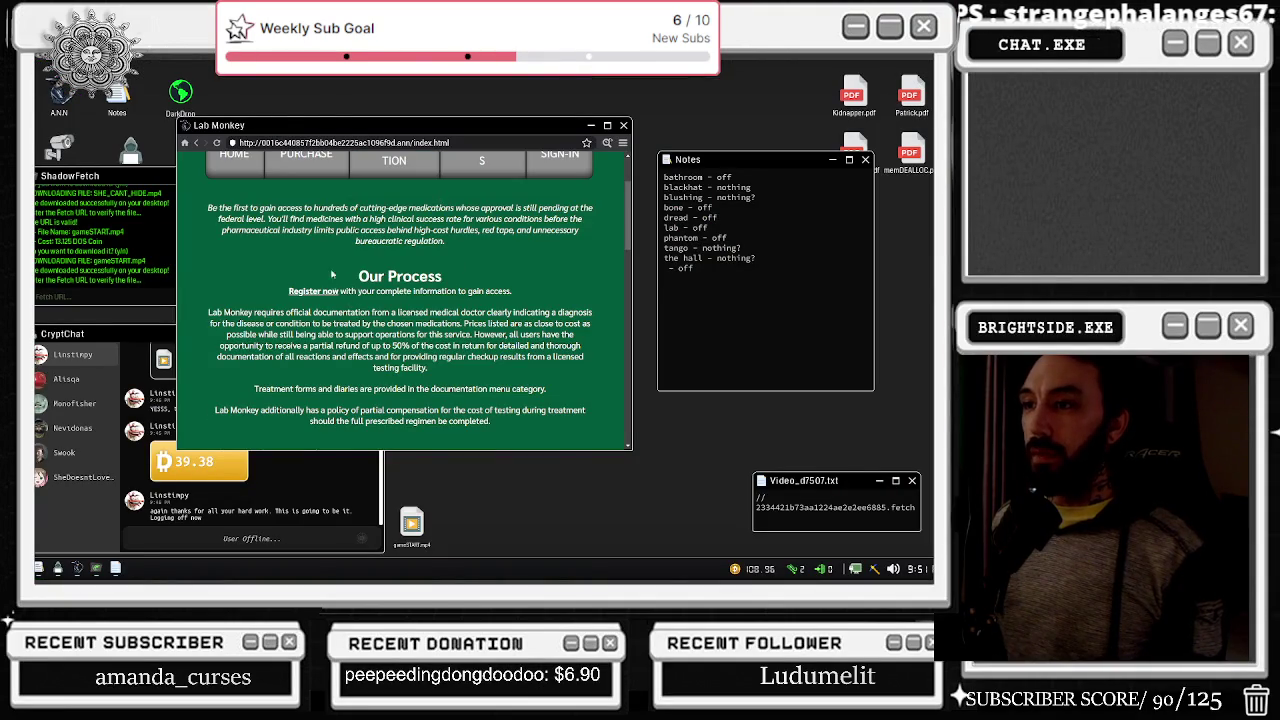
scroll(351, 264, "up", 1)
left_click(608, 143)
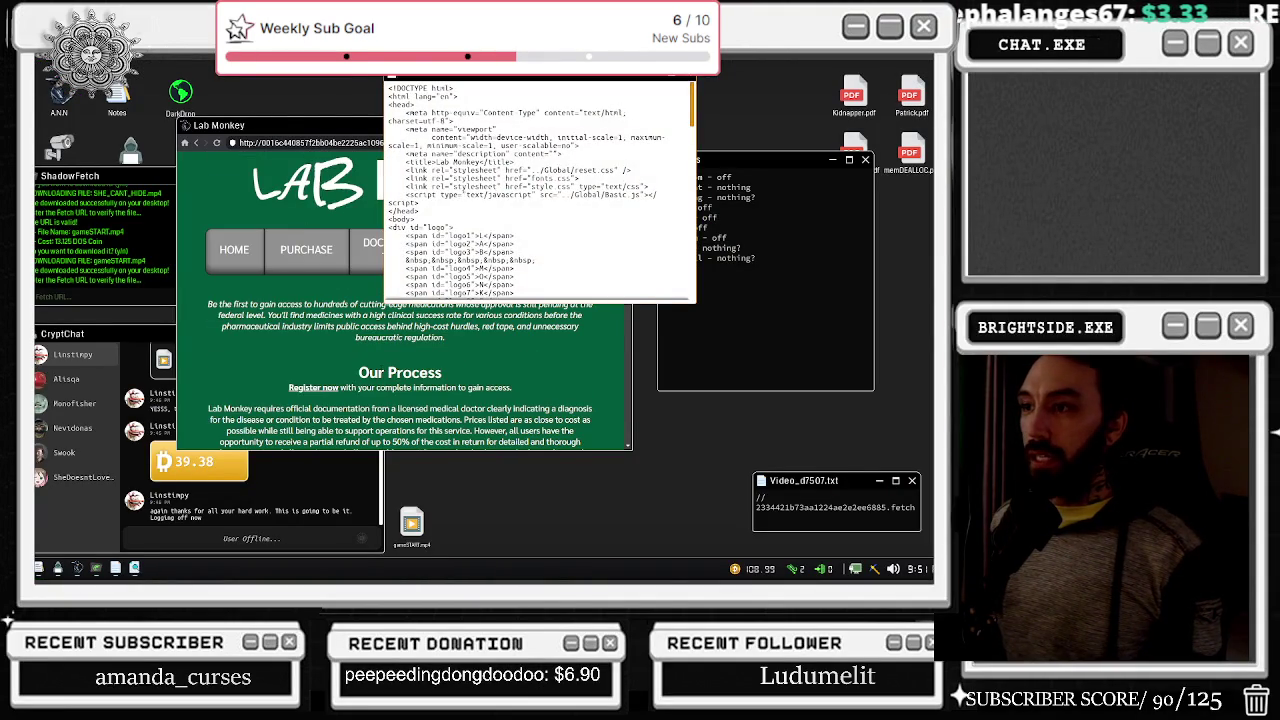
left_click(506, 349)
scroll(506, 349, "down", 3)
scroll(336, 294, "up", 3)
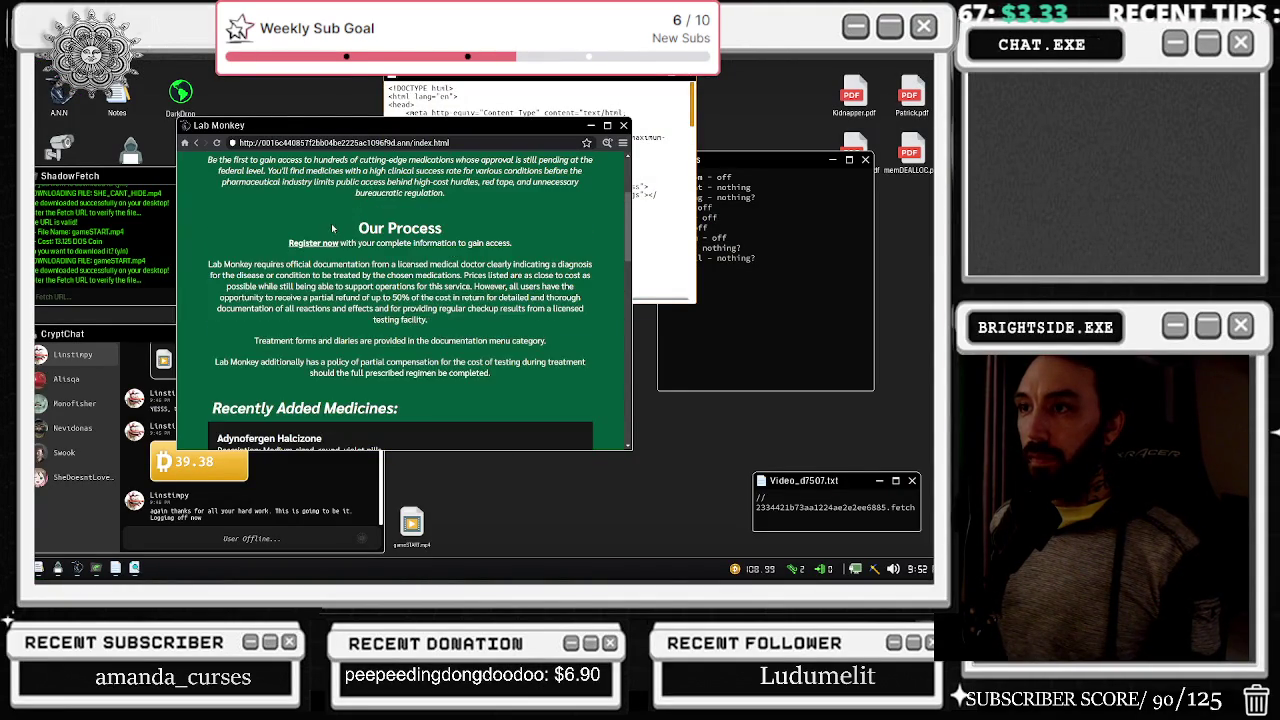
- Scroll through the Lab Monkey medication list and reopen the security camera feed
scroll(425, 326, "down", 3)
scroll(425, 326, "up", 4)
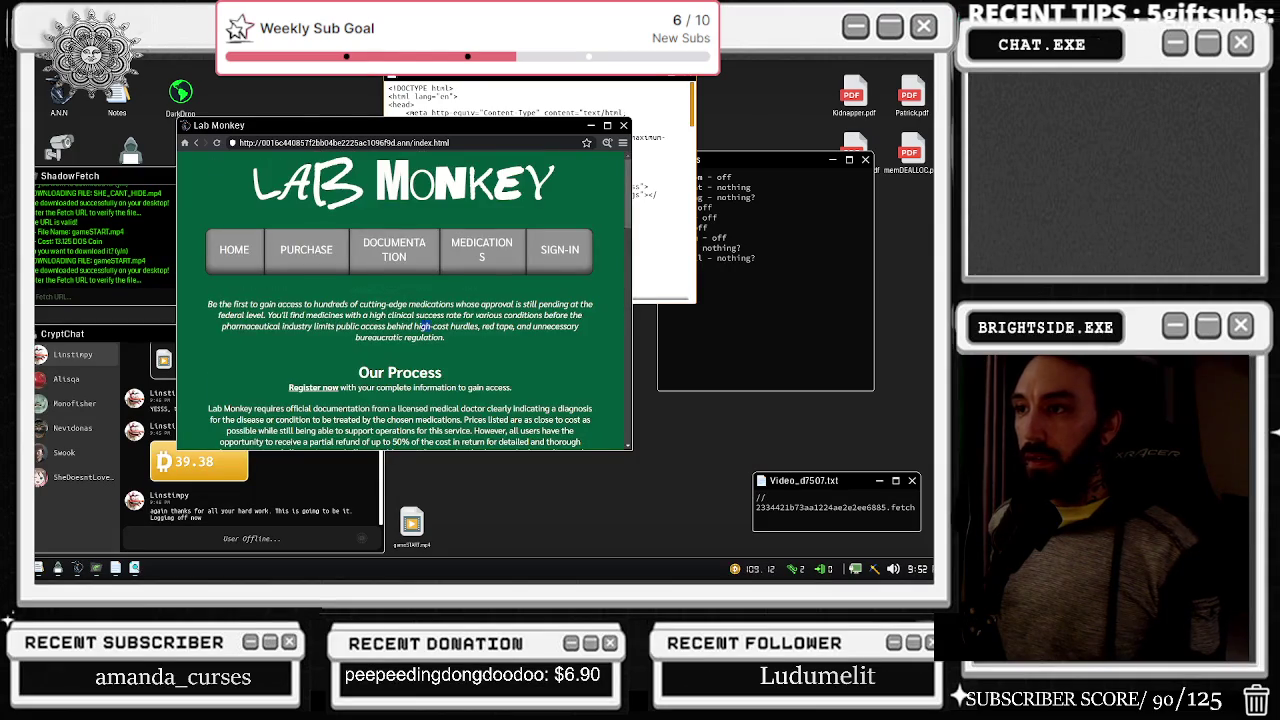
scroll(400, 300, "down", 5)
scroll(400, 300, "down", 2)
double_click(60, 147)
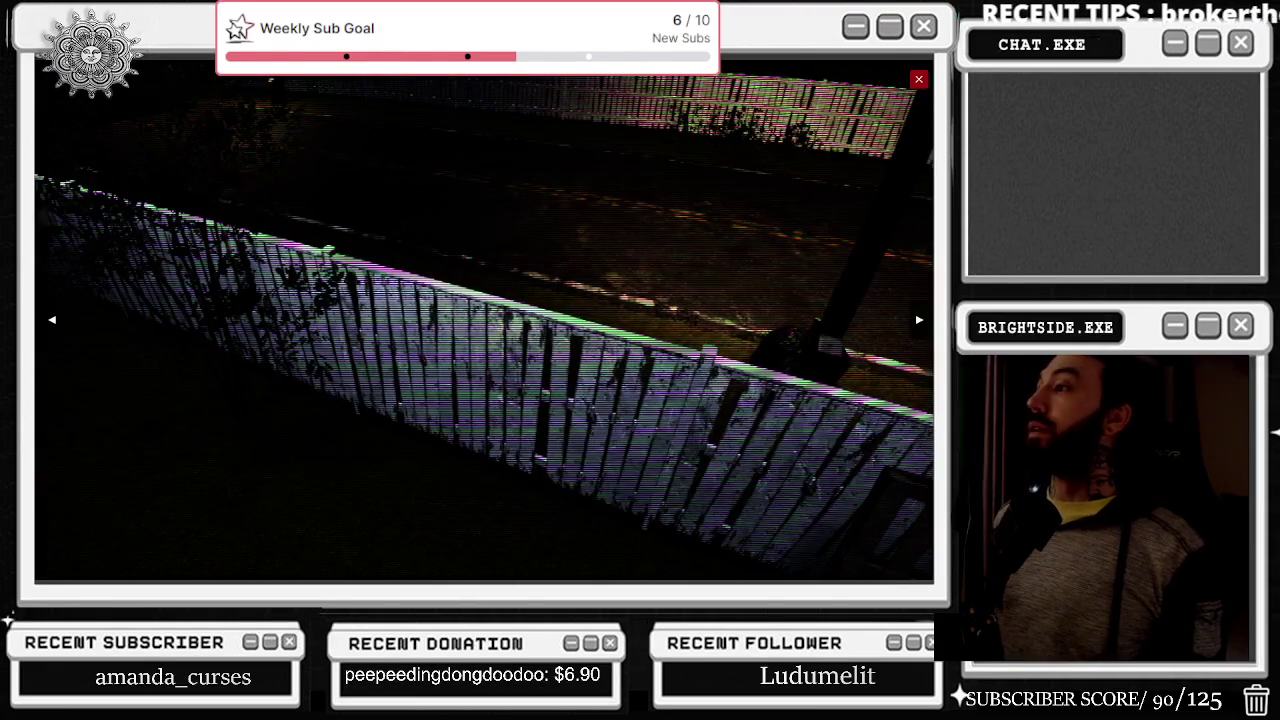
- Flip through two more camera angles, close the feed, and step back from the desk
left_click(919, 320)
left_click(919, 320)
left_click(918, 79)
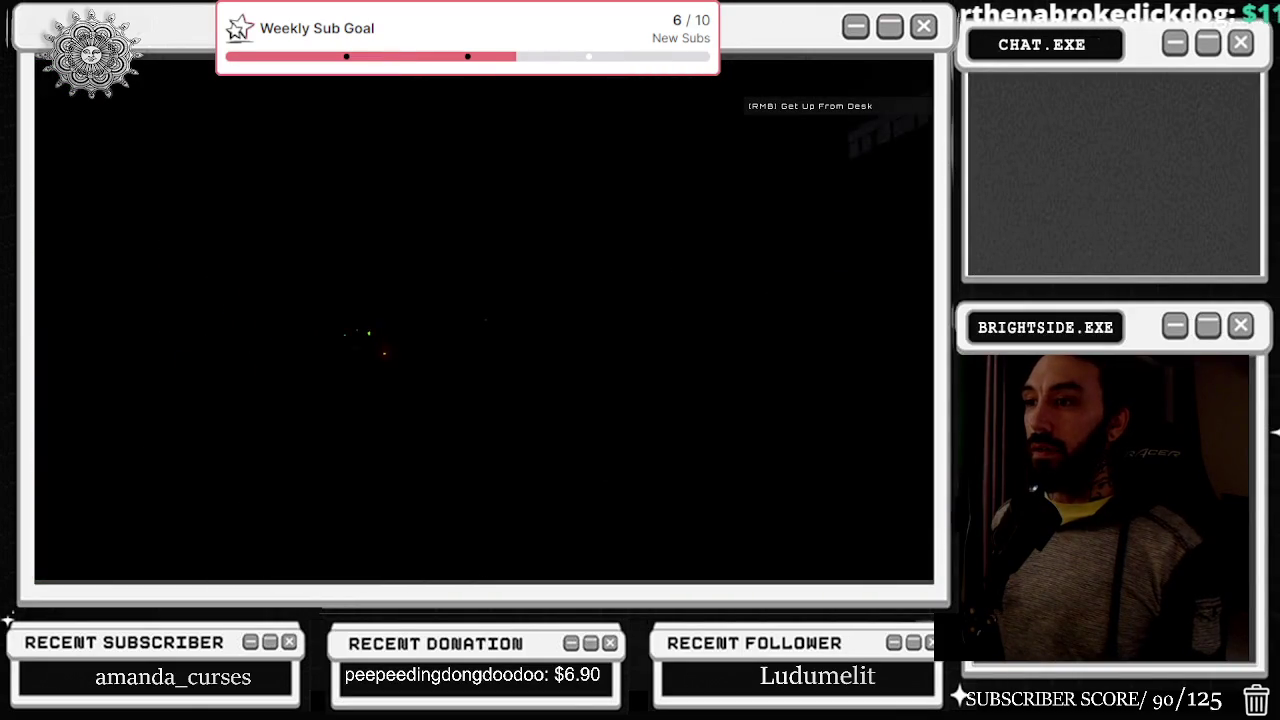
right_click(485, 318)
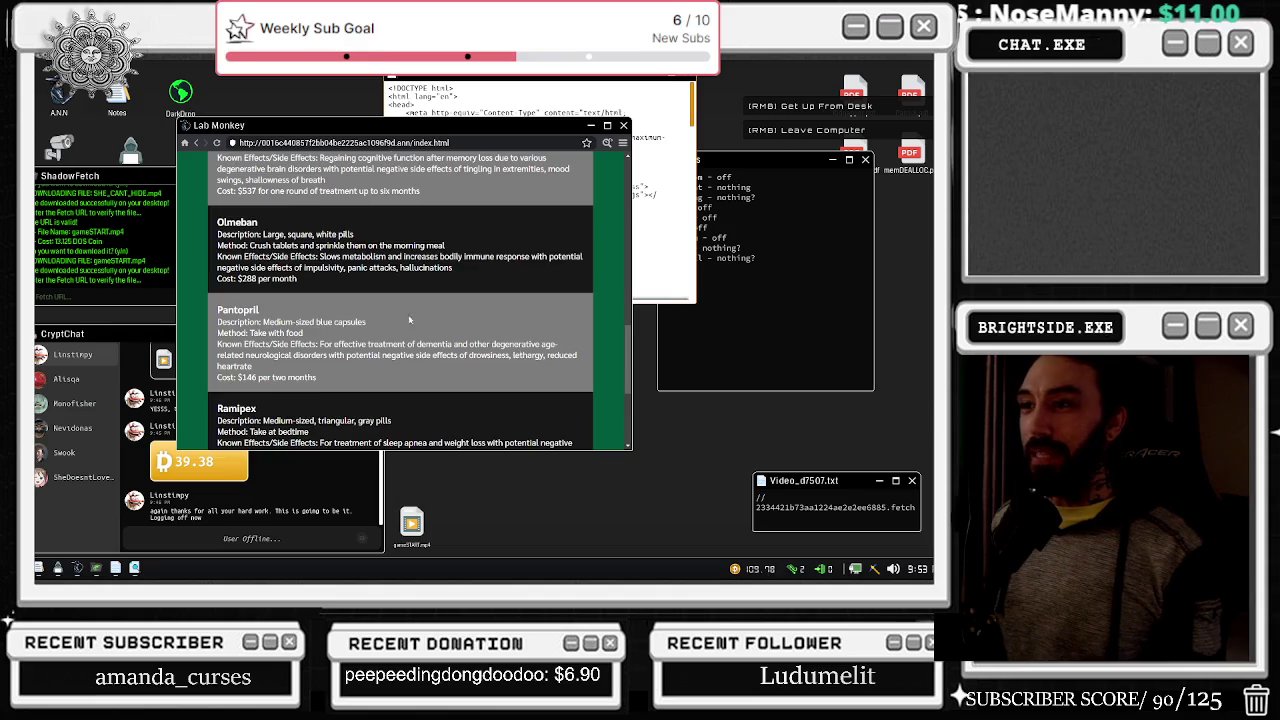
- Select part of the catalog text and scroll through the HTML source window
scroll(432, 323, "down", 3)
left_click_drag(285, 256, 289, 287)
left_click(413, 382)
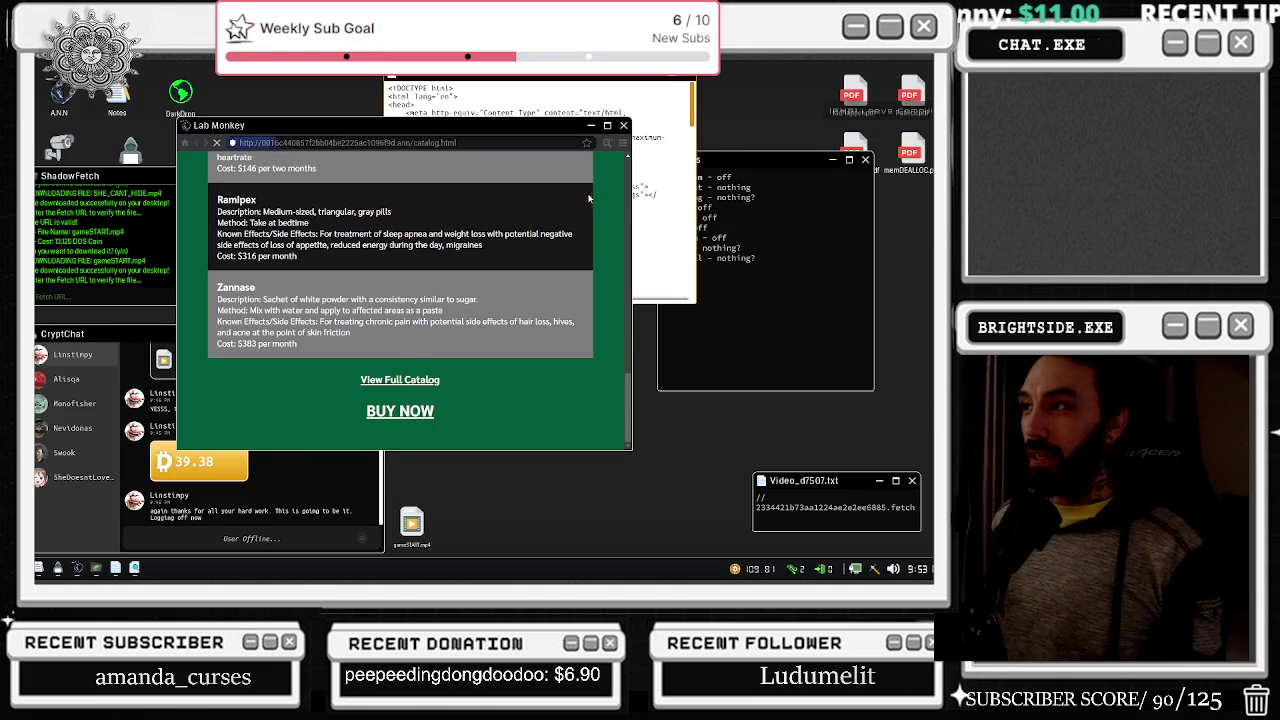
scroll(540, 190, "down", 5)
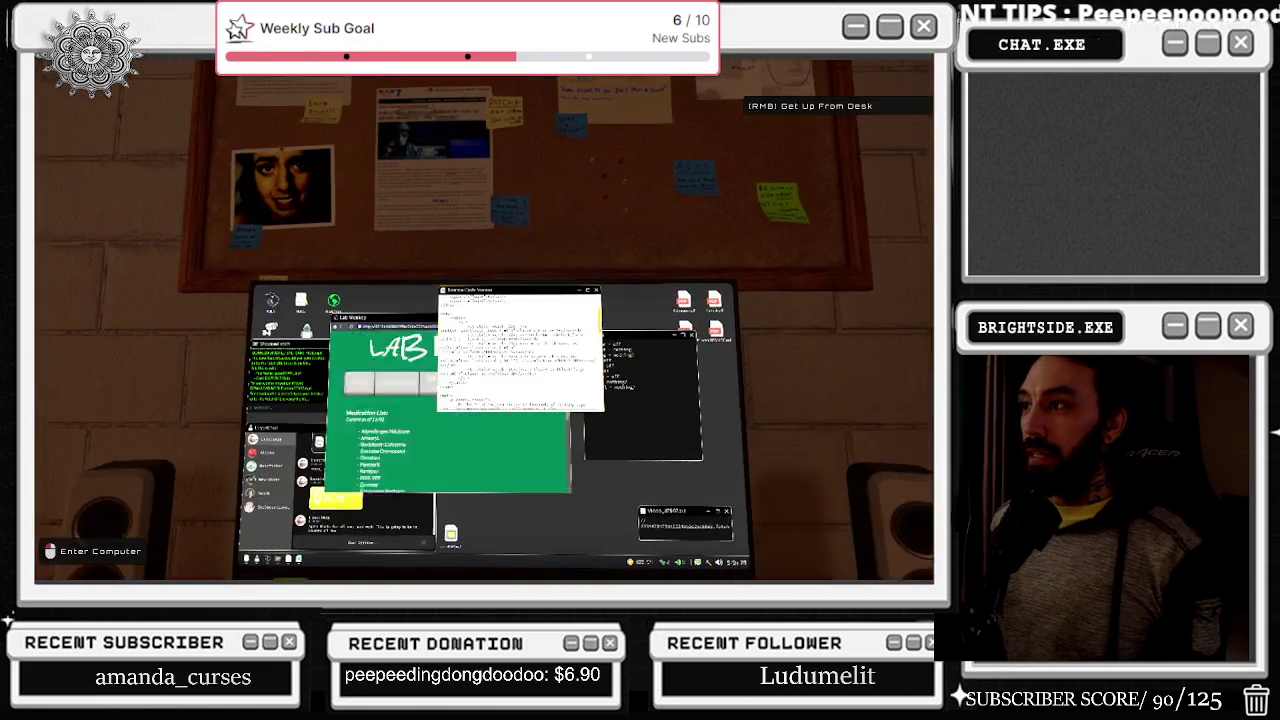
scroll(540, 190, "down", 3)
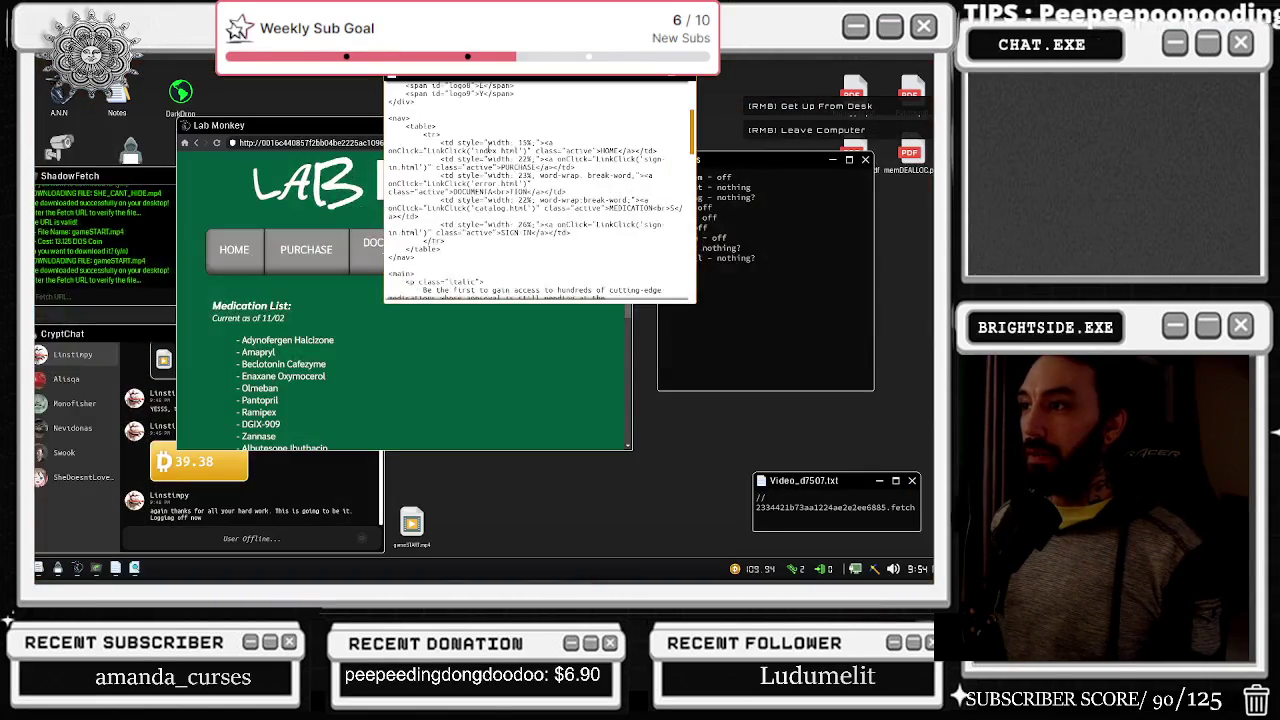
scroll(441, 188, "down", 10)
scroll(462, 203, "down", 10)
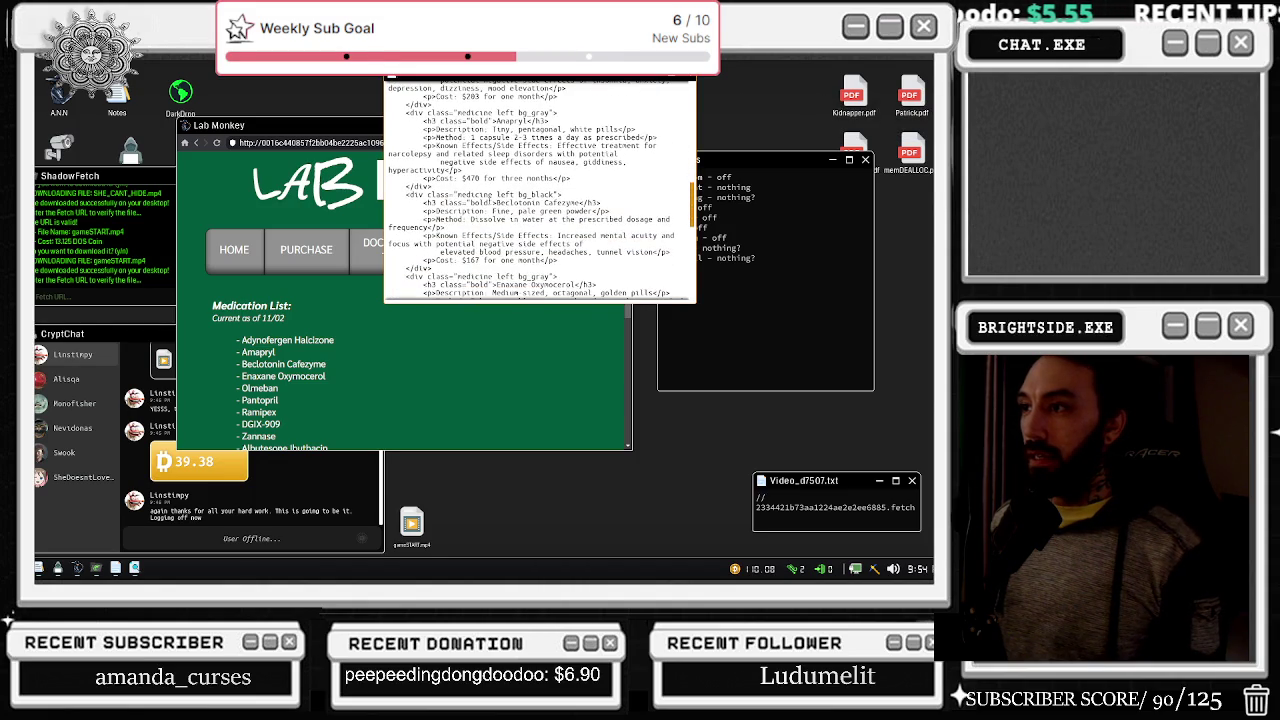
scroll(460, 200, "down", 3)
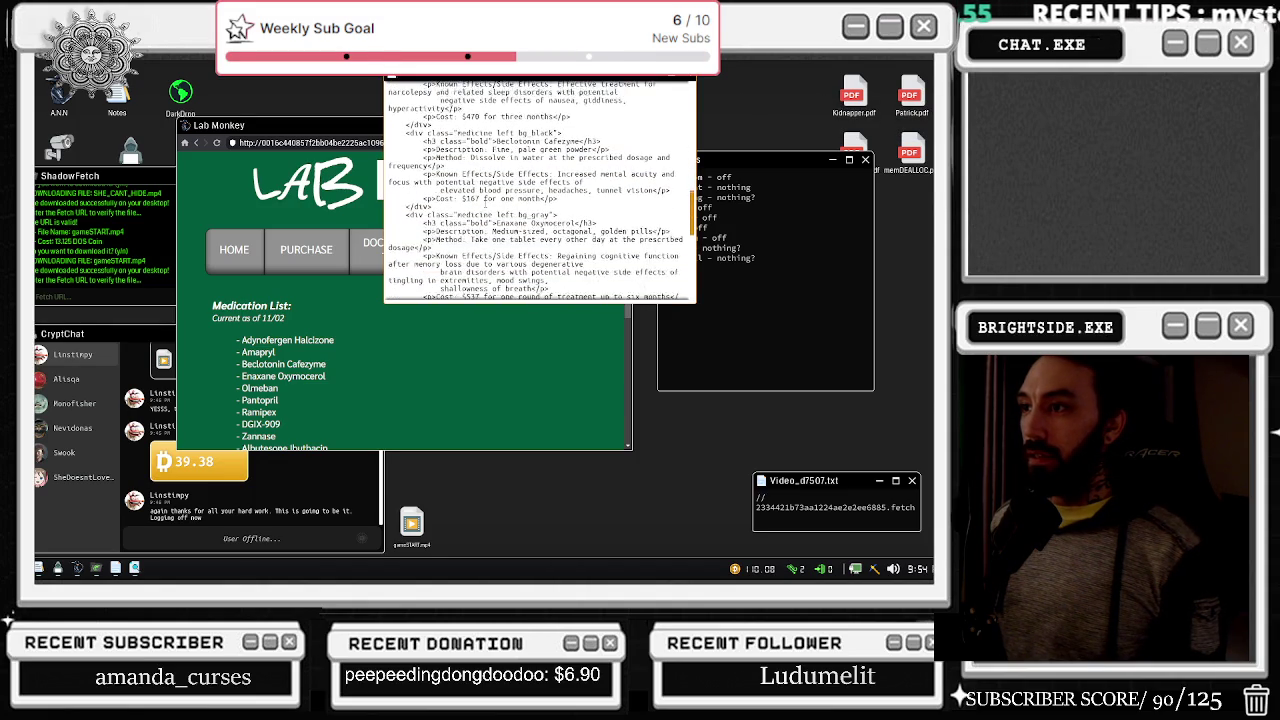
- Open the Lab Monkey page's source in a viewer, then reload the page from its address
left_click(366, 321)
scroll(366, 321, "down", 5)
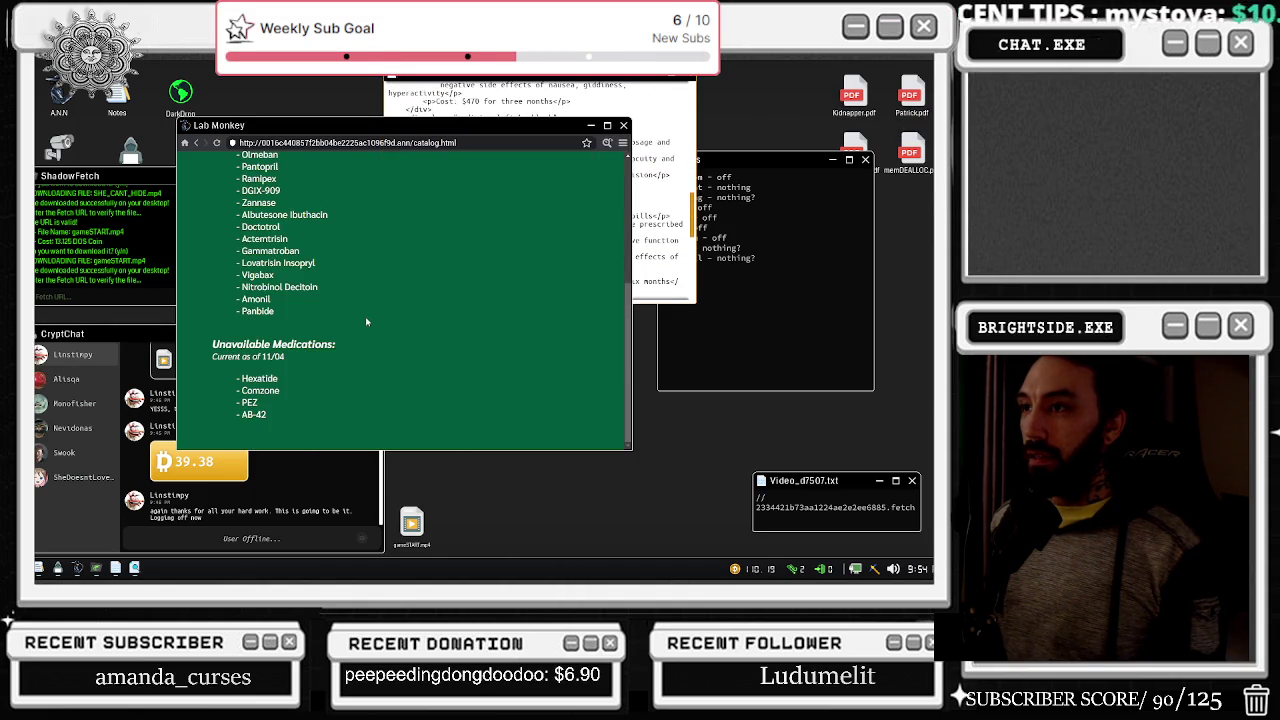
left_click(606, 142)
left_click(457, 265)
scroll(500, 282, "up", 10)
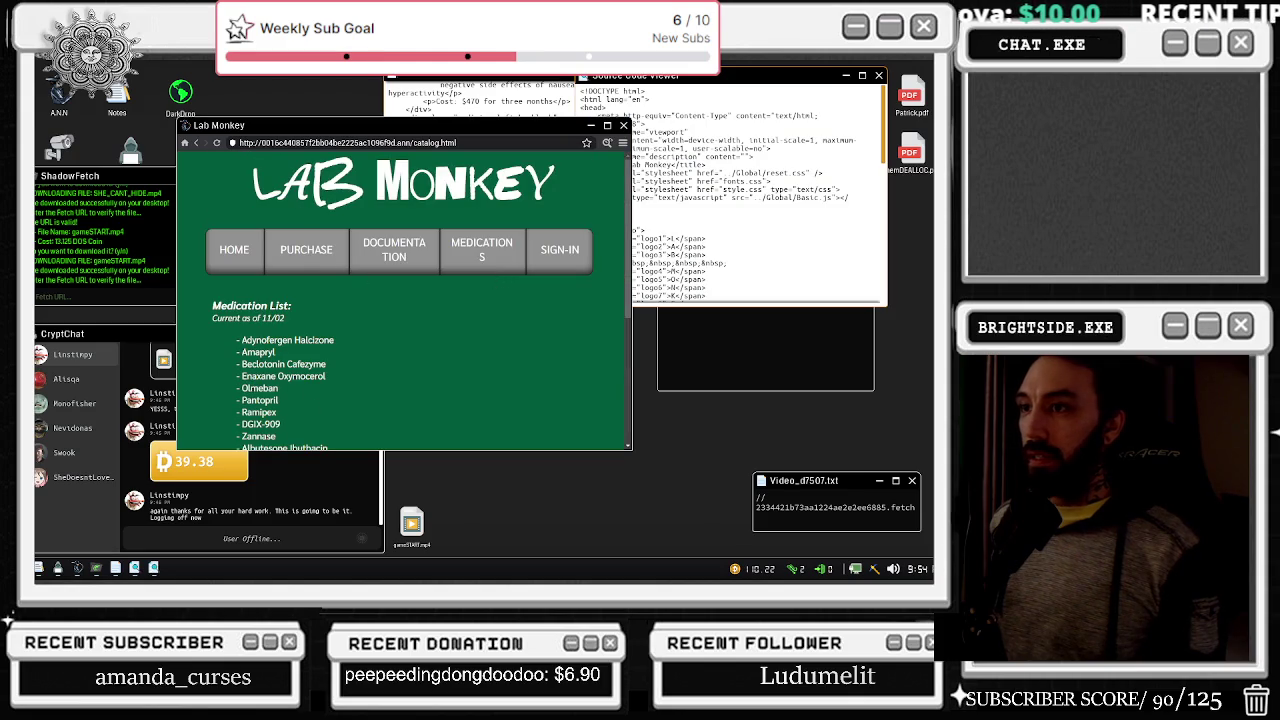
left_click(334, 142)
key("Return")
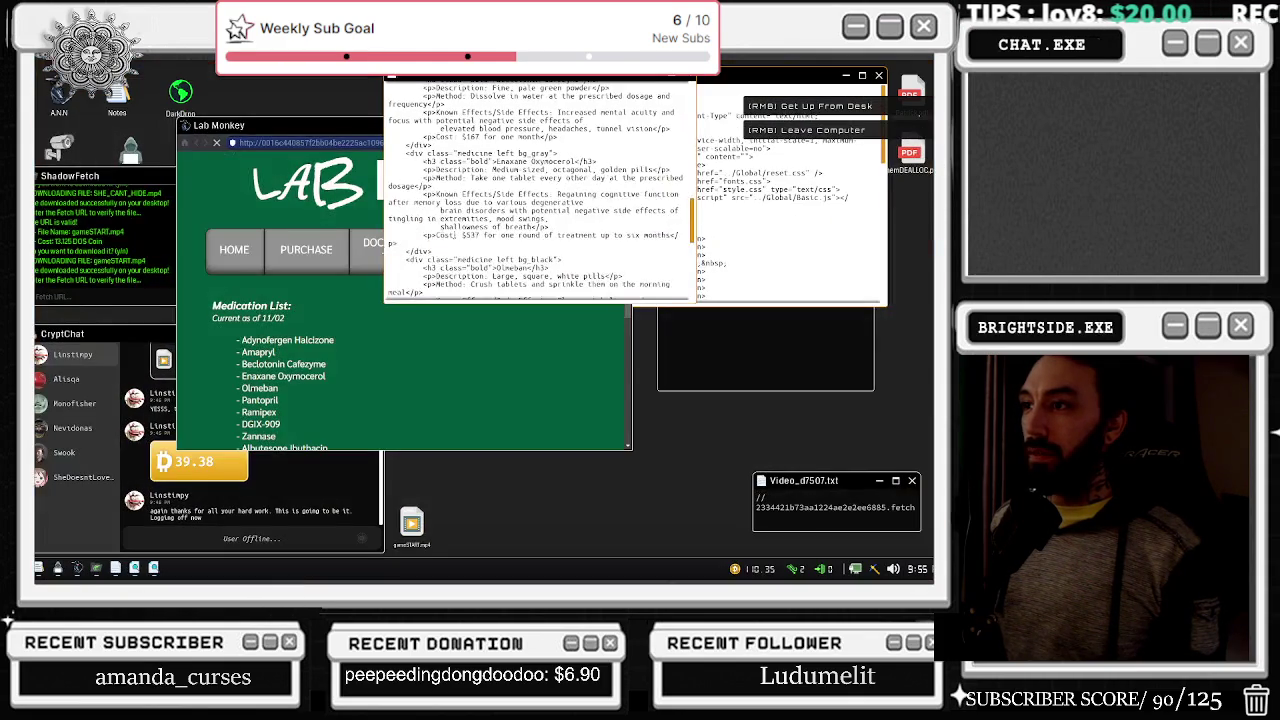
- Check the next security camera, close the feed, and go back into the computer
scroll(536, 190, "down", 2)
double_click(58, 148)
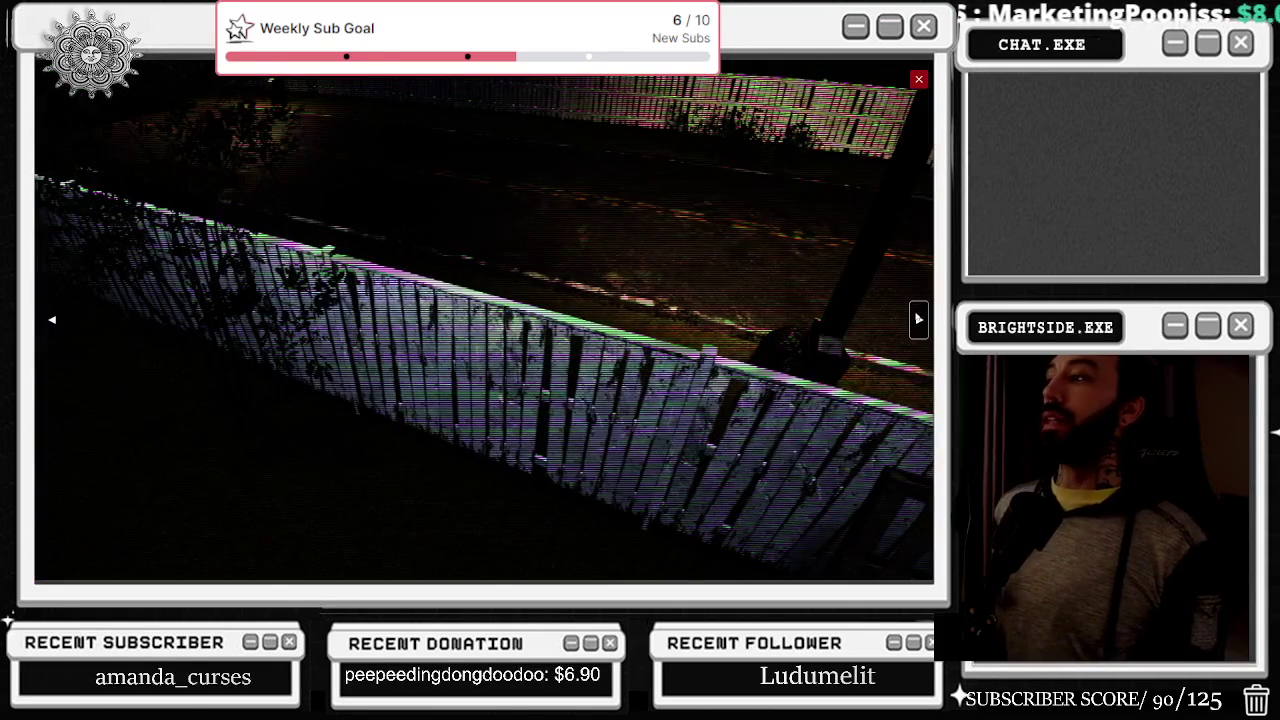
left_click(918, 322)
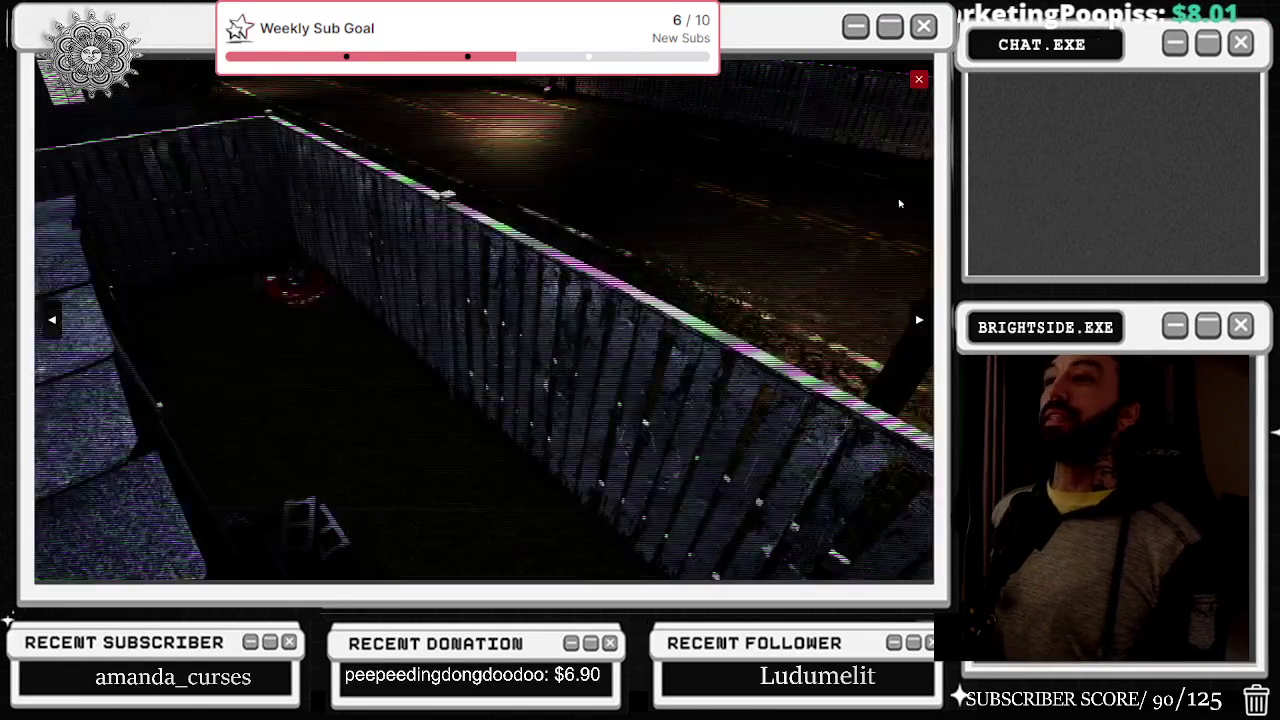
left_click(918, 79)
left_click(484, 320)
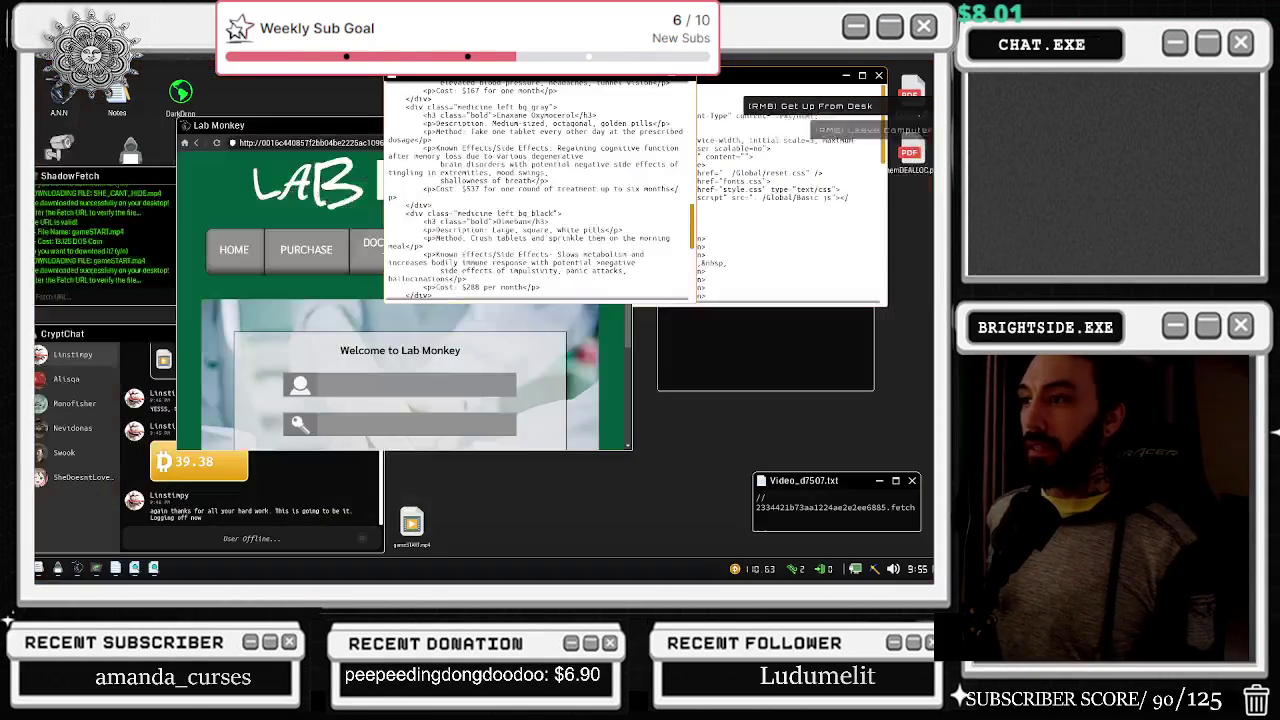
- Close the front source window and scroll through the Source Code Viewer
scroll(540, 190, "down", 5)
scroll(586, 200, "down", 10)
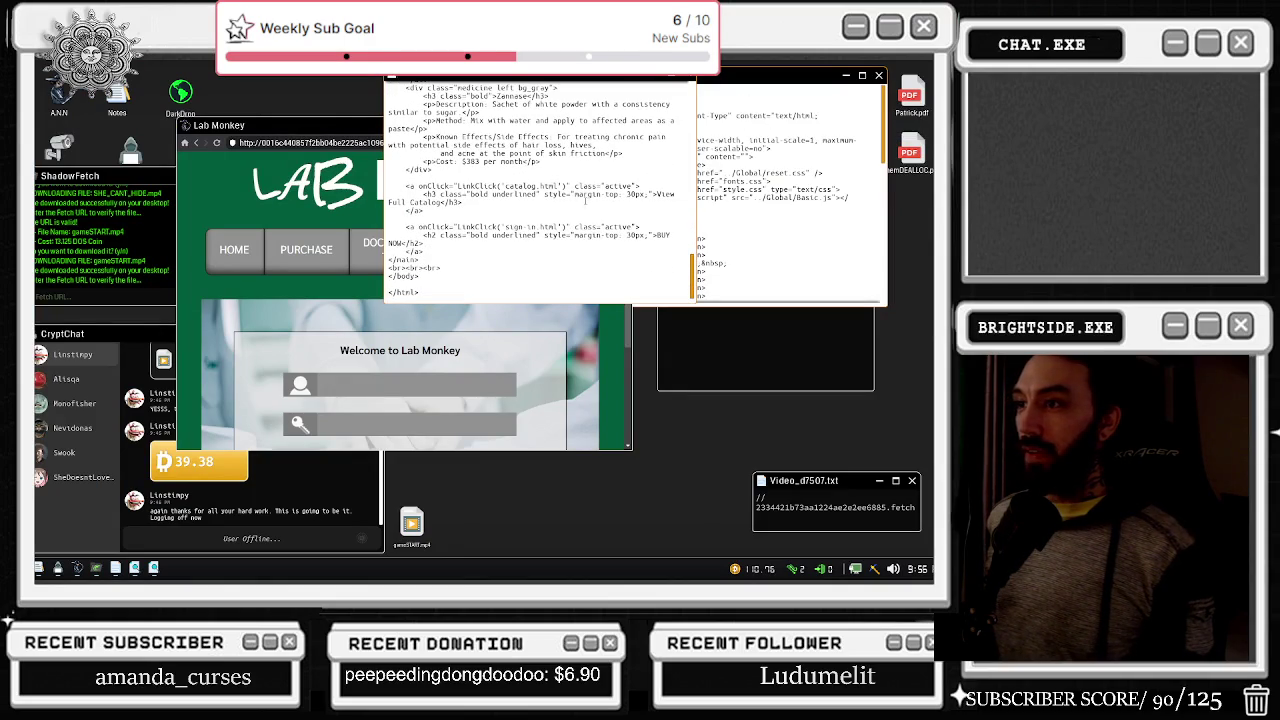
left_click(690, 77)
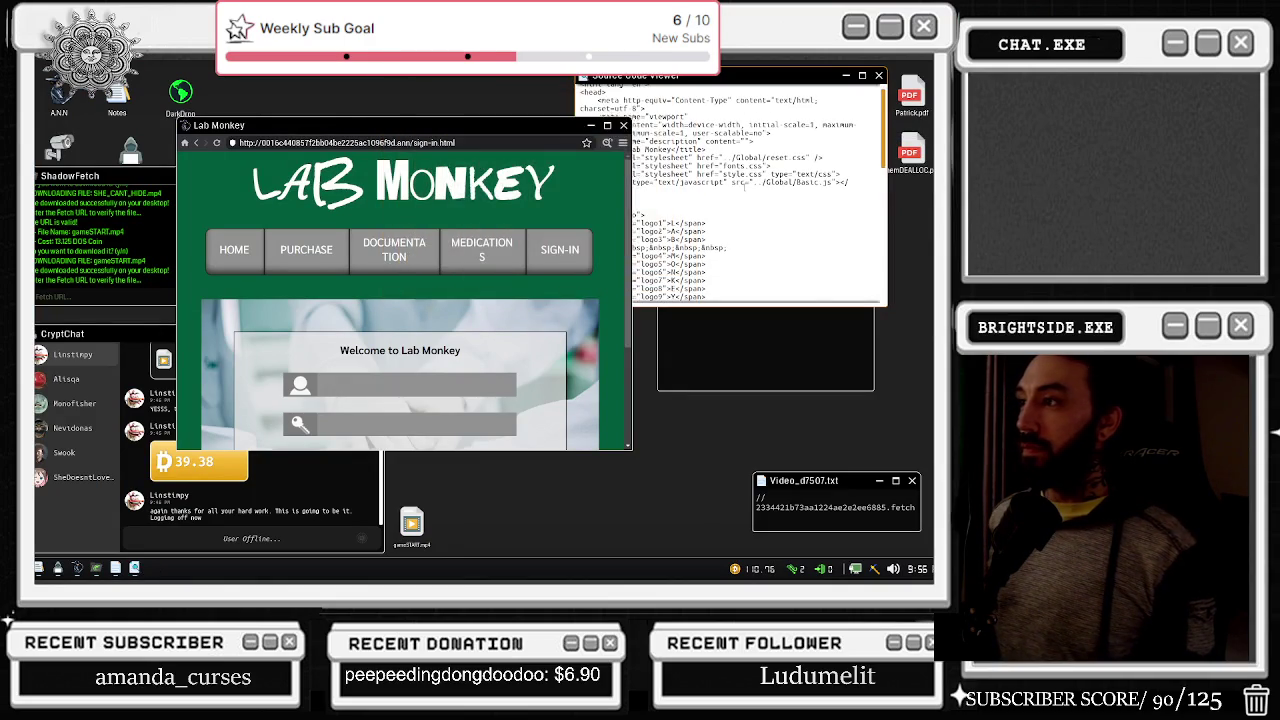
scroll(730, 190, "down", 5)
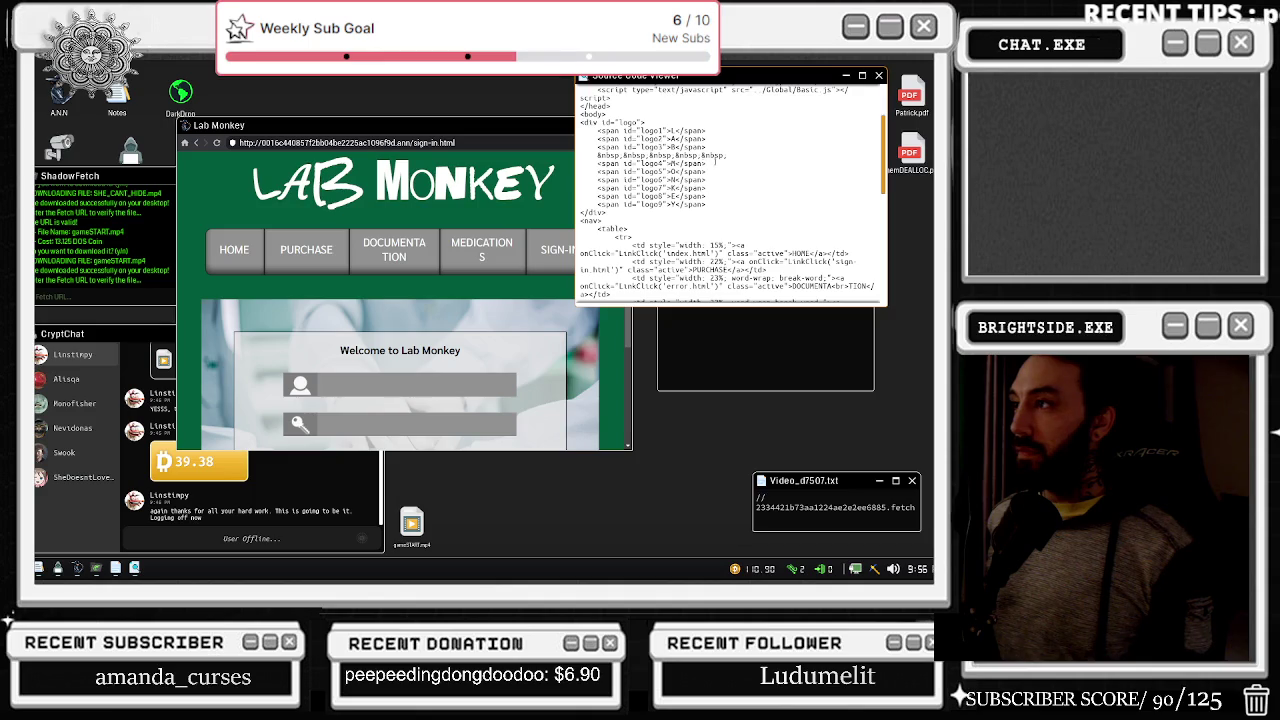
left_click(710, 189)
scroll(710, 195, "down", 3)
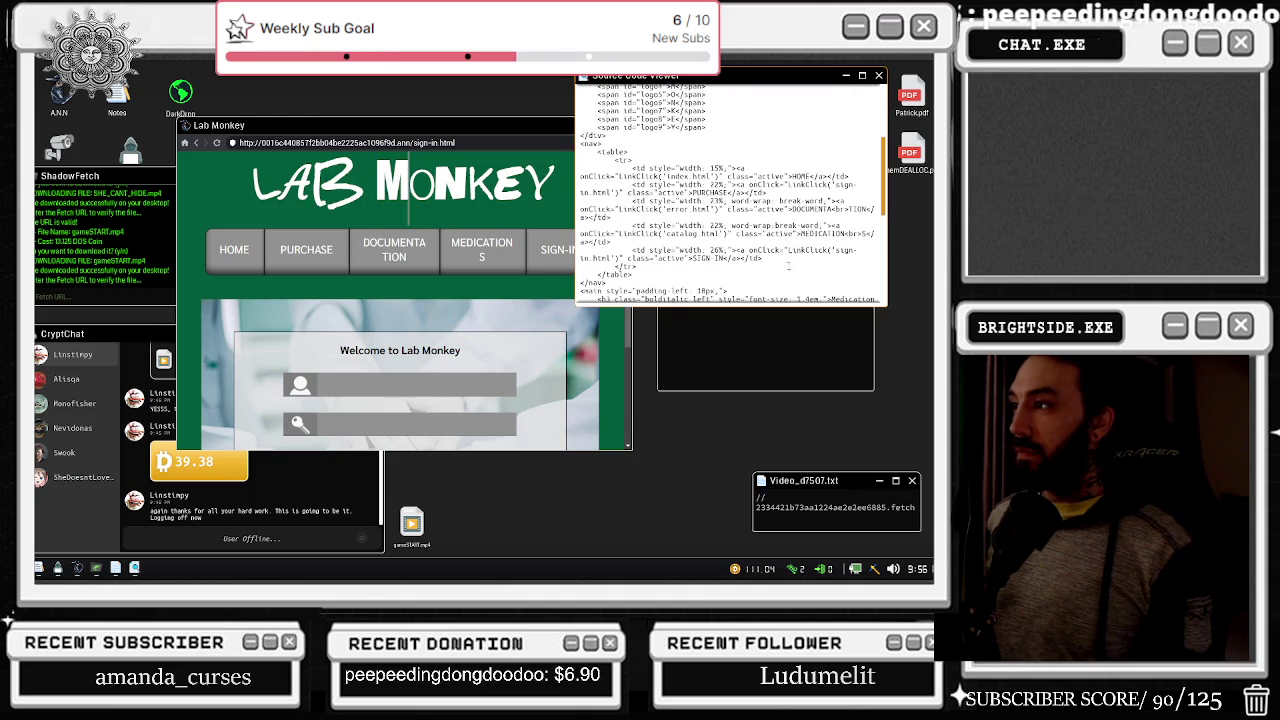
scroll(778, 246, "down", 3)
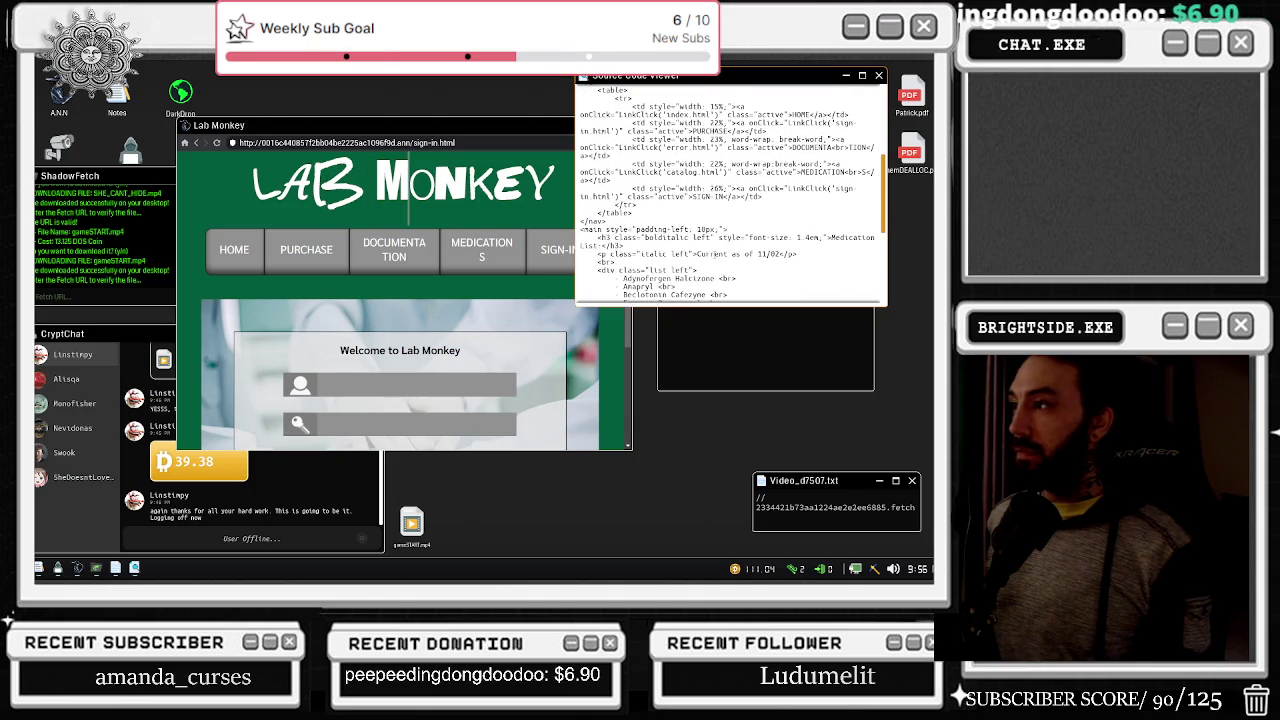
scroll(737, 258, "down", 10)
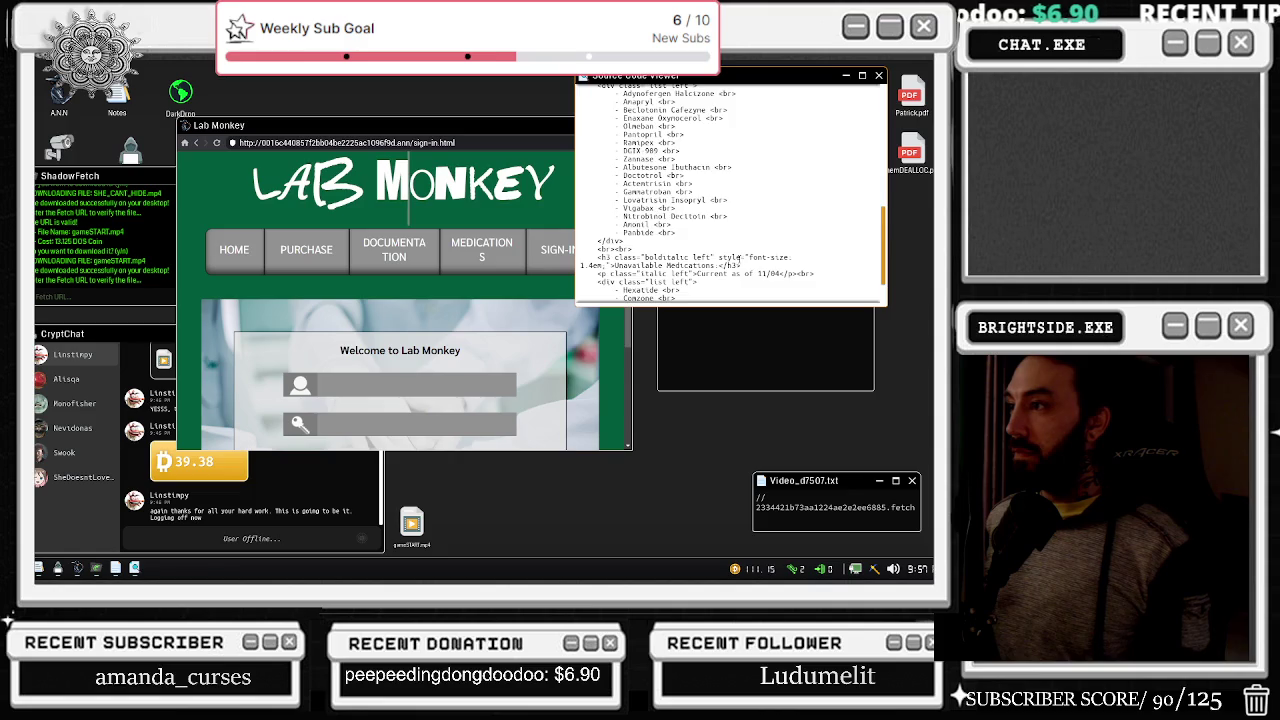
- Step back from the desk, return, and cycle two security cameras before closing the feed
right_click(480, 300)
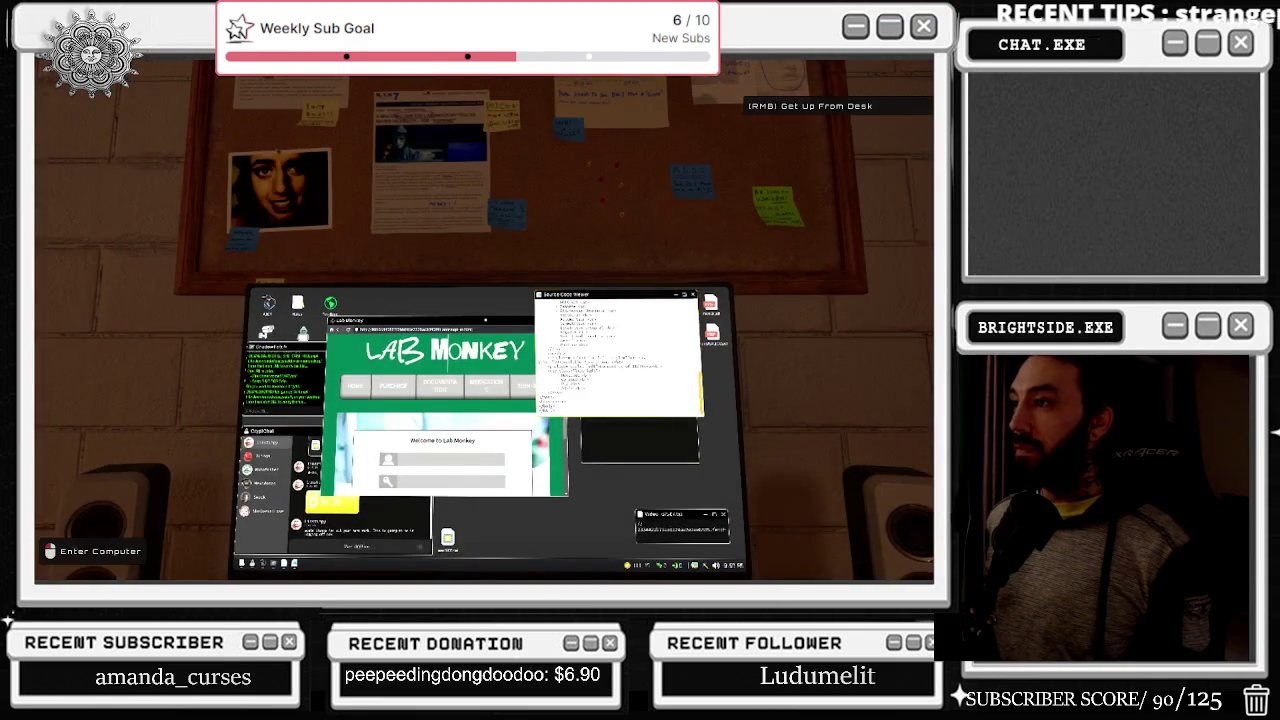
left_click(480, 300)
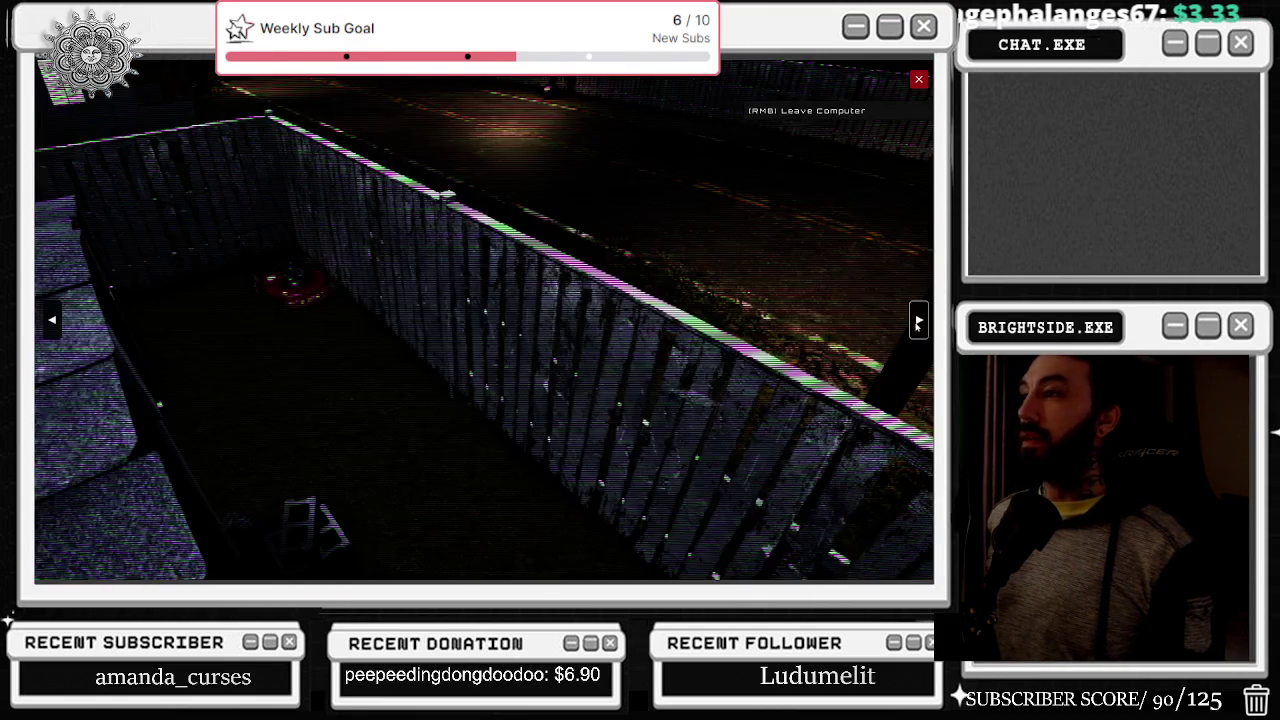
left_click(920, 323)
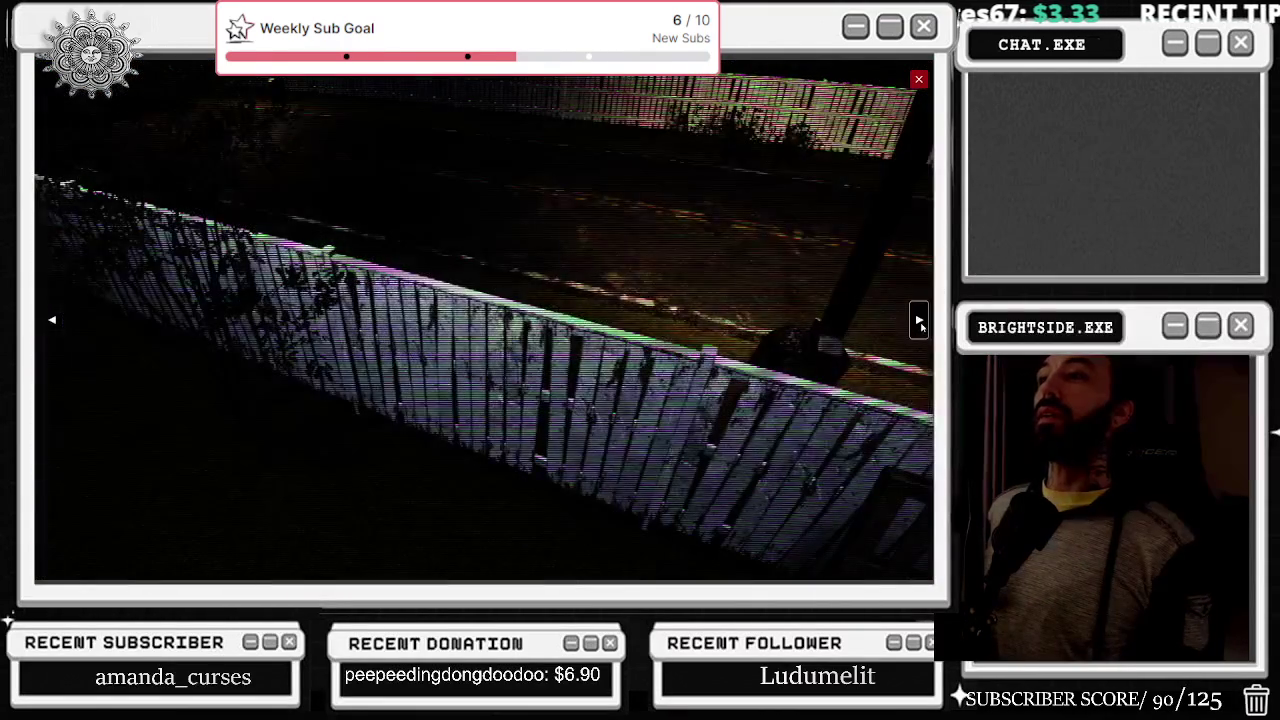
left_click(920, 323)
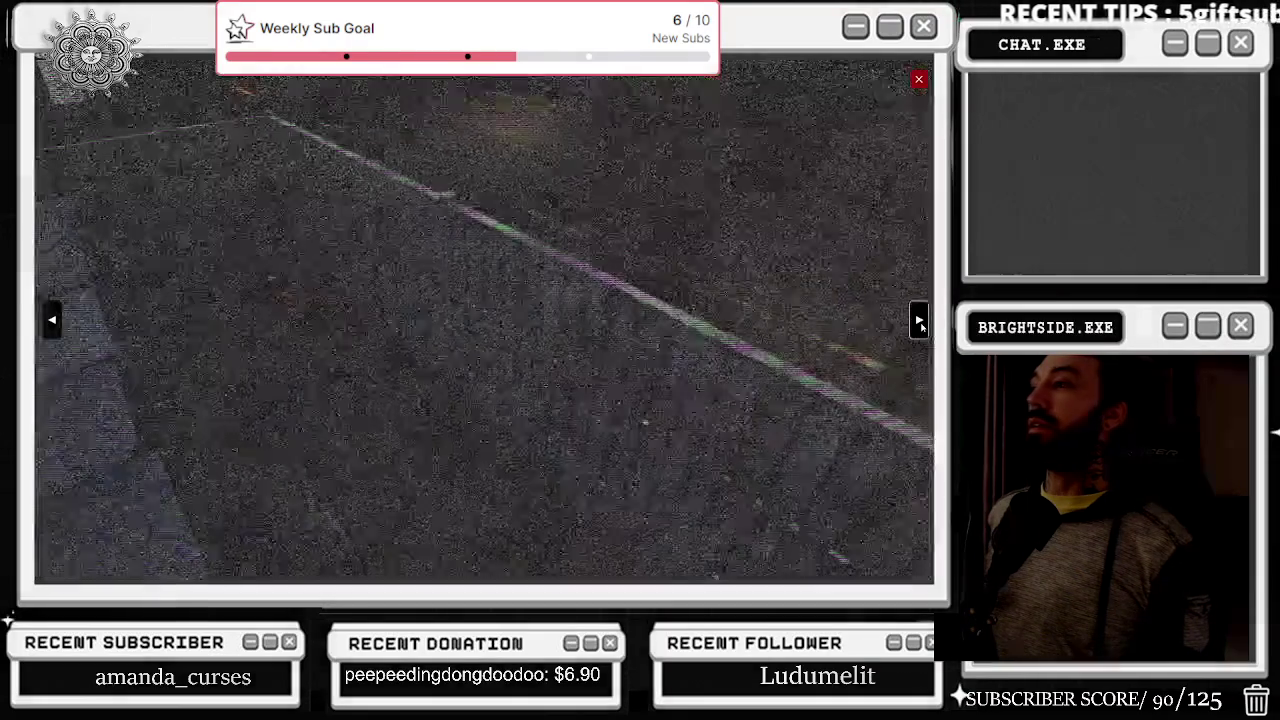
left_click(918, 80)
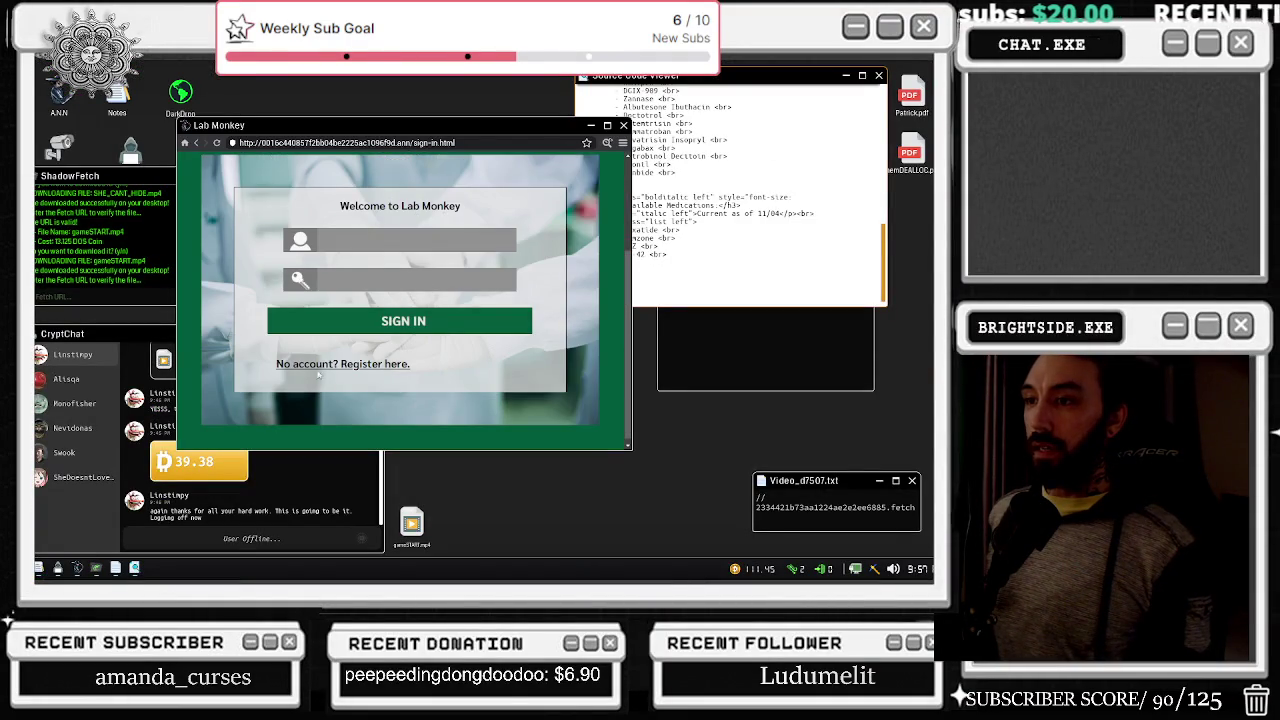
- Follow the 'No account? Register here' link and scroll up in the Source Code Viewer
left_click(318, 366)
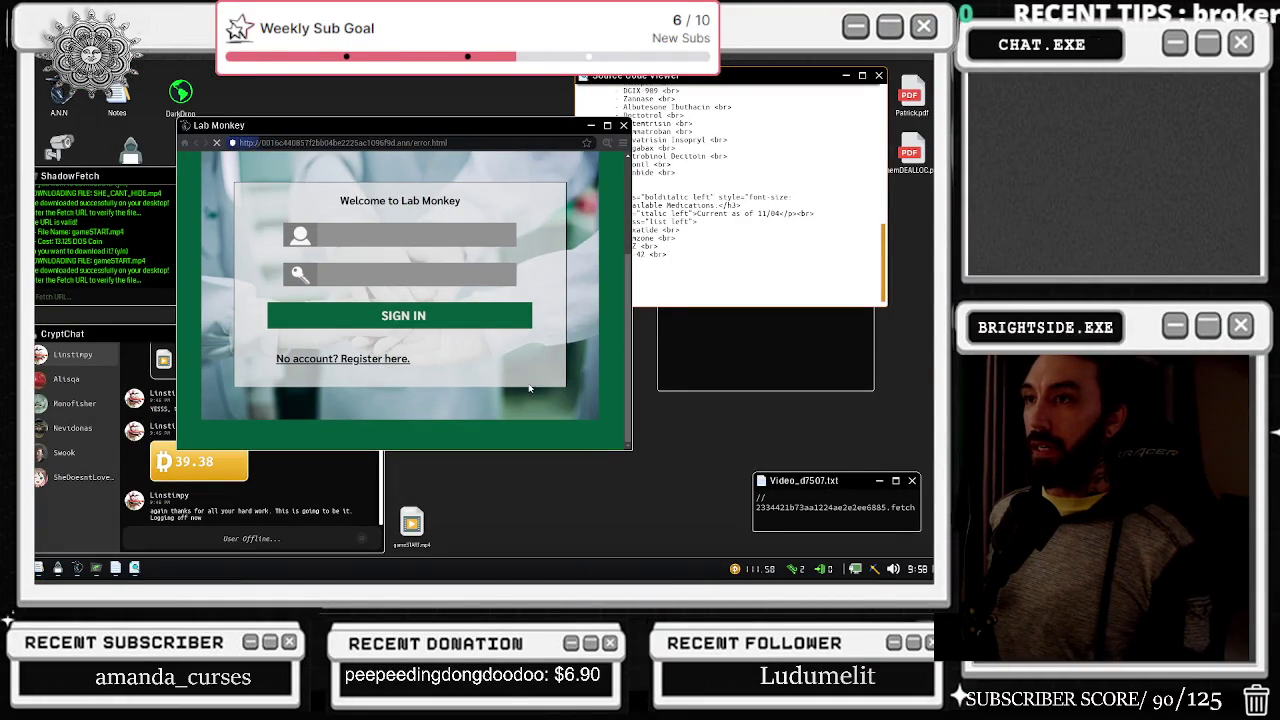
left_click(743, 242)
scroll(809, 175, "up", 5)
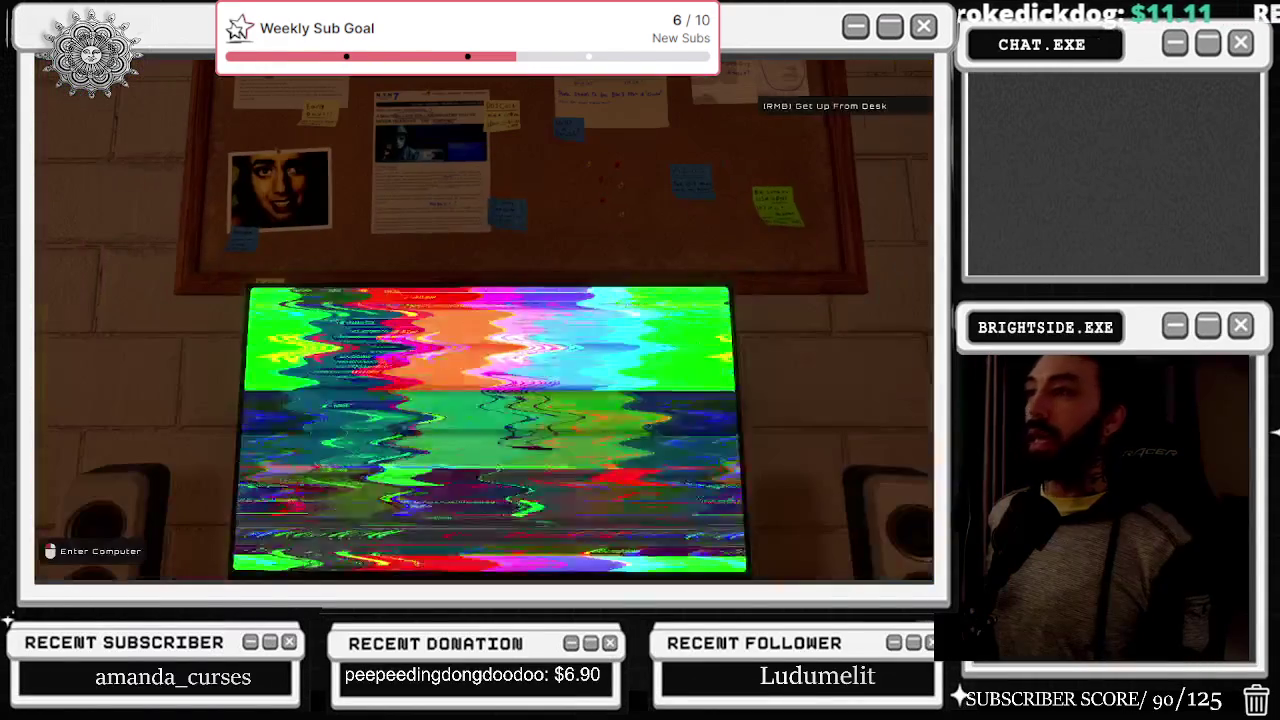
- Re-enter the computer after the reboot and pick a grid cell, failing the puzzle
left_click(484, 321)
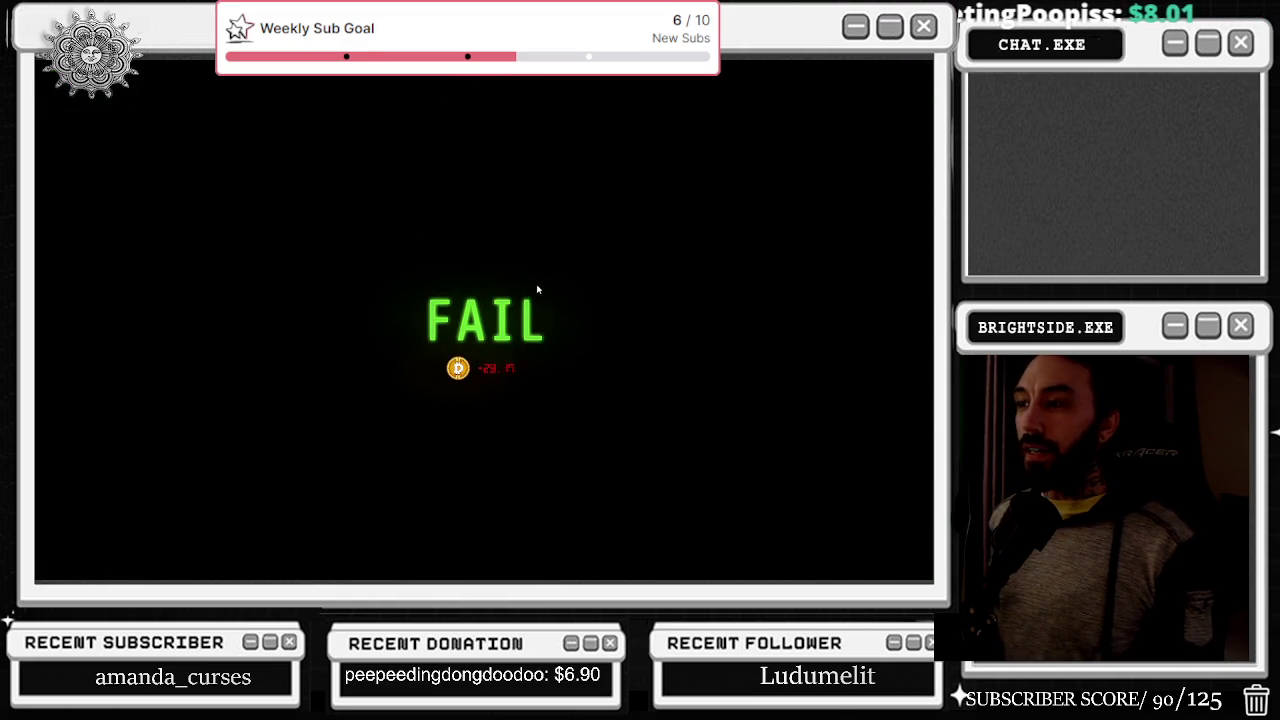
left_click(485, 319)
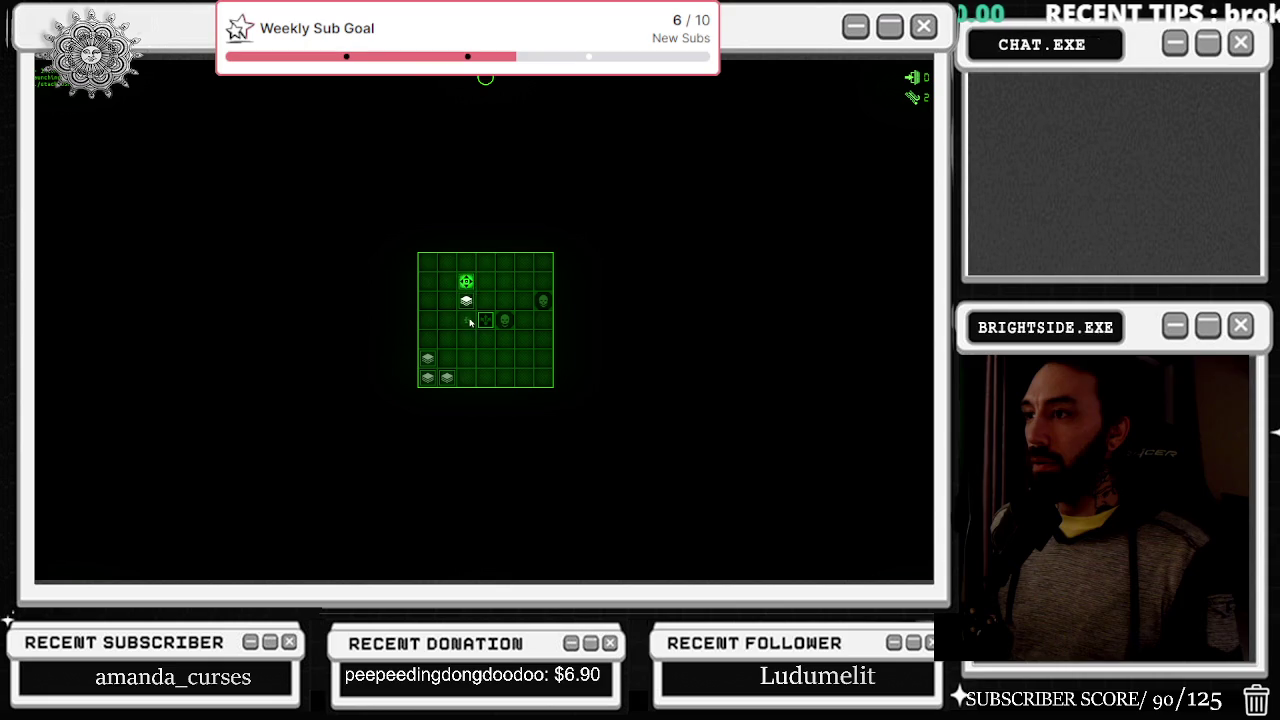
left_click(465, 320)
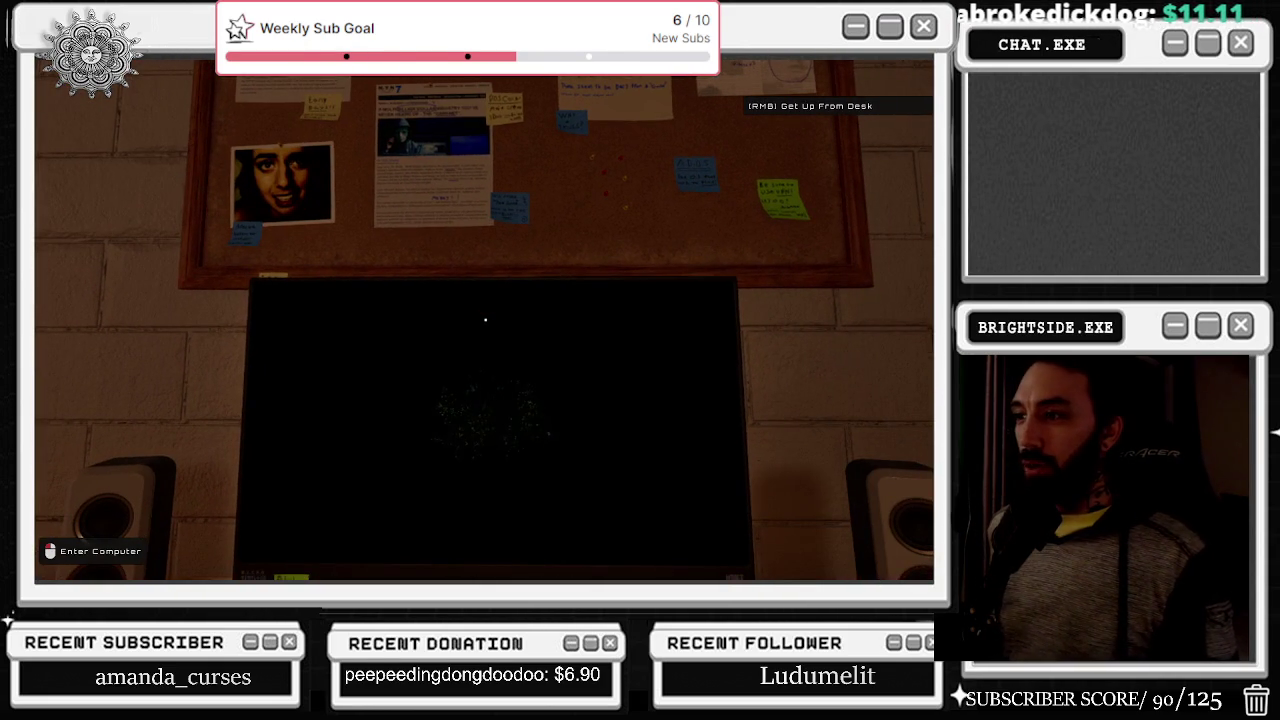
- View the 404 page's source with Ctrl+U, then follow its link back to the homepage
left_click(485, 320)
left_click(515, 225)
key("ctrl+u")
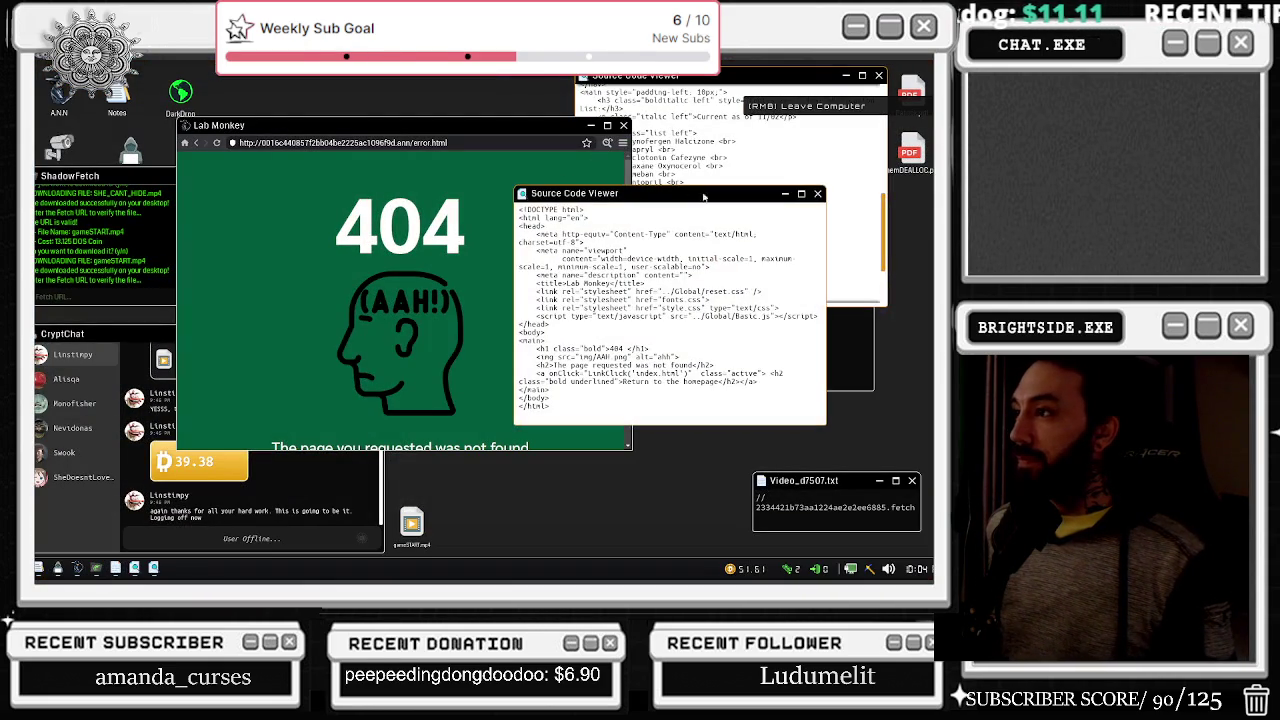
left_click(424, 283)
scroll(424, 283, "down", 1)
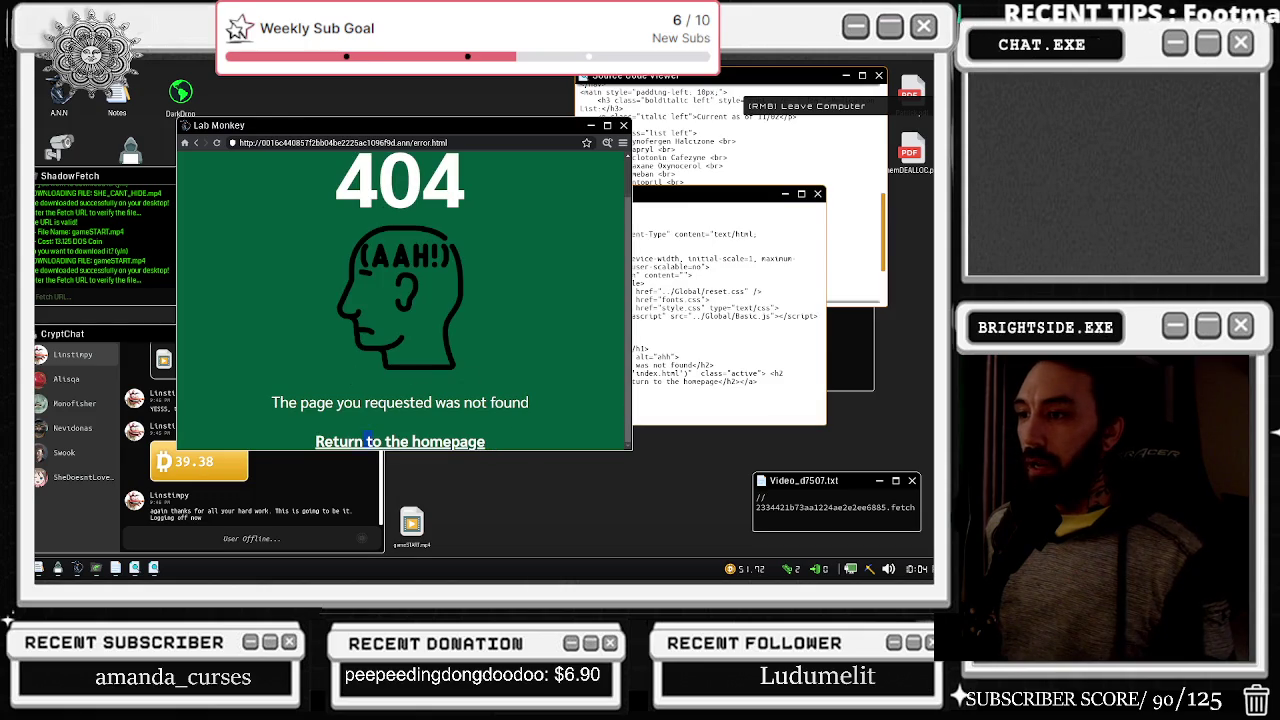
scroll(414, 317, "up", 1)
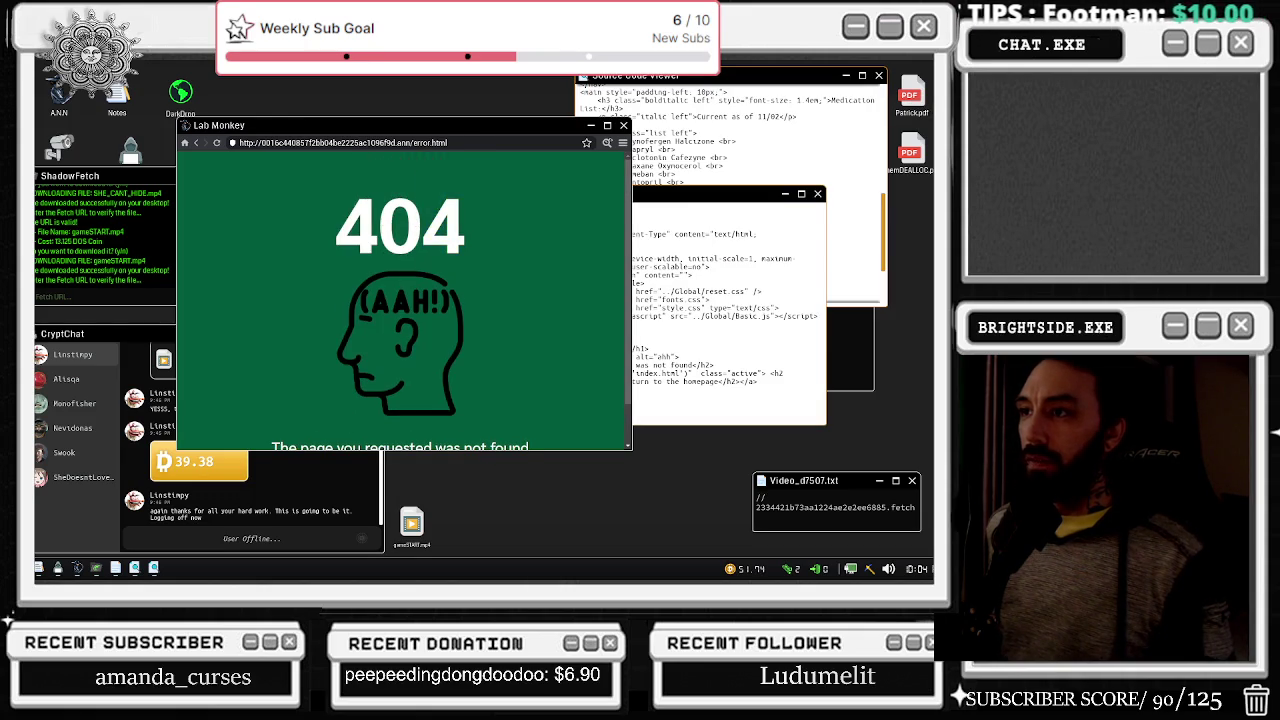
scroll(445, 319, "down", 1)
left_click(405, 440)
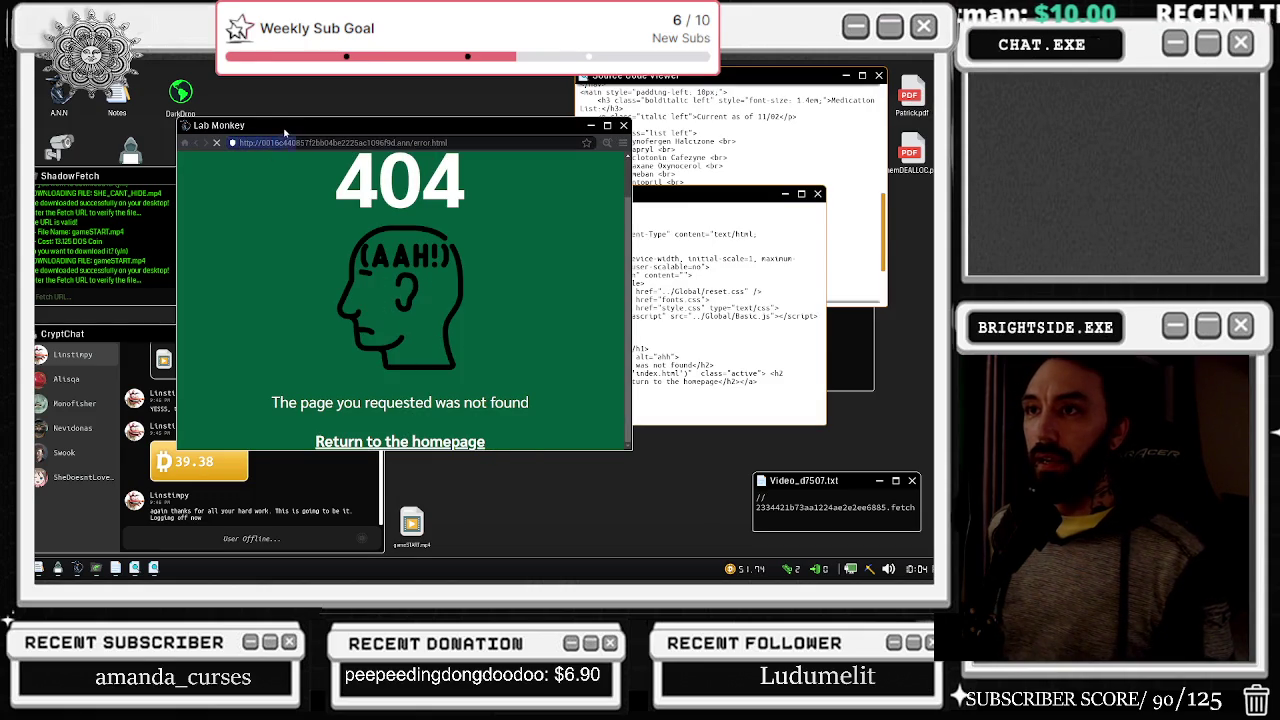
- Step away and back, cycle through five security camera views, and close the feed
right_click(285, 132)
left_click(470, 300)
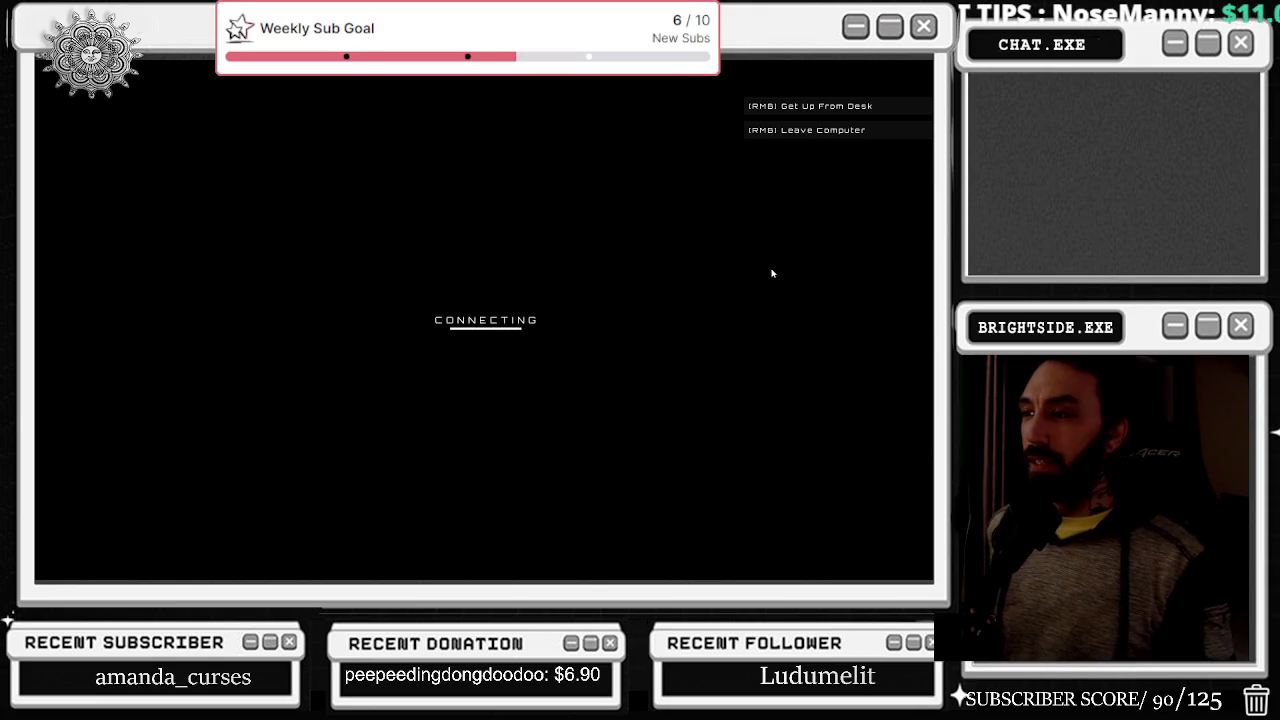
left_click(920, 322)
left_click(920, 322)
left_click(920, 322)
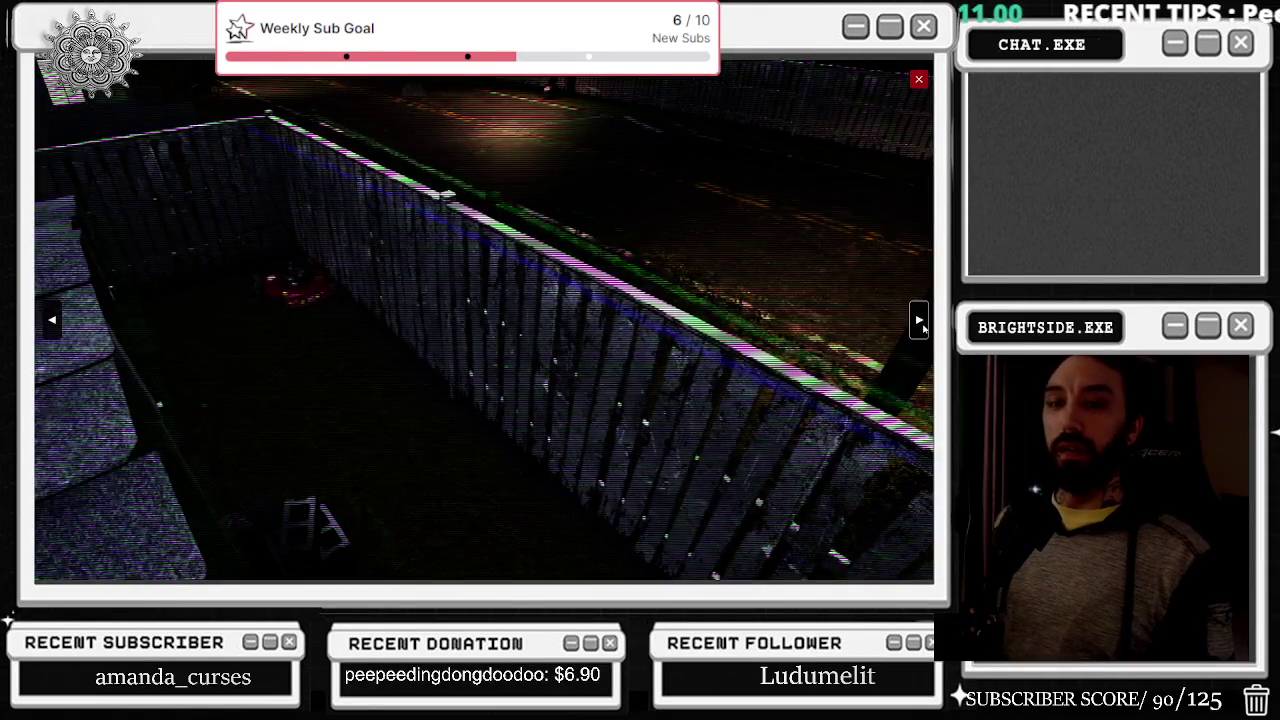
left_click(919, 321)
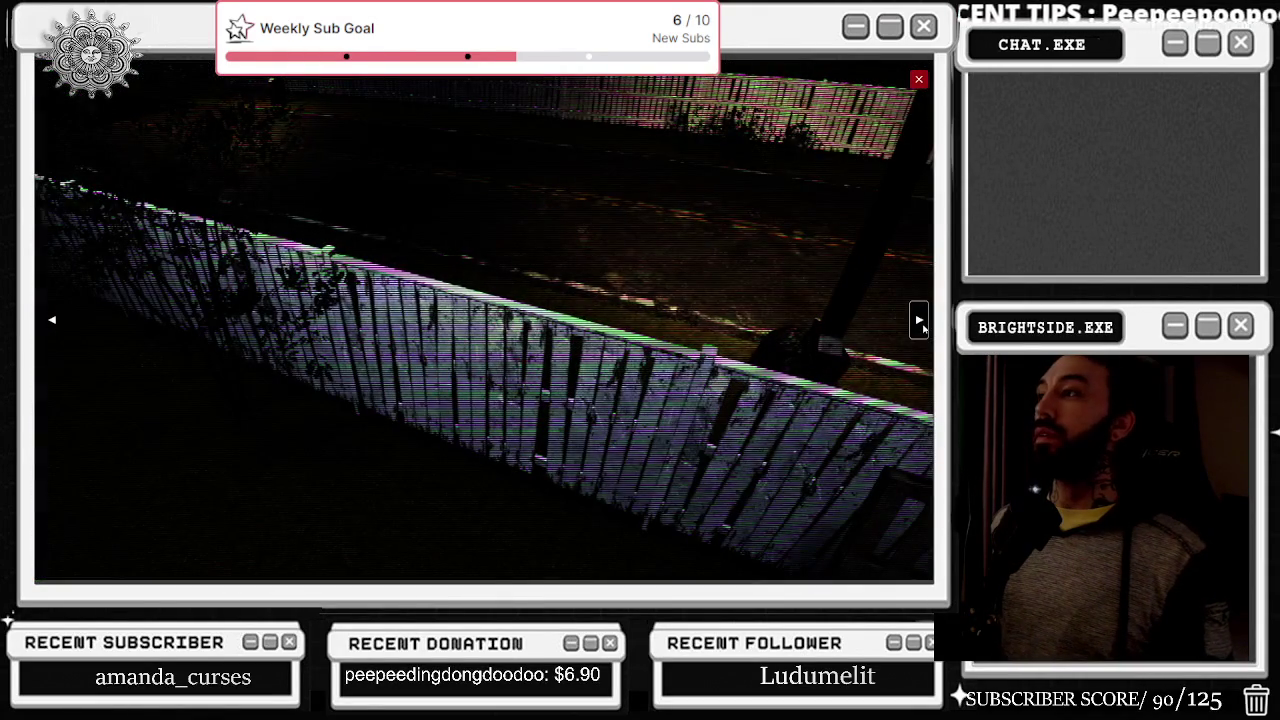
left_click(920, 322)
left_click(918, 79)
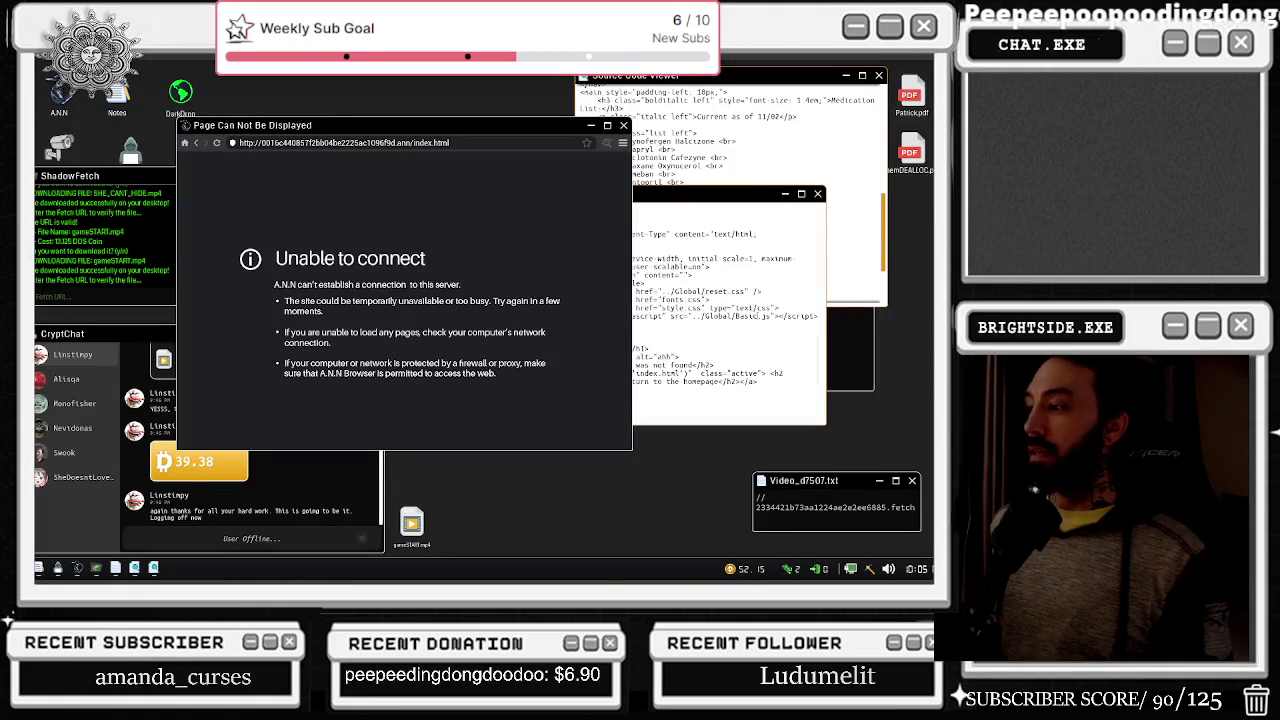
- Go back two pages, close the source code viewers, and open the Lab Monkey DOCUMENTATION page
left_click(196, 144)
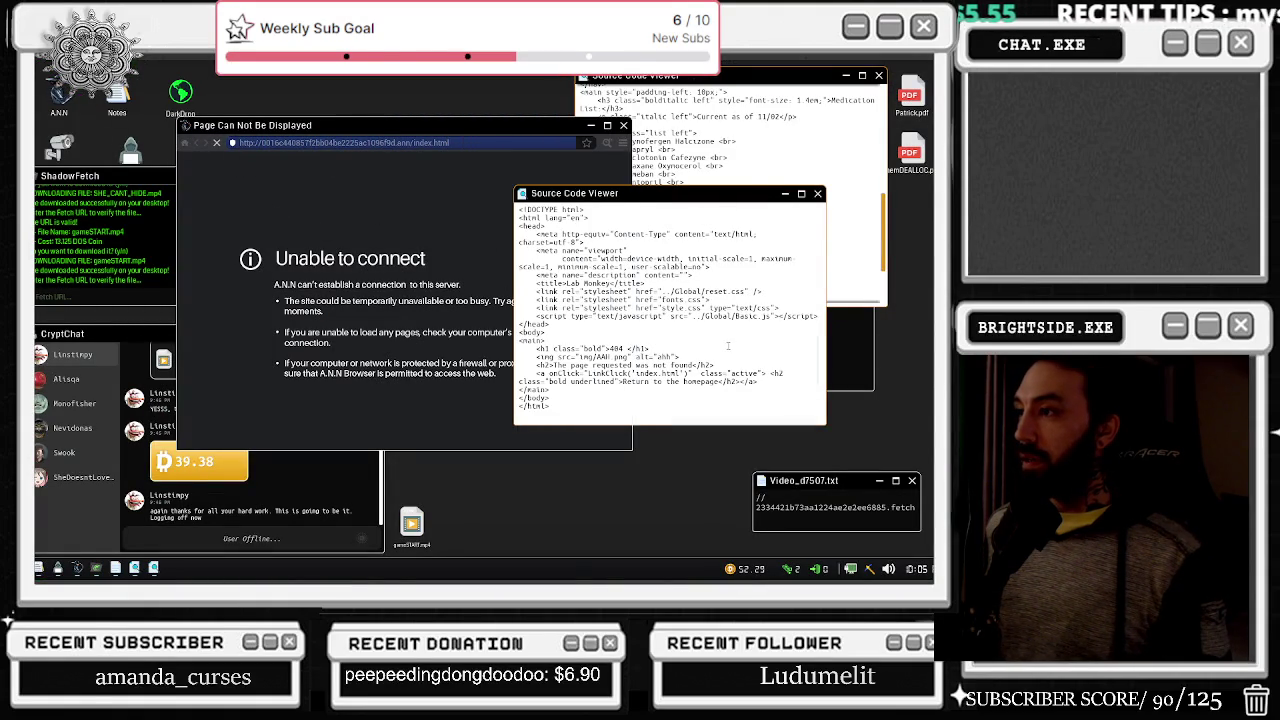
left_click(817, 194)
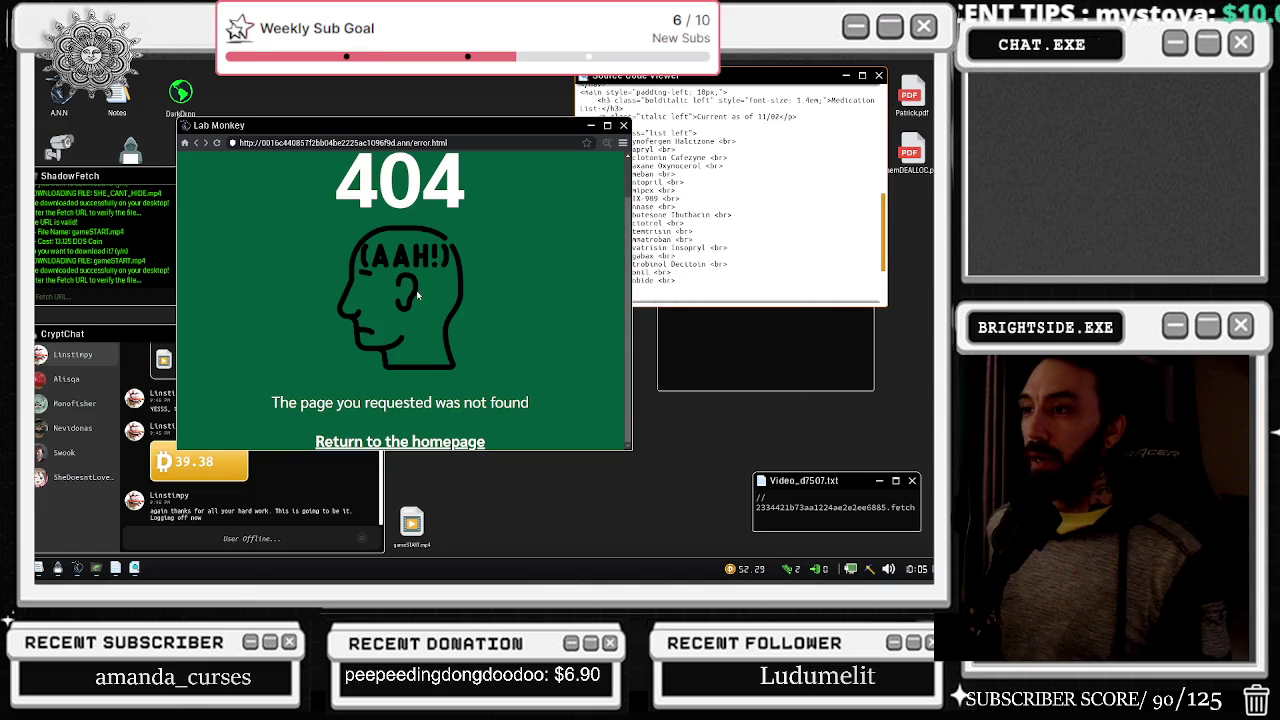
left_click(196, 145)
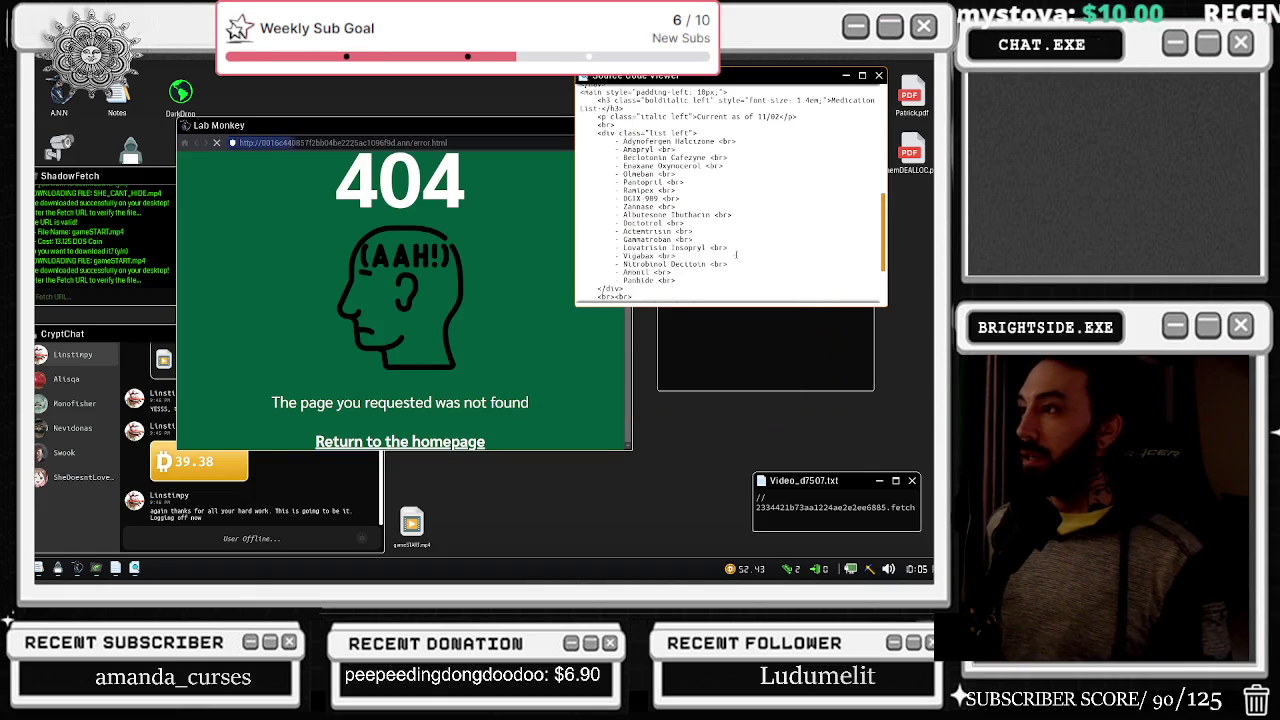
scroll(691, 285, "up", 10)
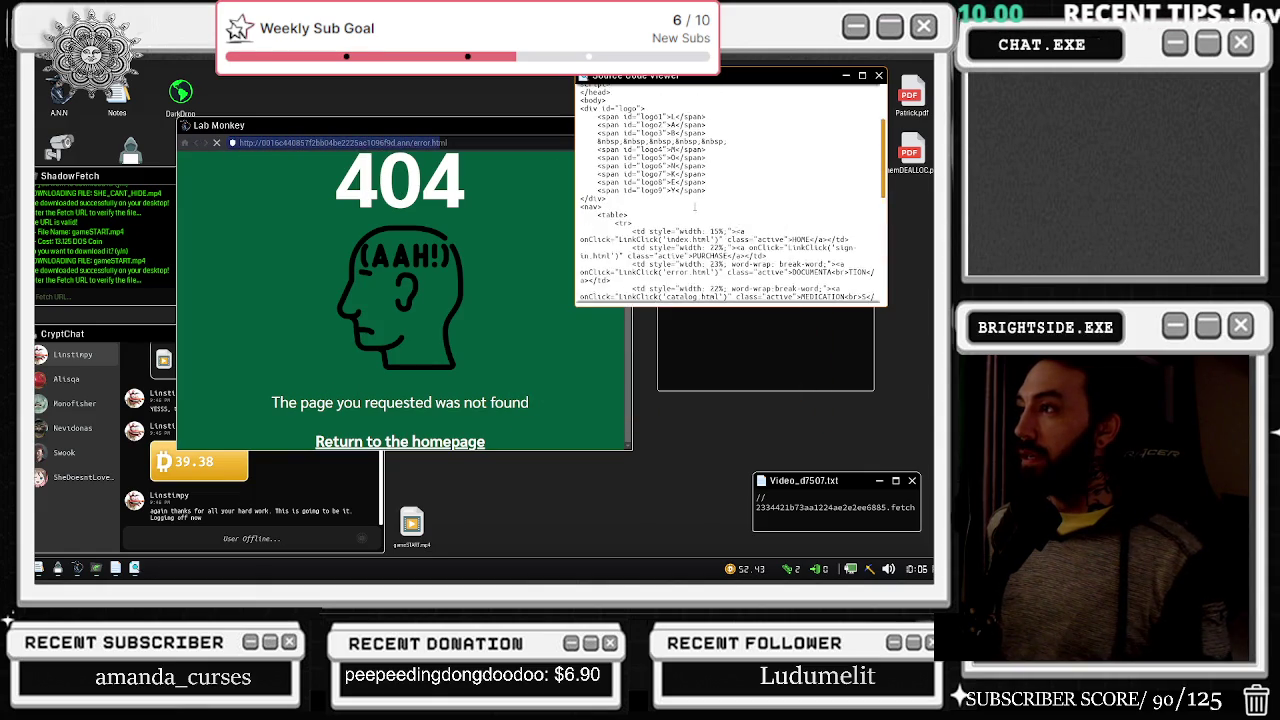
left_click(878, 76)
scroll(415, 259, "up", 3)
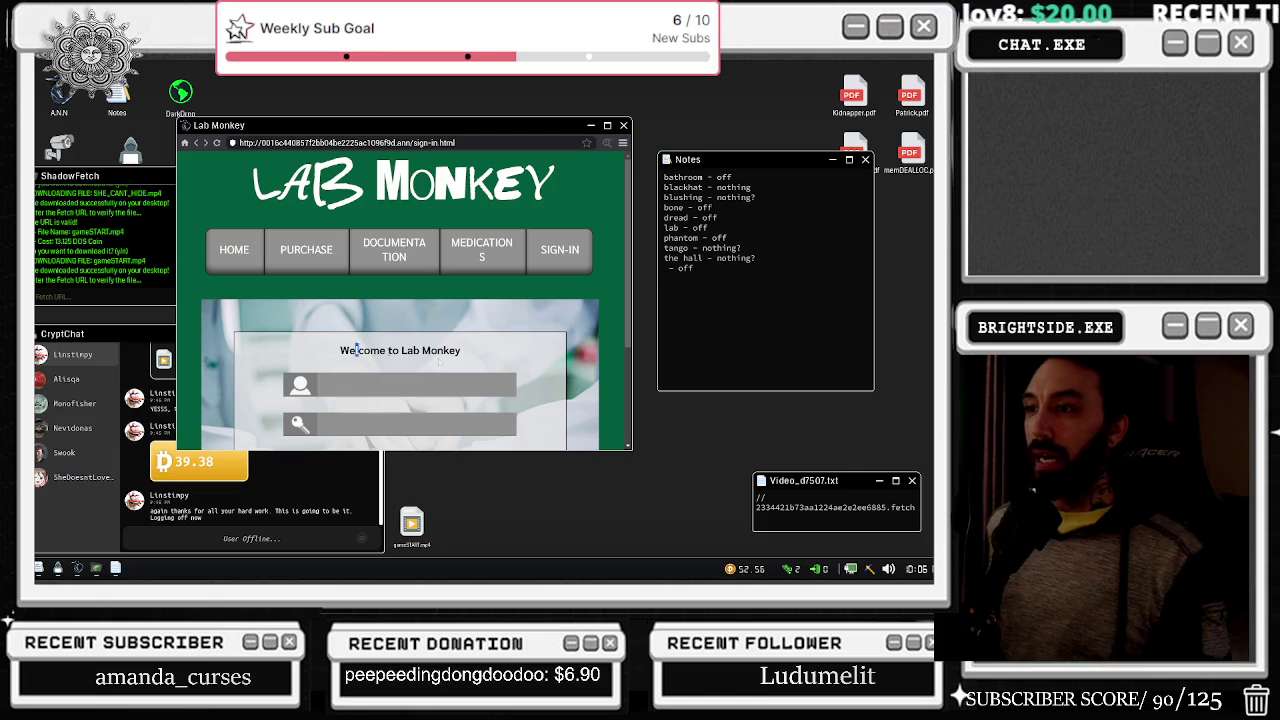
scroll(385, 283, "down", 2)
scroll(385, 283, "up", 2)
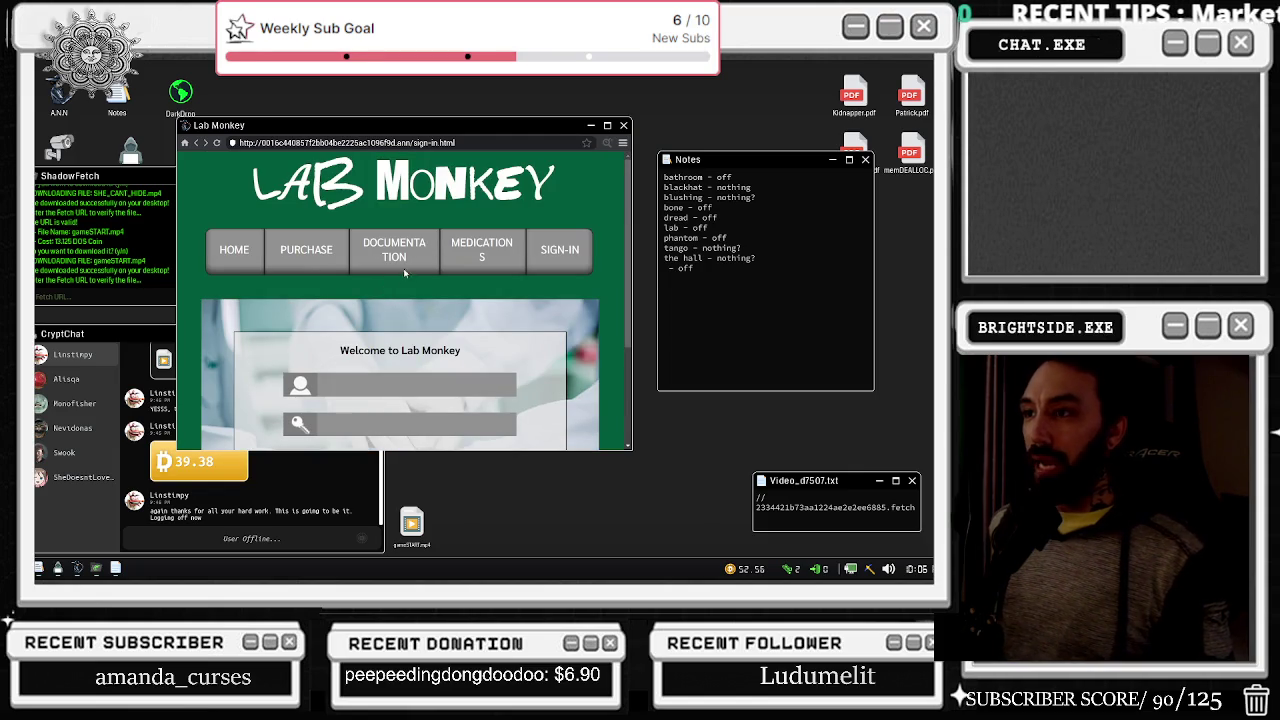
left_click(400, 255)
- Step back from the computer, return, and open the security camera feed from the desktop icon
right_click(572, 125)
left_click(130, 133)
double_click(130, 135)
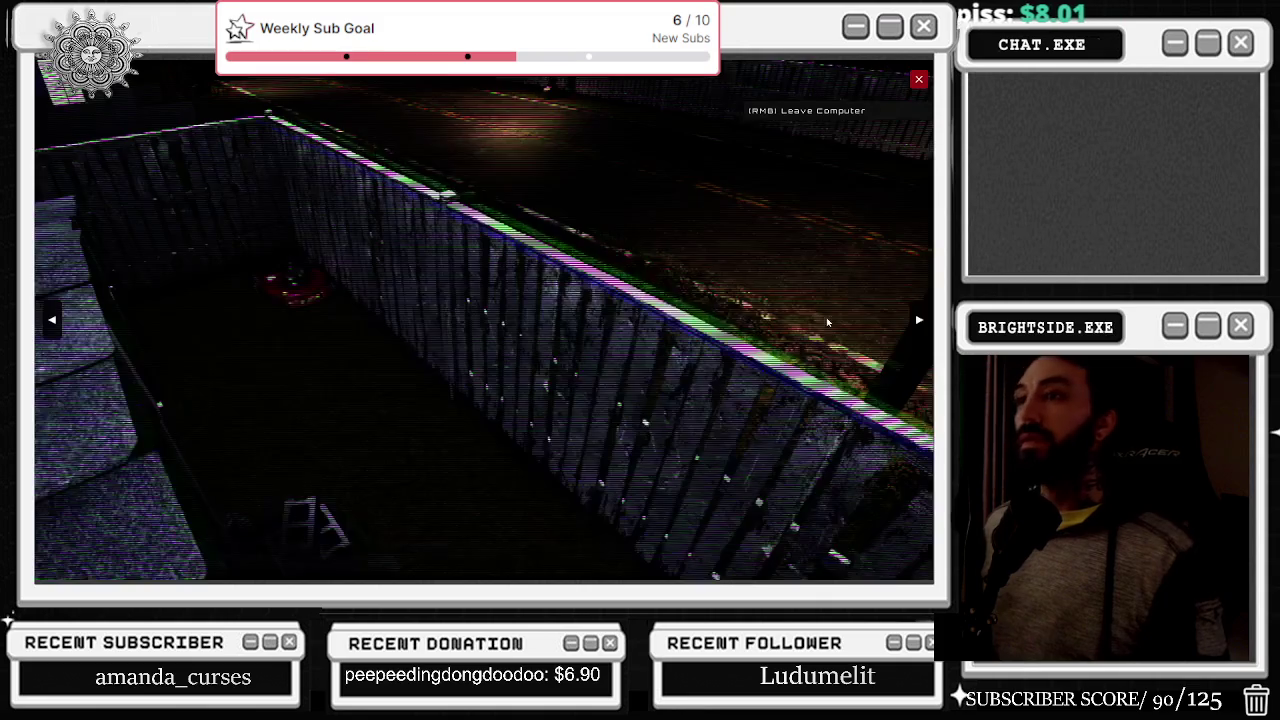
- Cycle through two camera views, close the camera feed and get back onto the computer
left_click(919, 320)
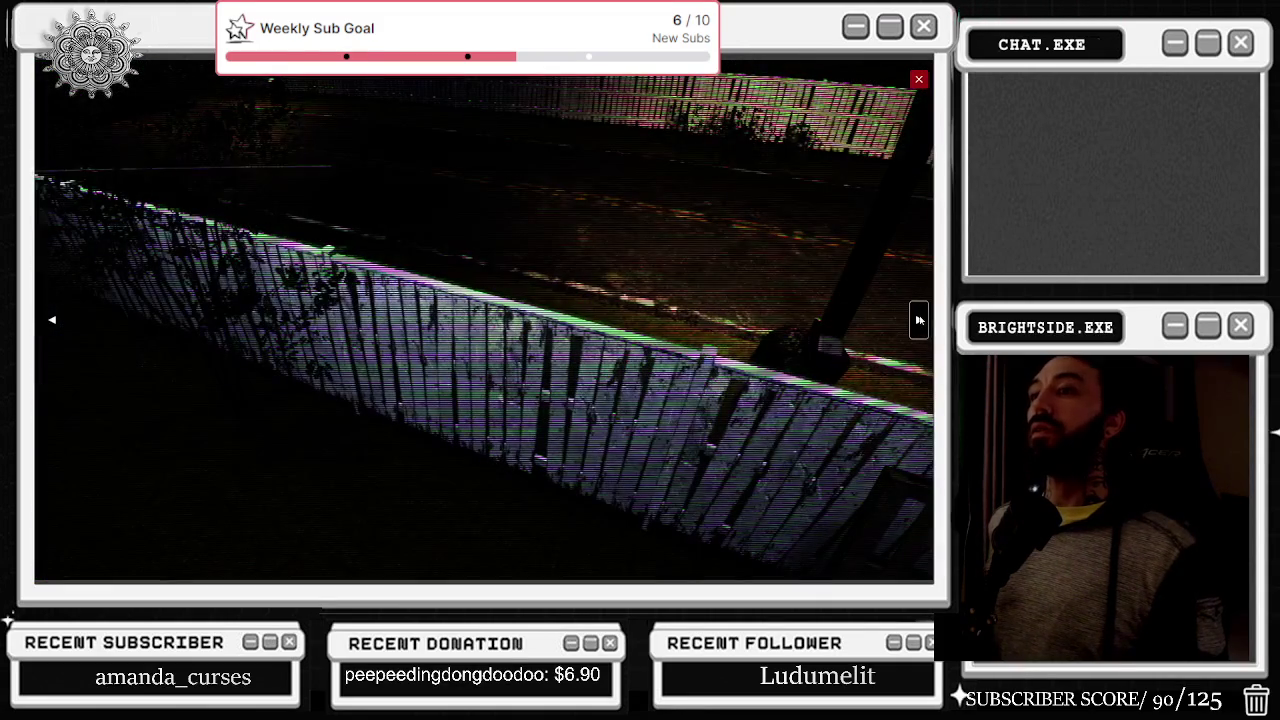
left_click(919, 320)
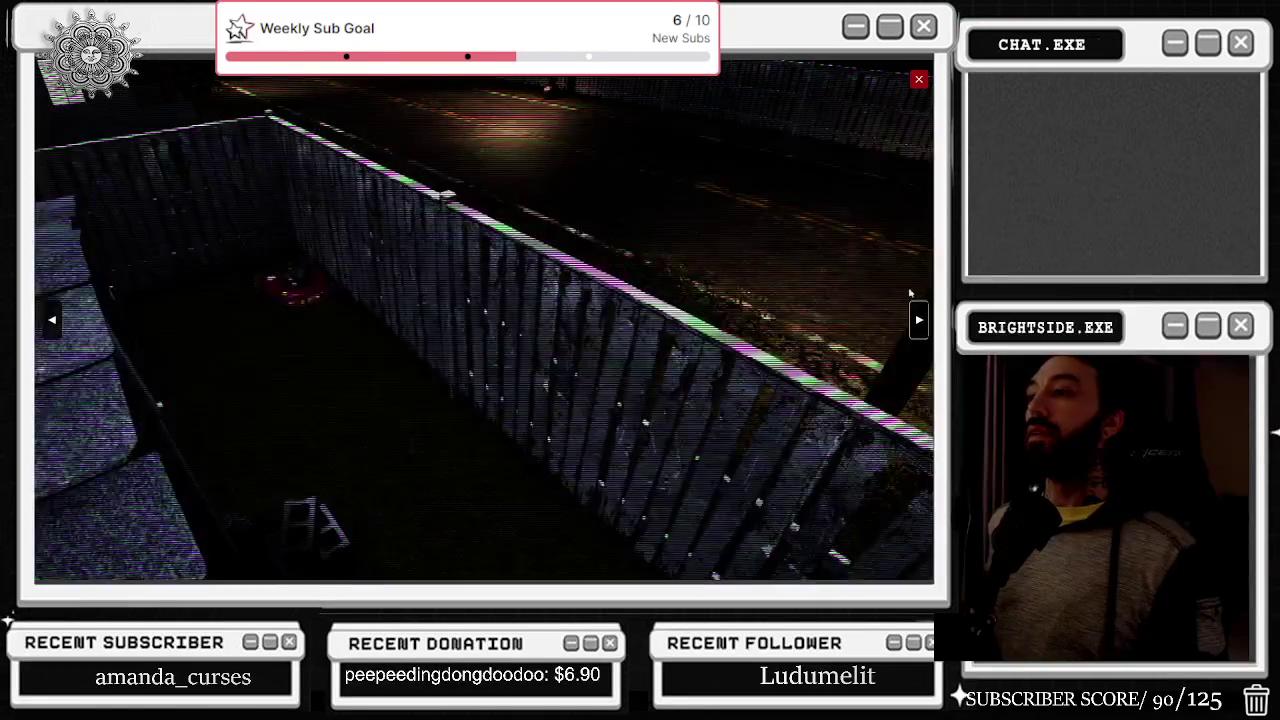
key("Escape")
right_click(538, 245)
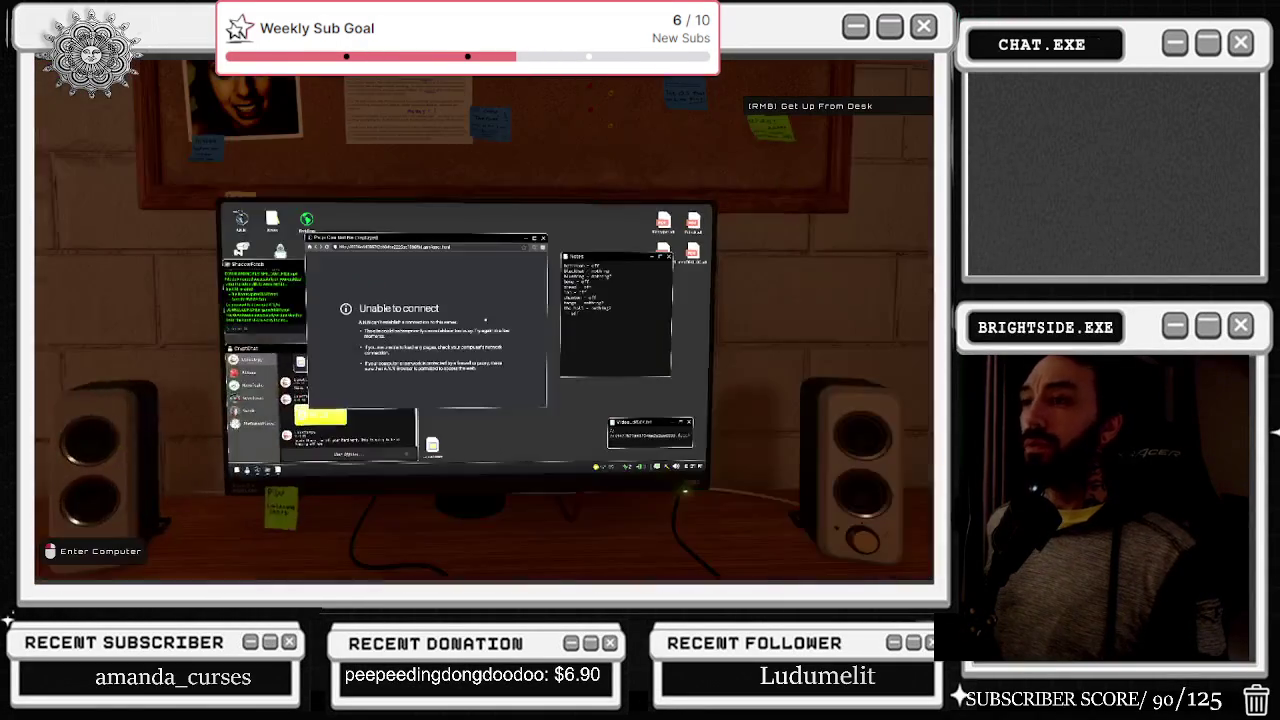
left_click(480, 300)
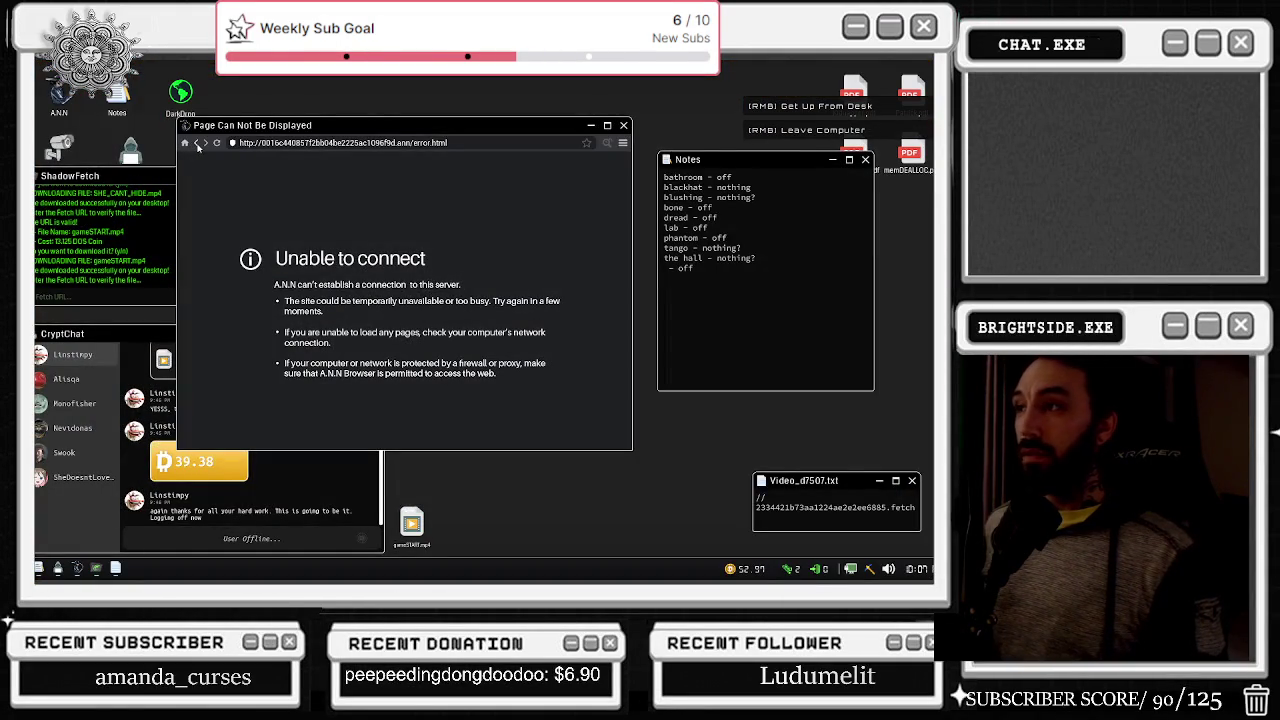
- Go back a page in the browser and open the Lab Monkey medications page
left_click(198, 144)
right_click(485, 320)
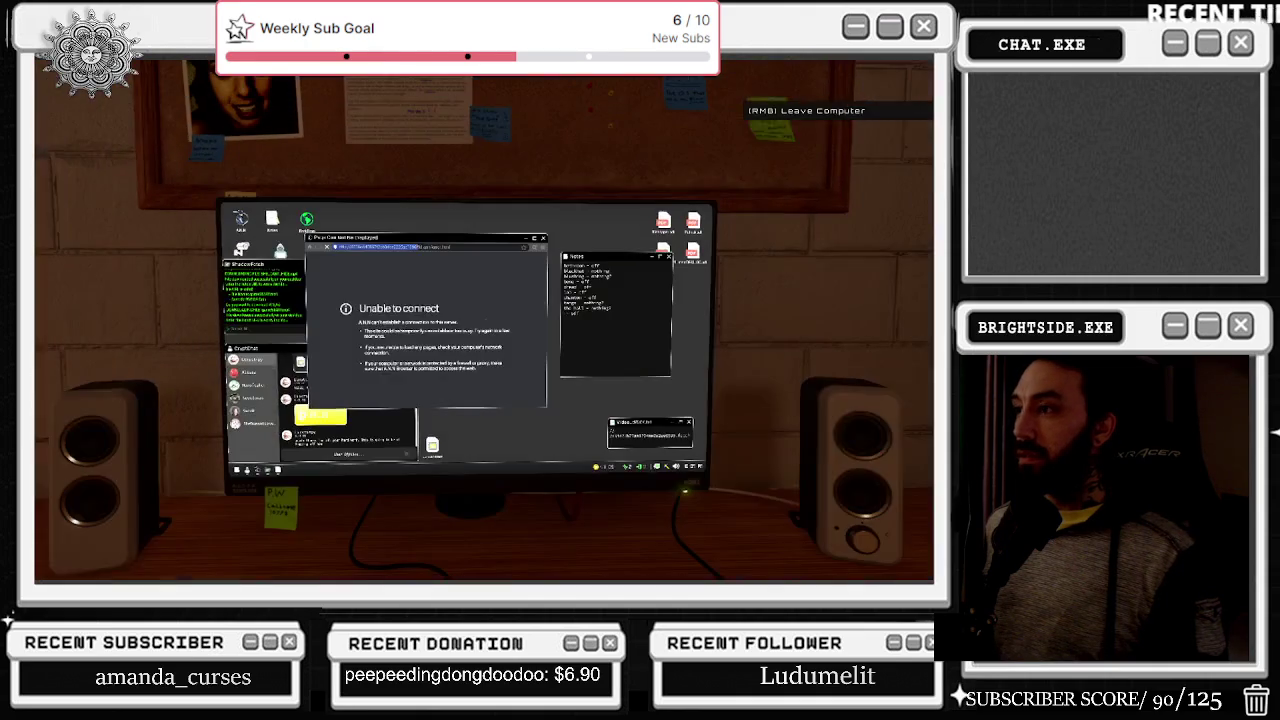
left_click(485, 320)
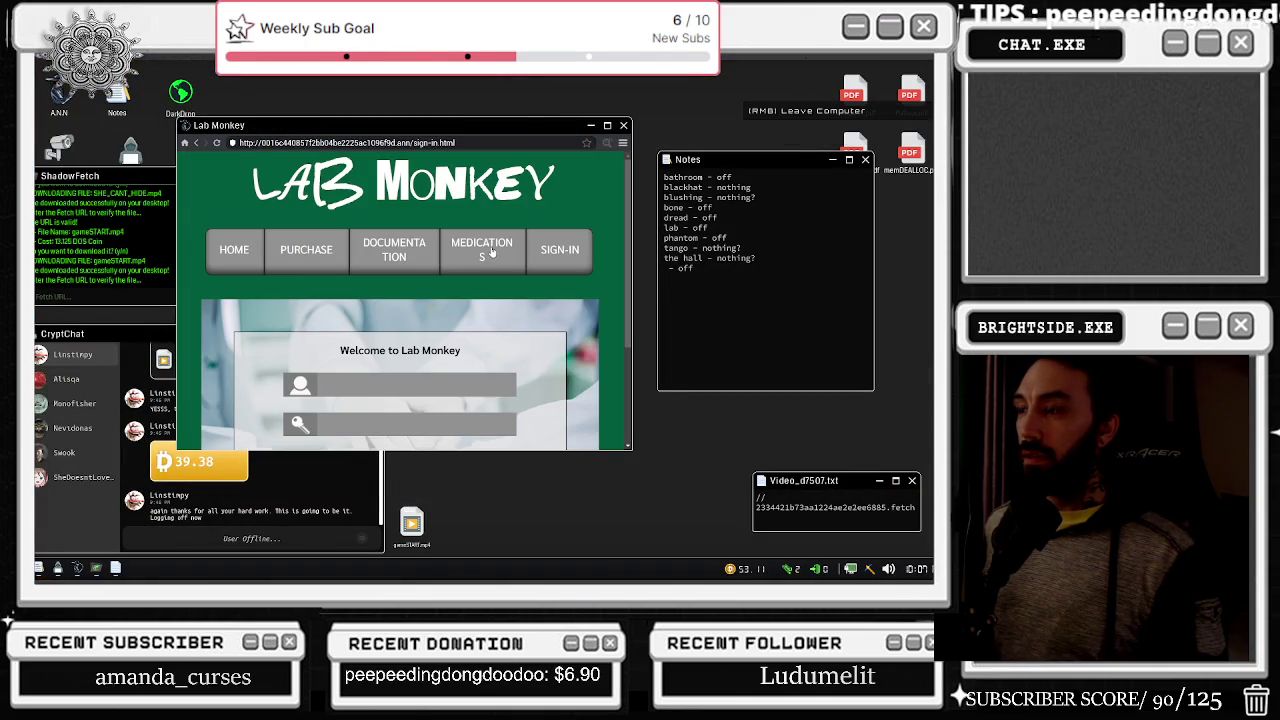
left_click(488, 253)
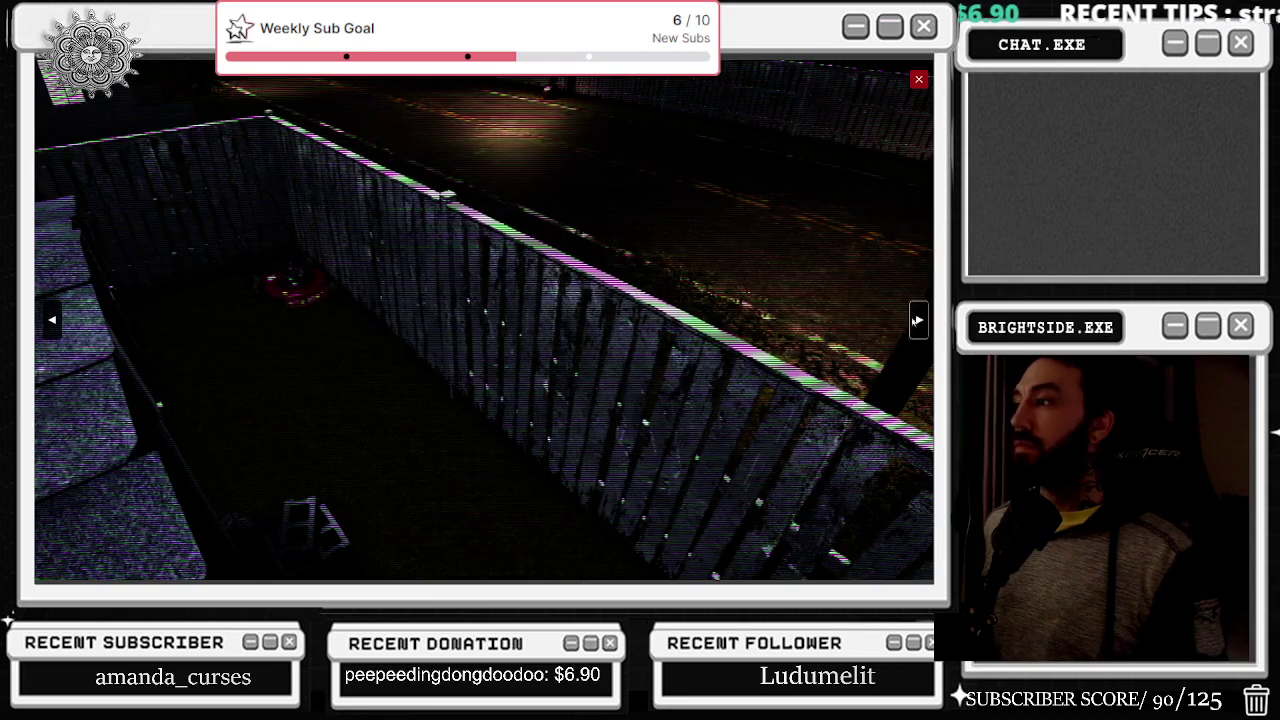
- Cycle the cameras to the street fence view, then close the camera feed
left_click(915, 320)
left_click(917, 321)
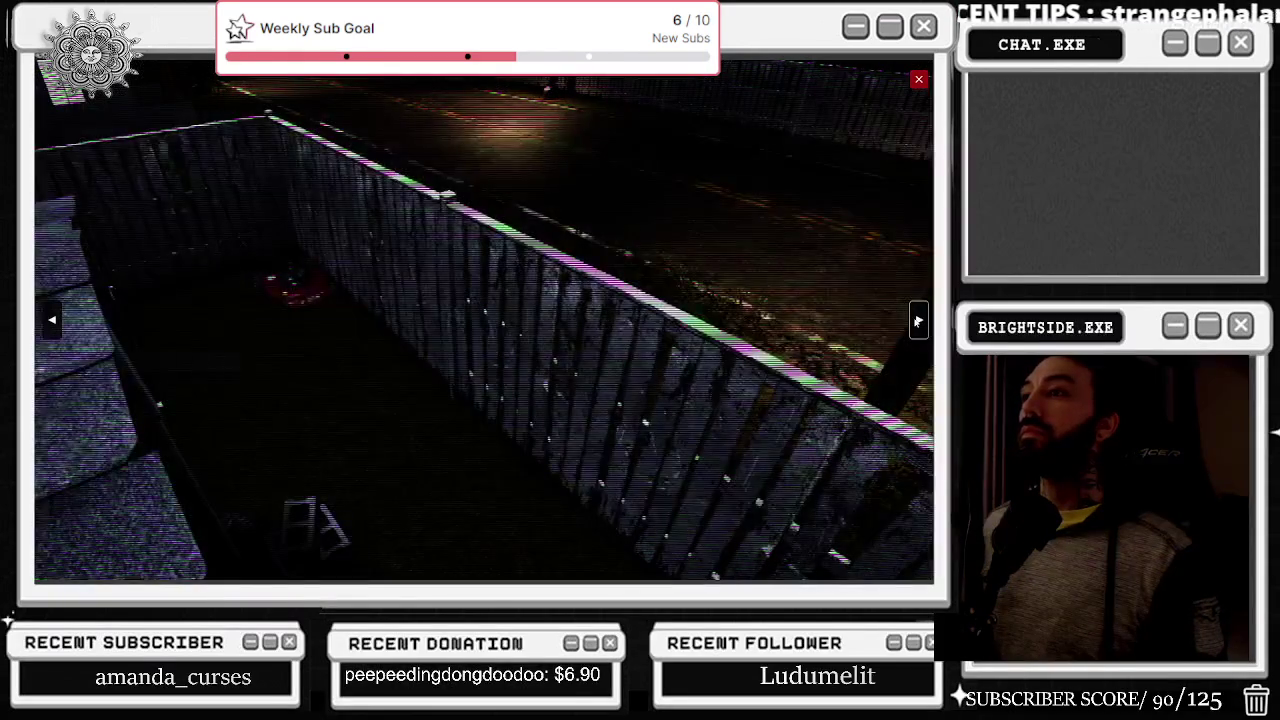
left_click(917, 321)
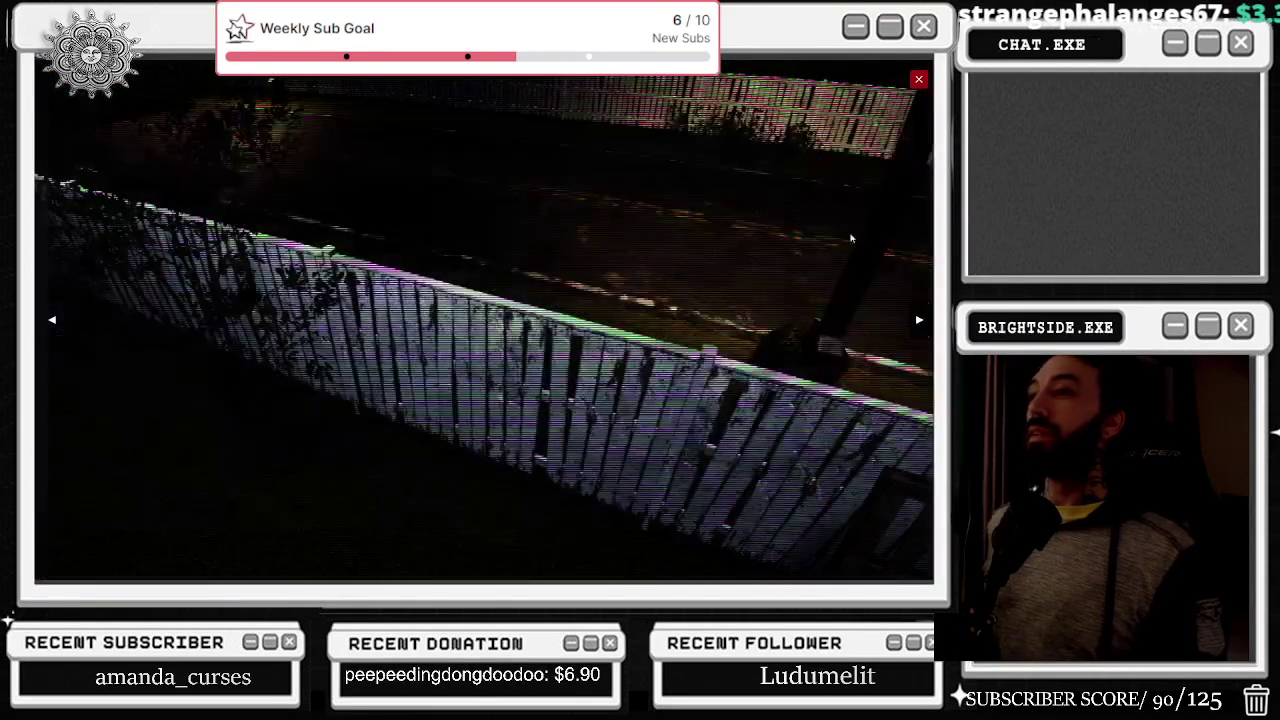
left_click(917, 80)
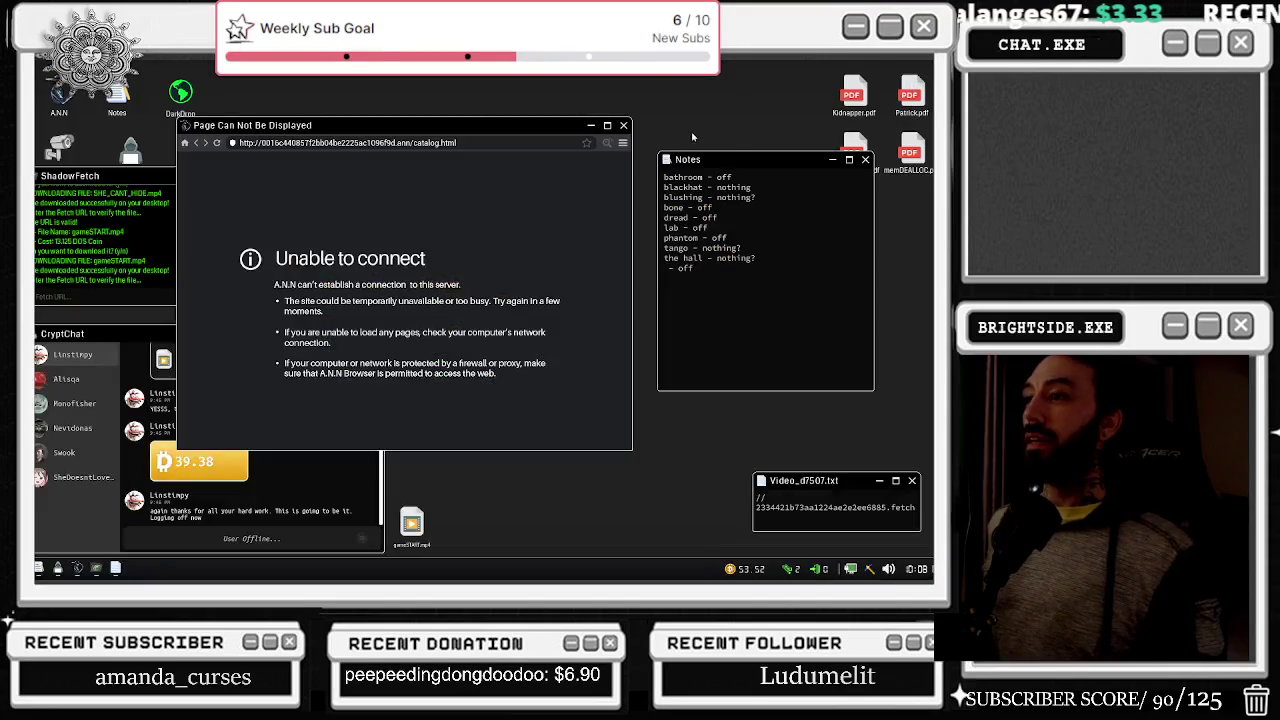
- Go back to the Codex of Silence page, switch camera angle and scroll down its site list
left_click(197, 144)
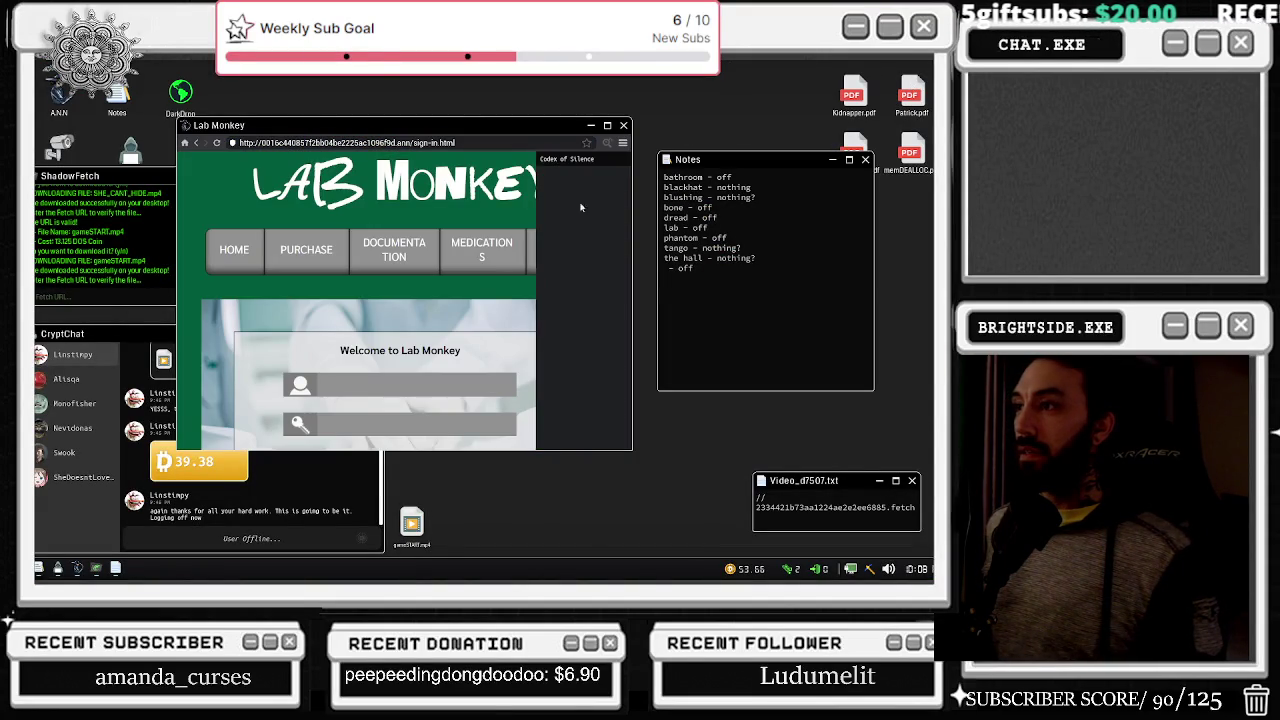
right_click(563, 175)
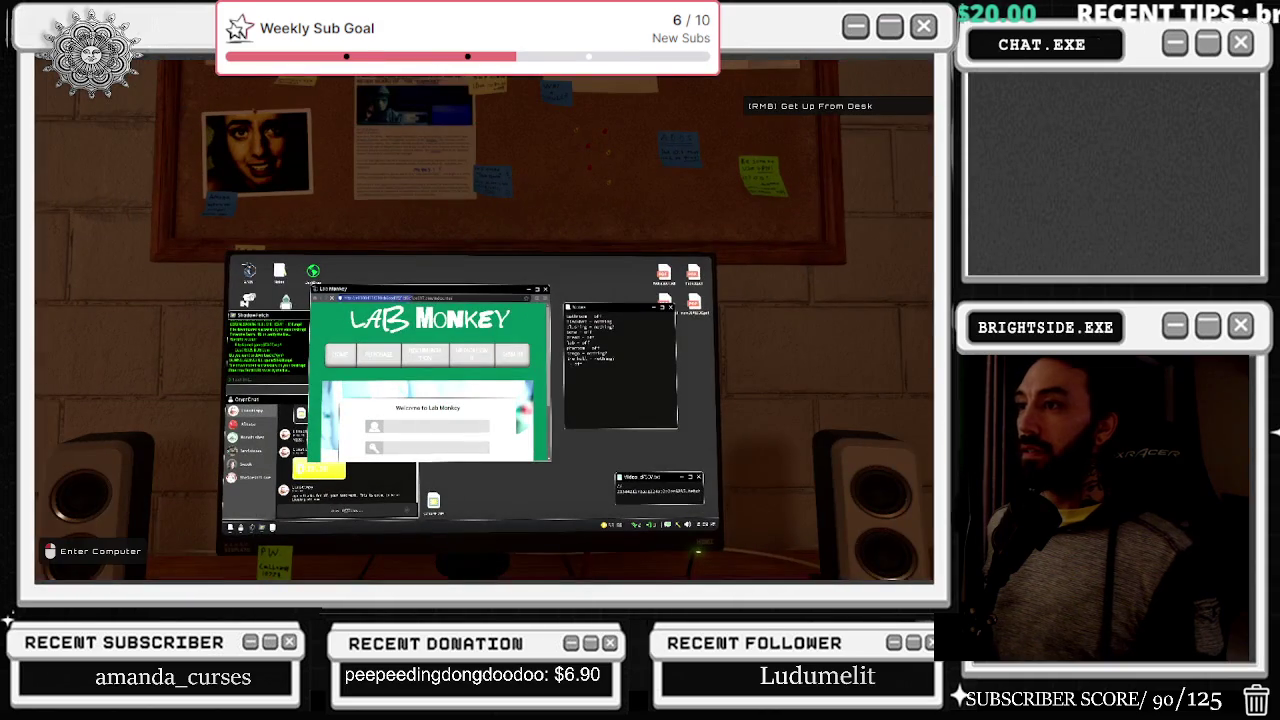
left_click(483, 320)
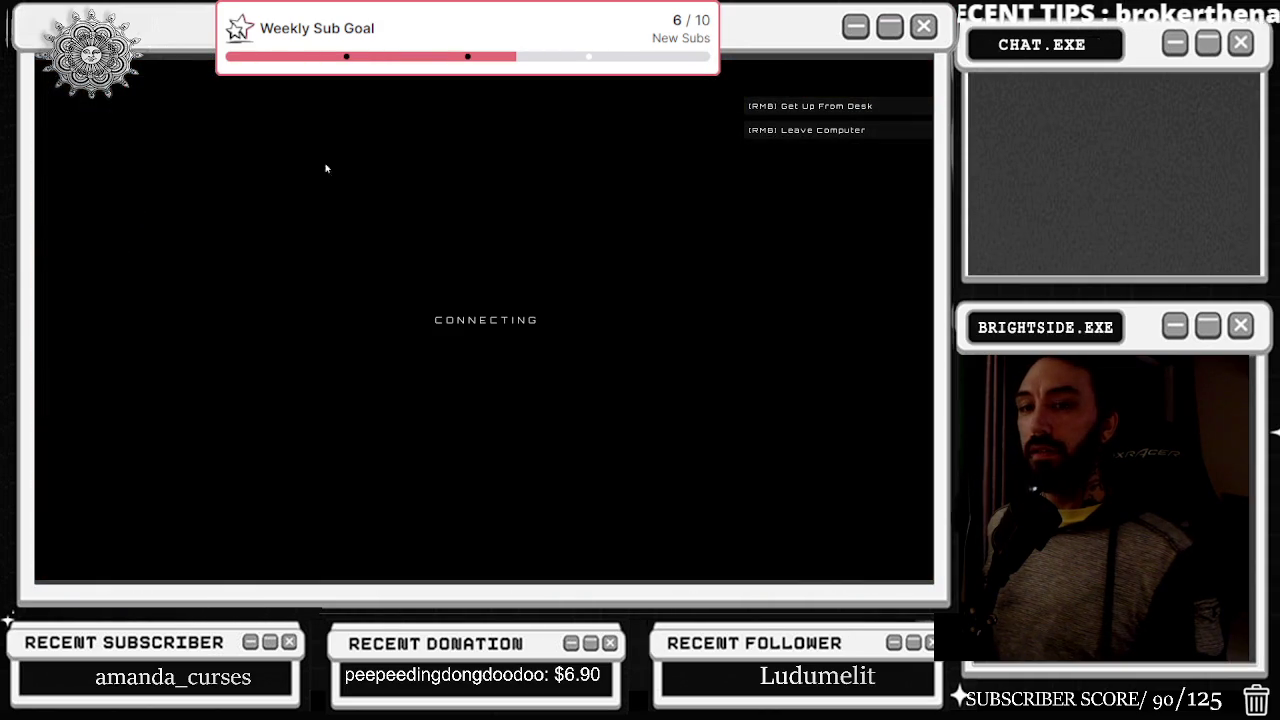
left_click(919, 316)
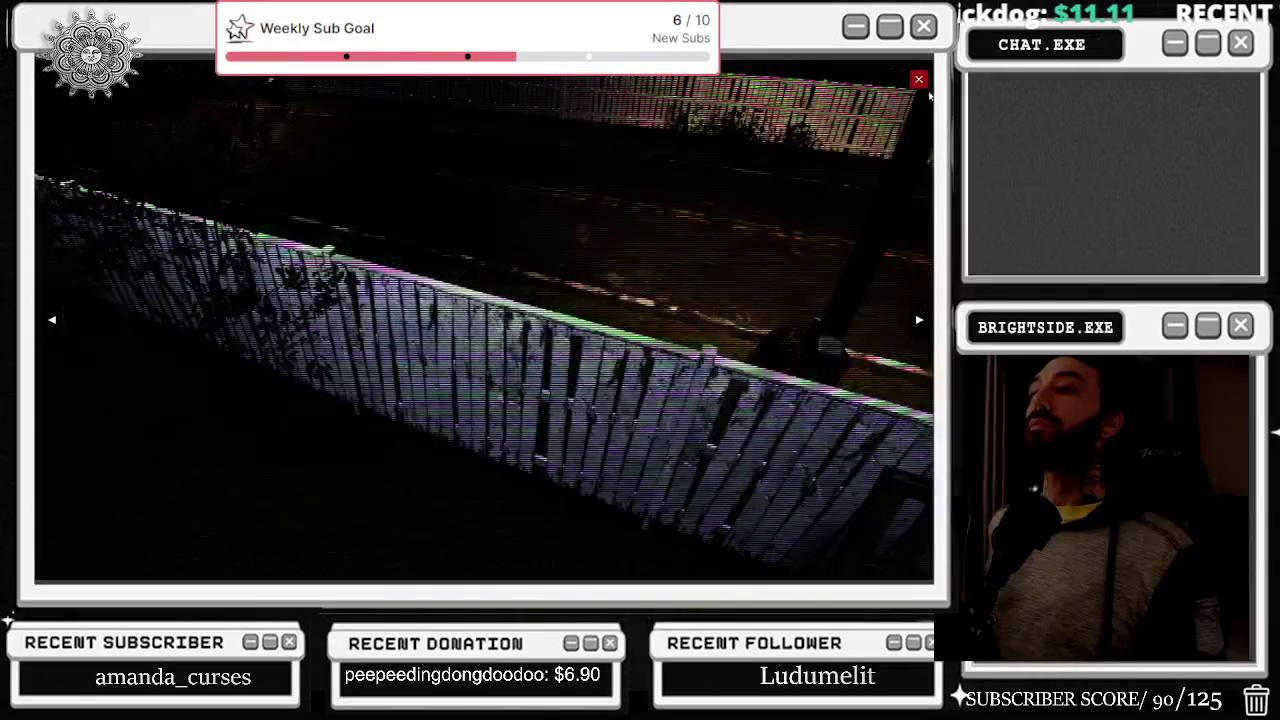
scroll(457, 279, "down", 3)
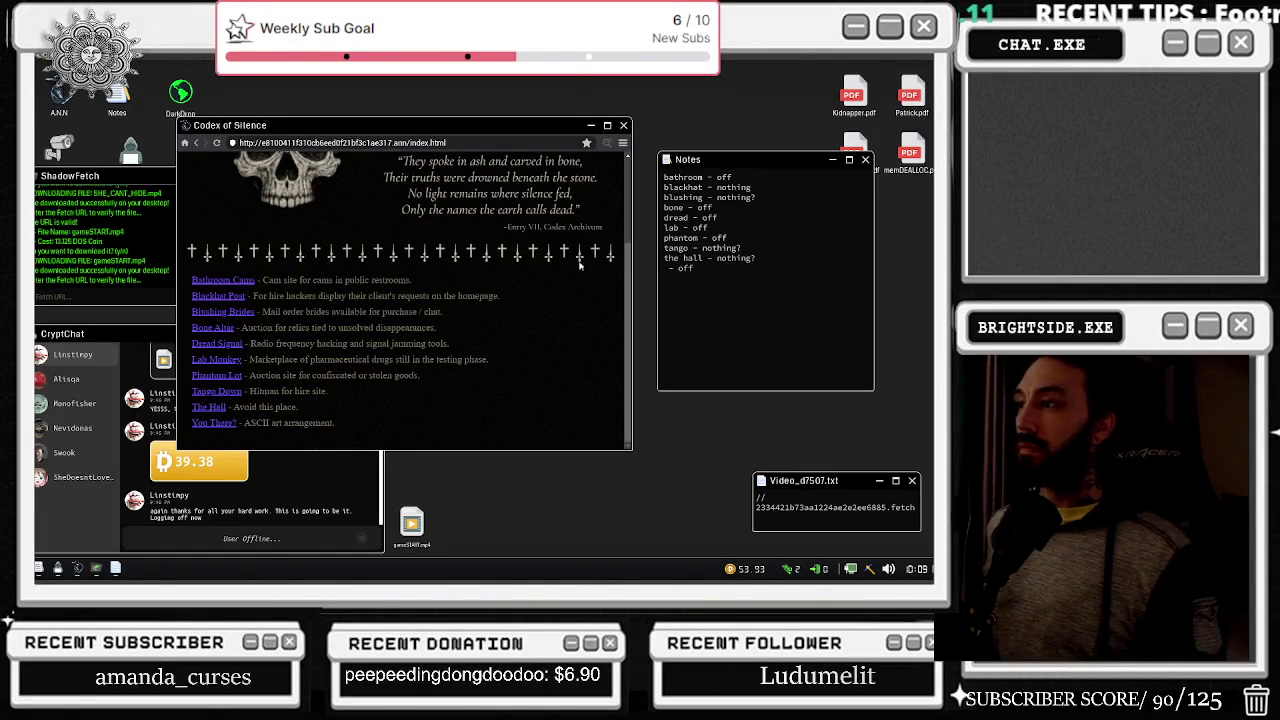
- Open the Dread Signal site and switch CryptChat through Nevidomas to the Swook conversation
left_click(228, 344)
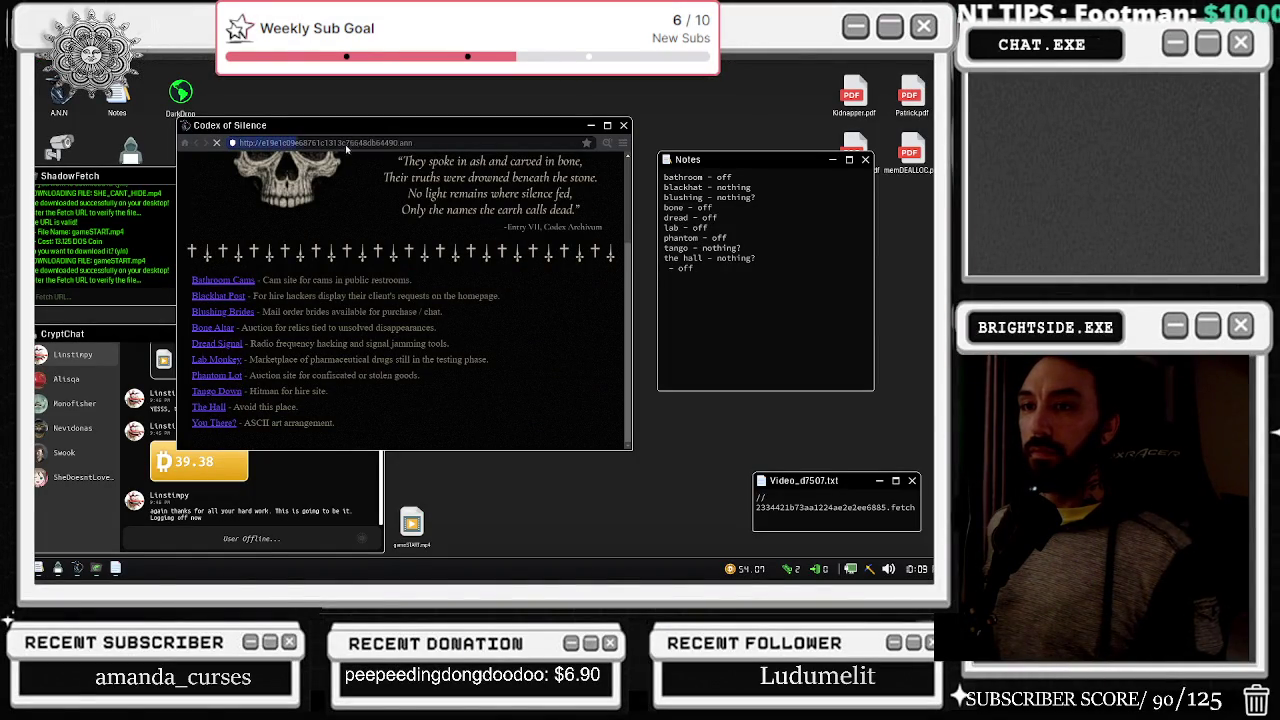
left_click_drag(378, 130, 464, 116)
left_click(63, 378)
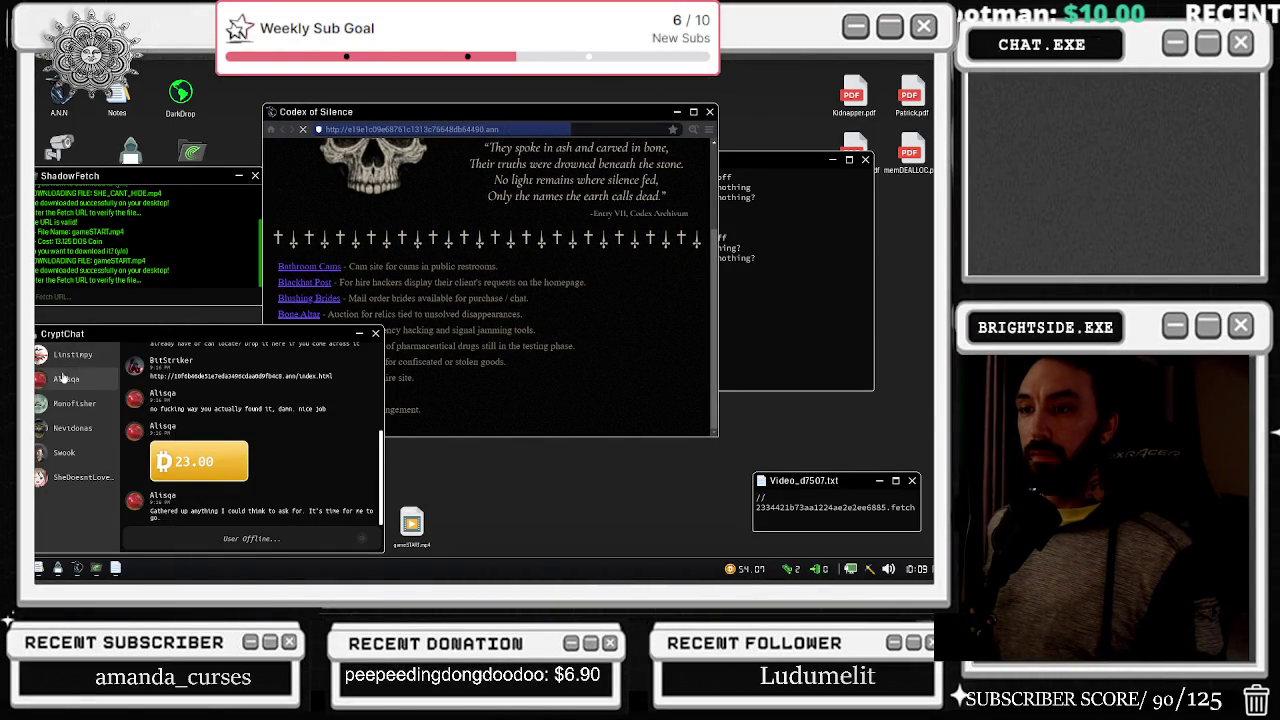
left_click(83, 430)
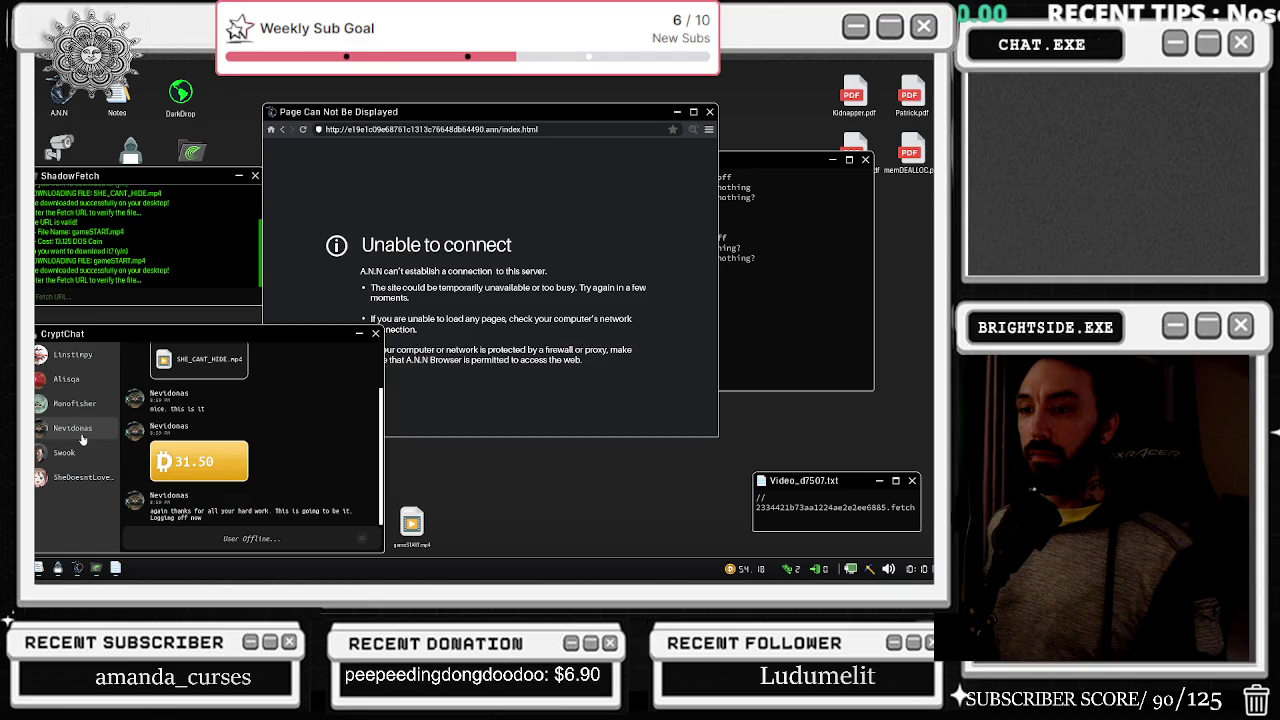
left_click(84, 453)
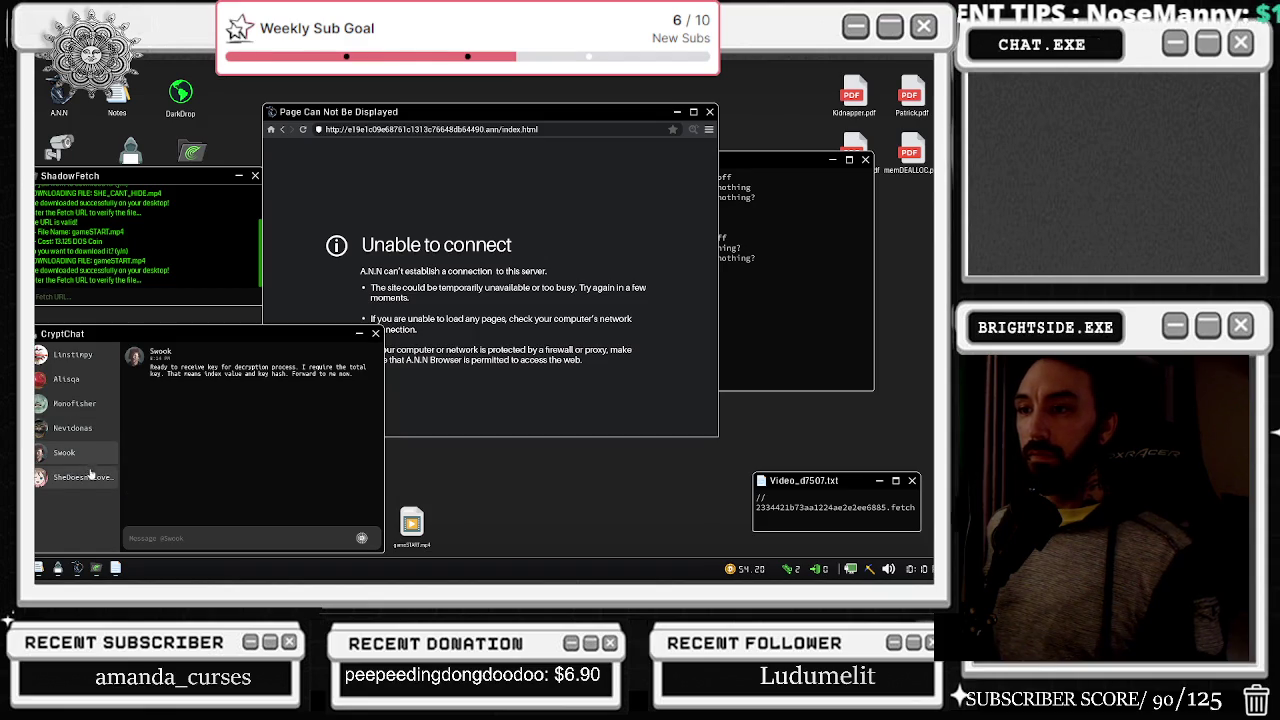
- Reload the failed browser page, open DarkDrop and buy the Backdoor Hack
left_click(259, 163)
left_click(302, 129)
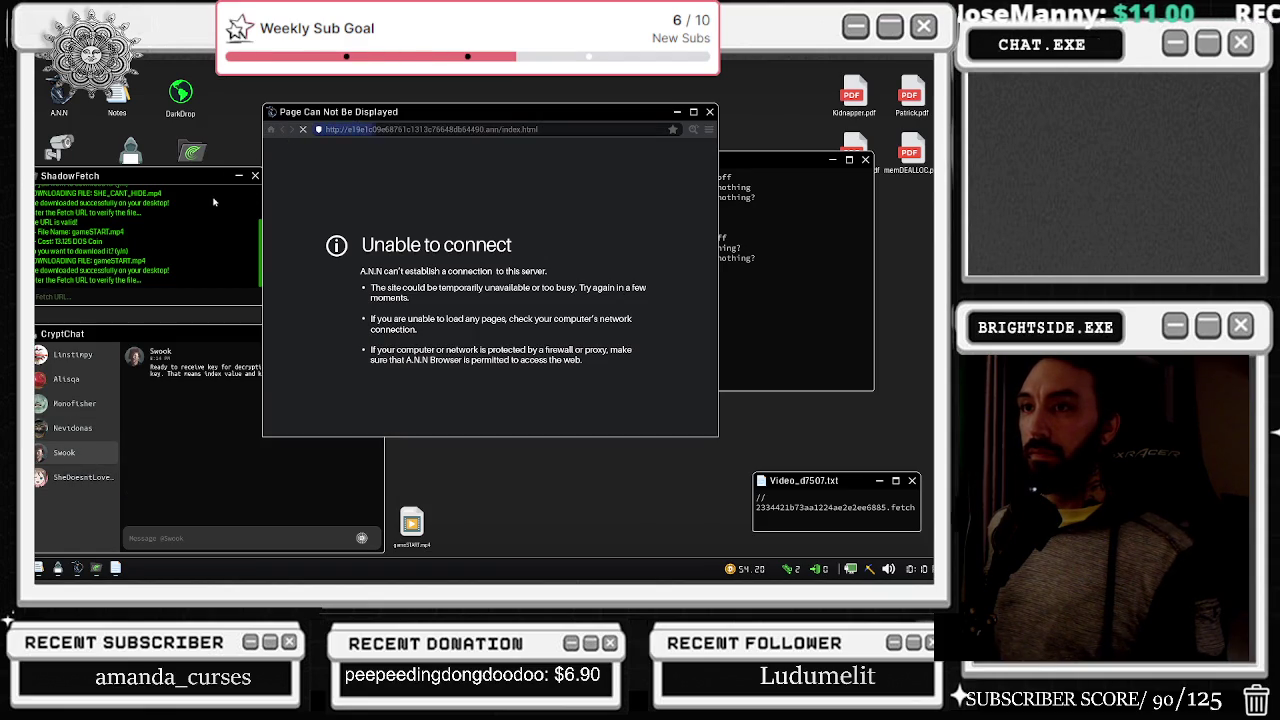
double_click(180, 95)
left_click(168, 200)
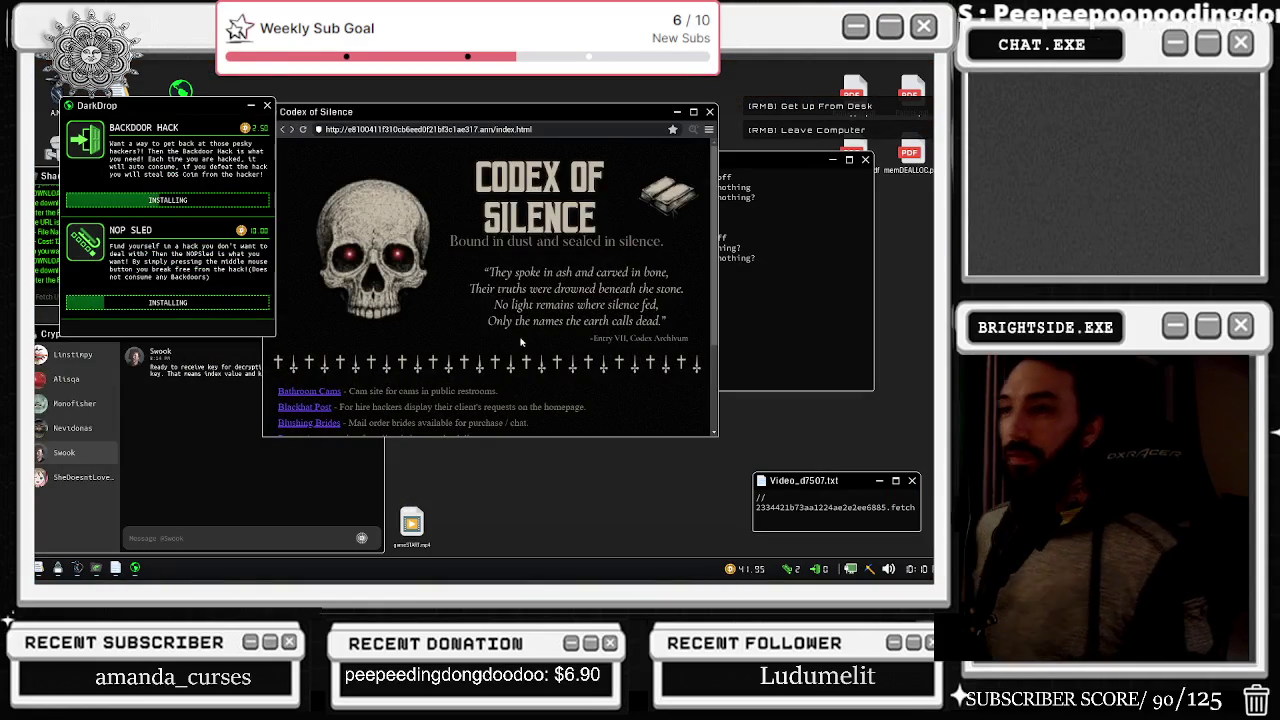
- Scroll the Codex of Silence list, follow the Bone Altar link and close the resulting camera feed
left_click(304, 354)
scroll(304, 354, "down", 2)
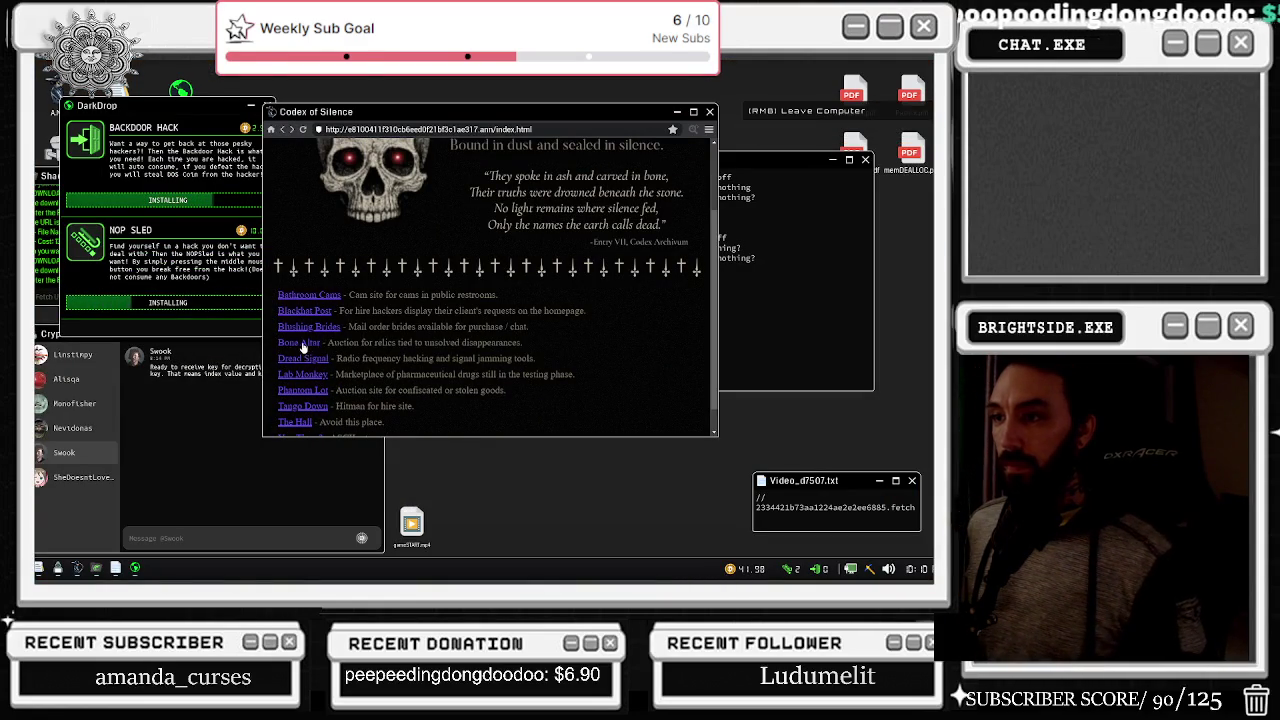
left_click(790, 280)
left_click(318, 340)
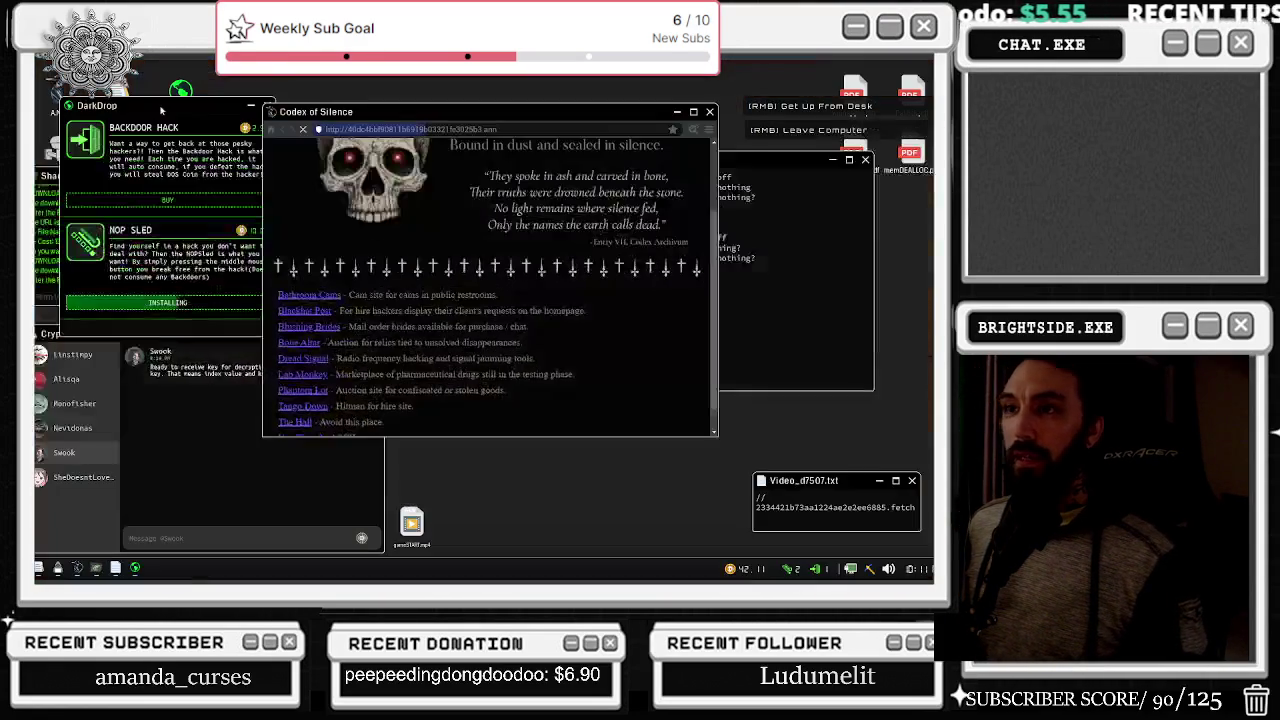
left_click_drag(160, 110, 201, 95)
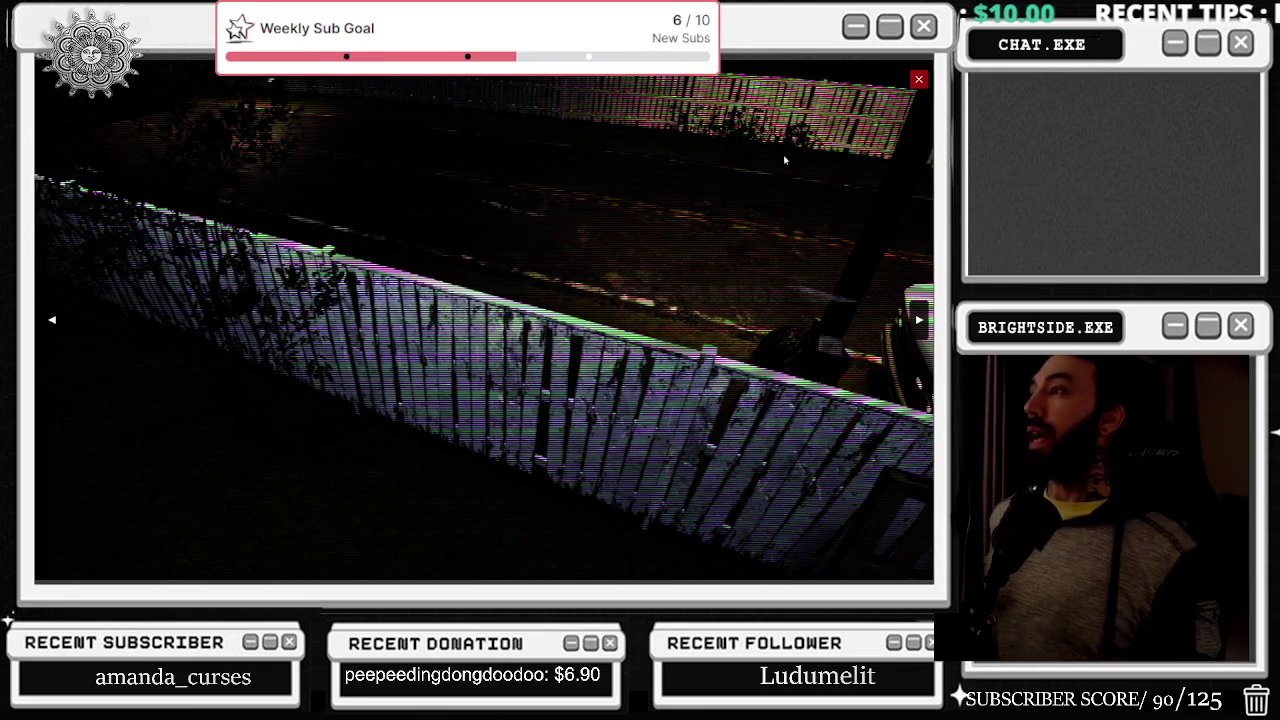
left_click(917, 80)
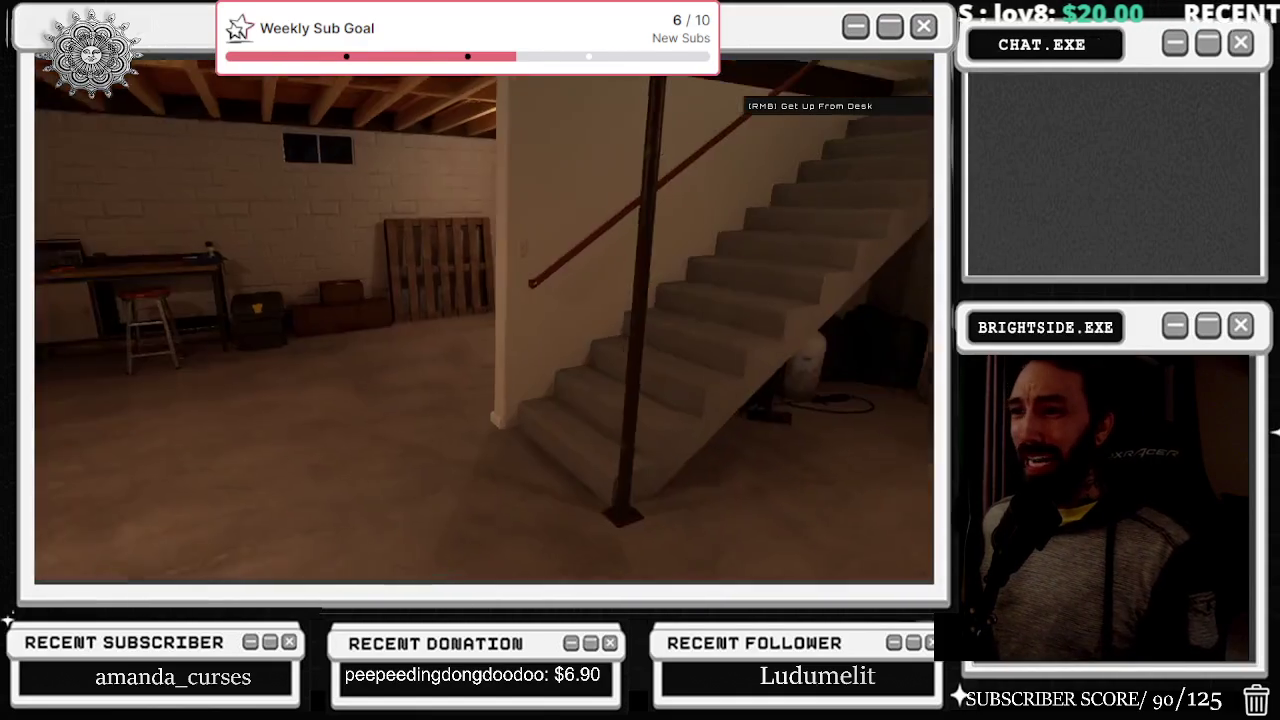
- Get up from the desk and walk up the basement stairs into the dark room
right_click(484, 321)
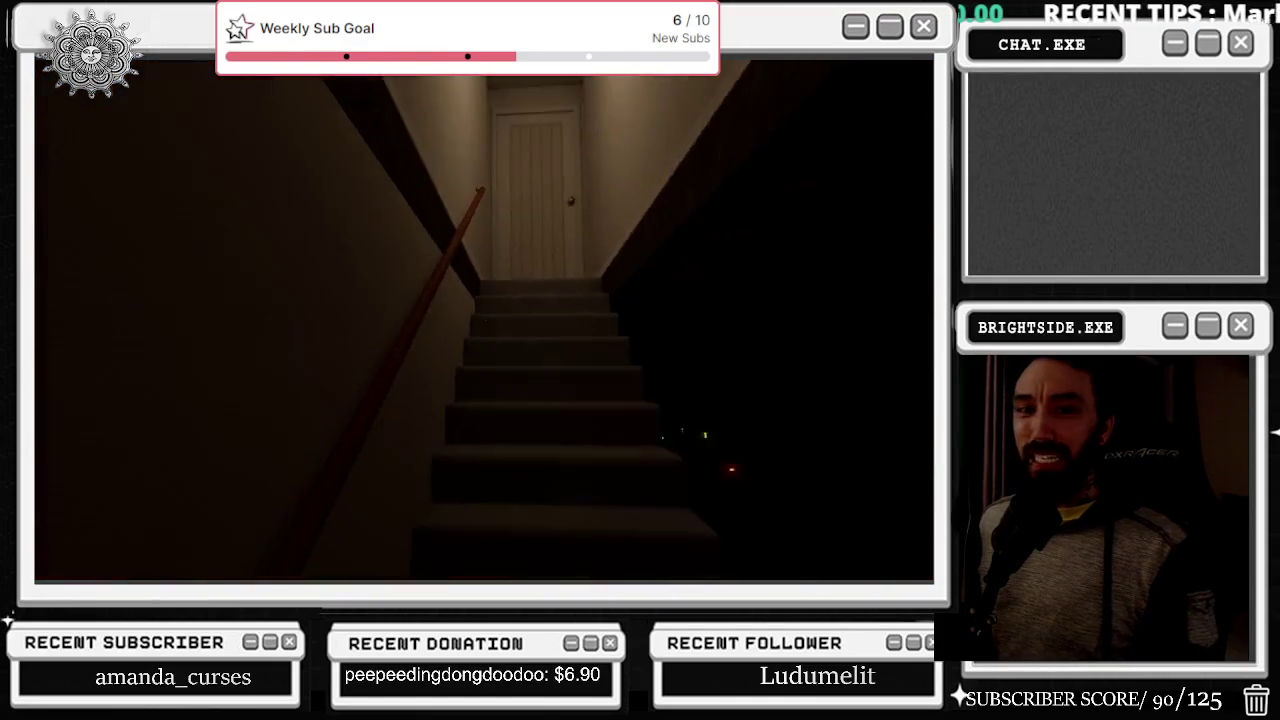
key("w")
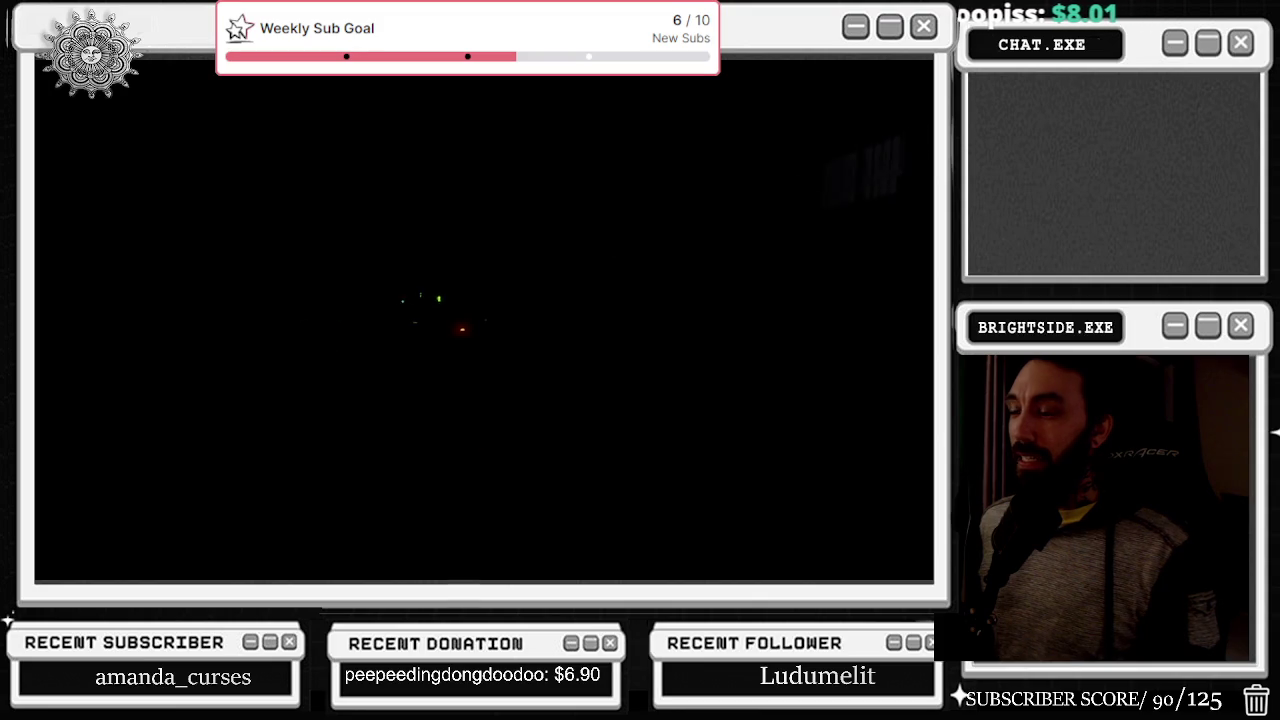
key("w")
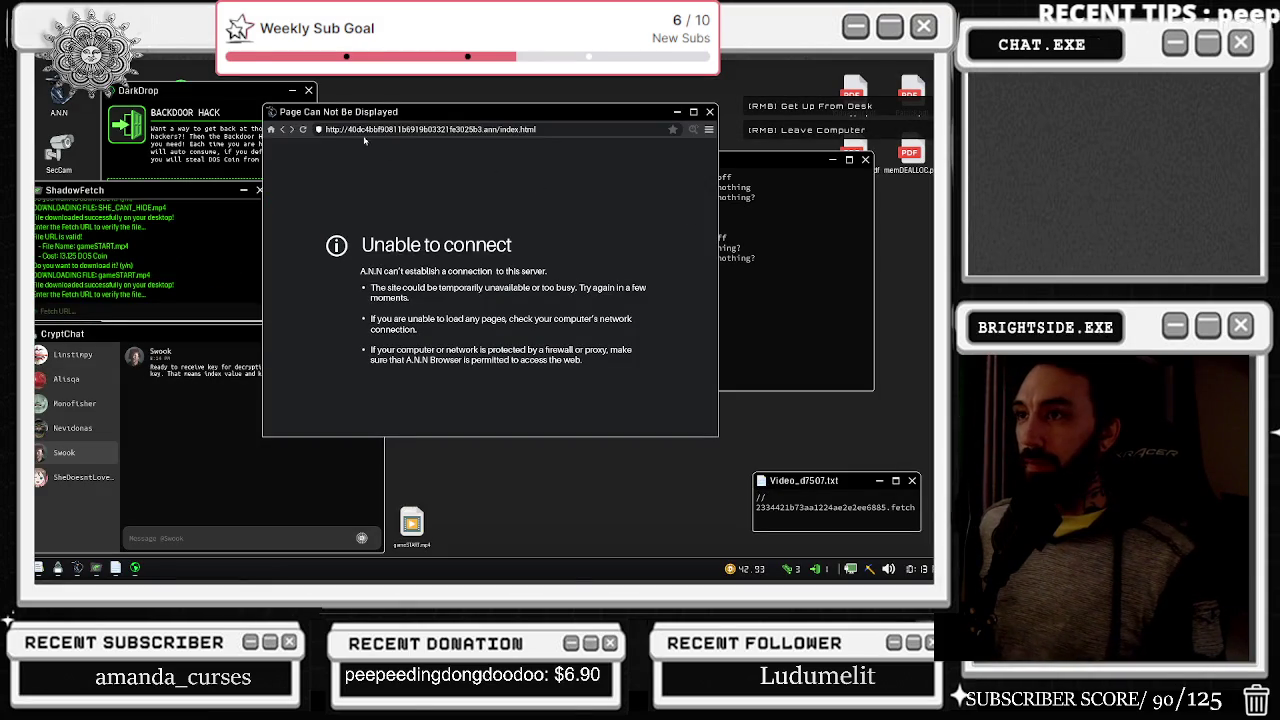
- Buy the Backdoor Hack in DarkDrop, then close the shop
left_click(290, 92)
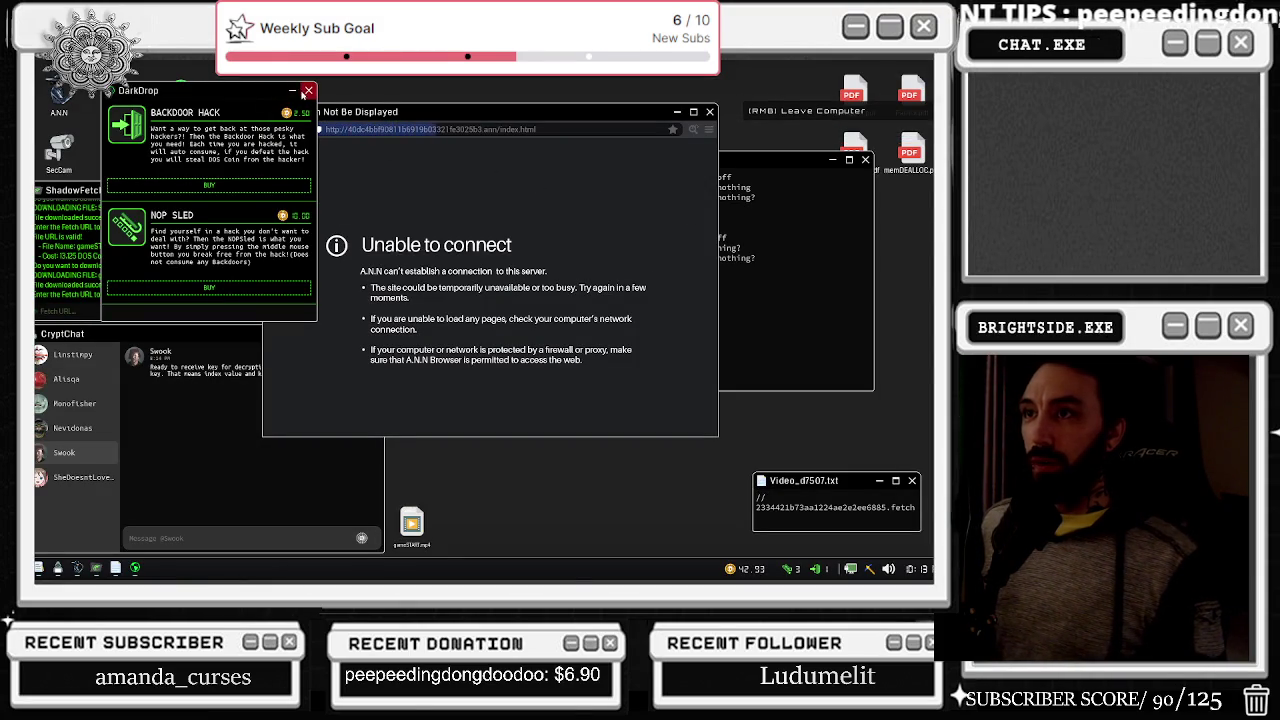
left_click(258, 188)
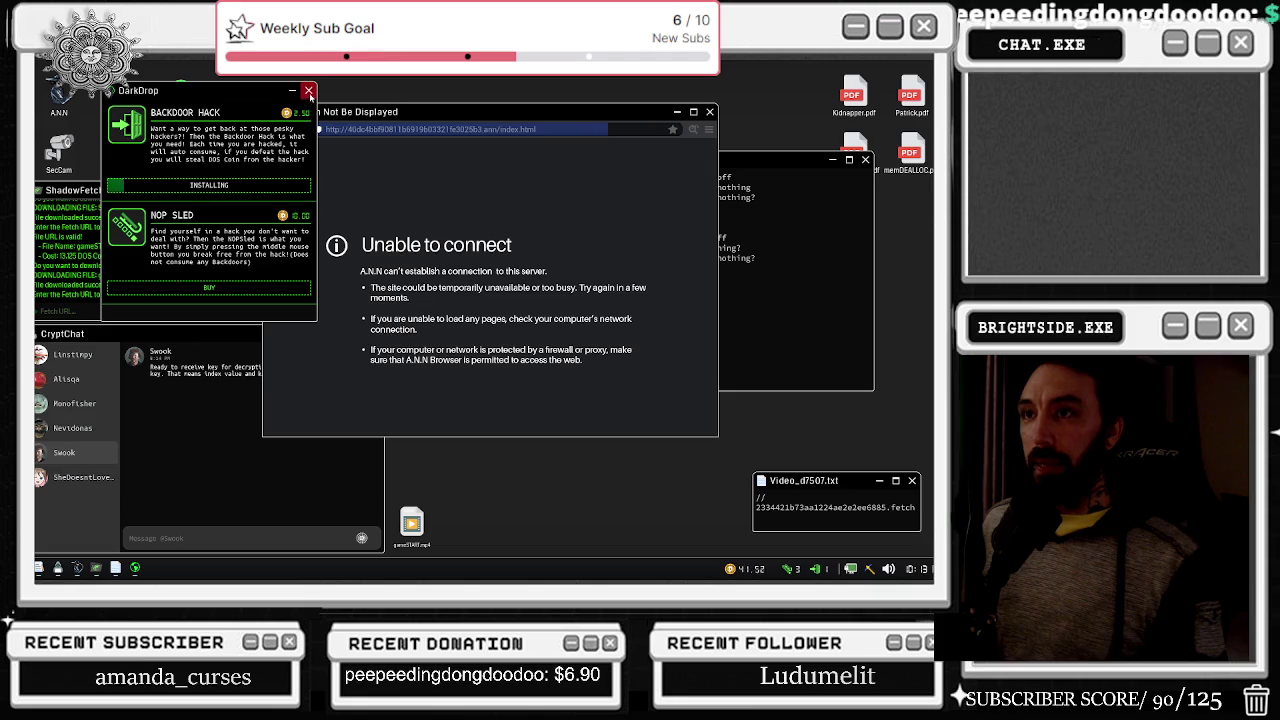
left_click(310, 91)
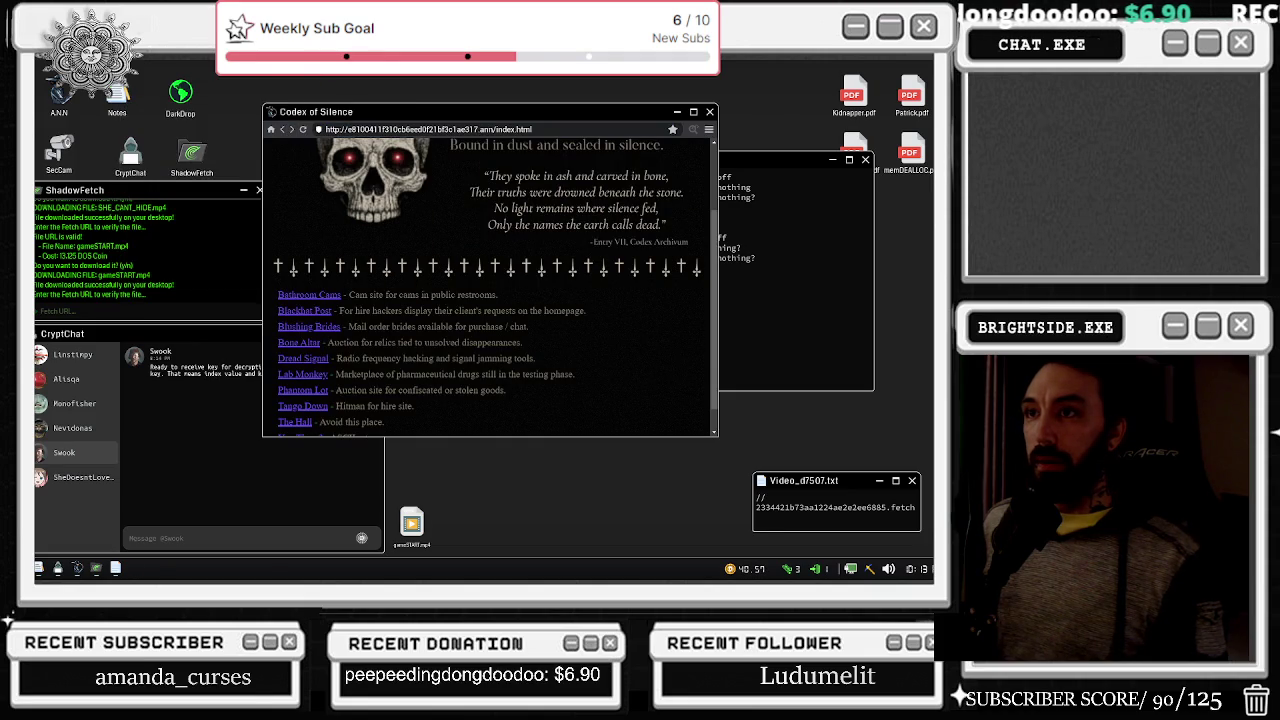
- Scroll the Codex of Silence list, open Tango Down and close the fence camera feed
left_click(795, 270)
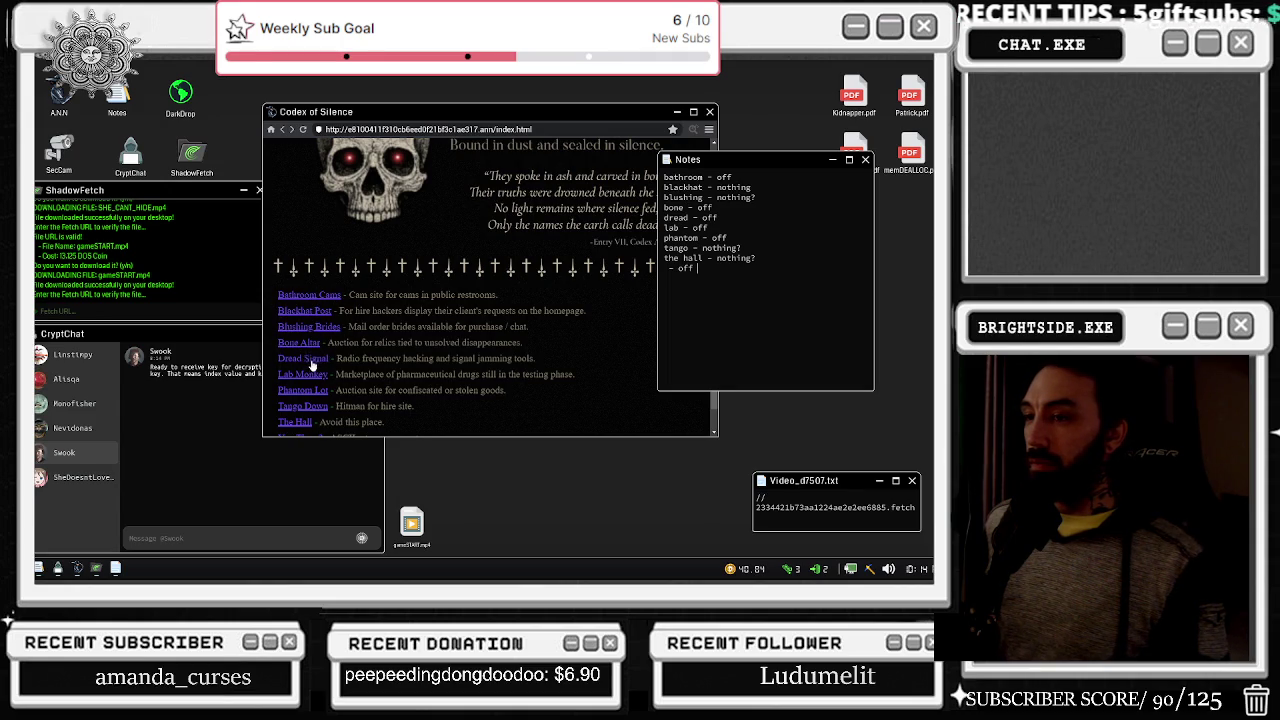
scroll(313, 378, "down", 1)
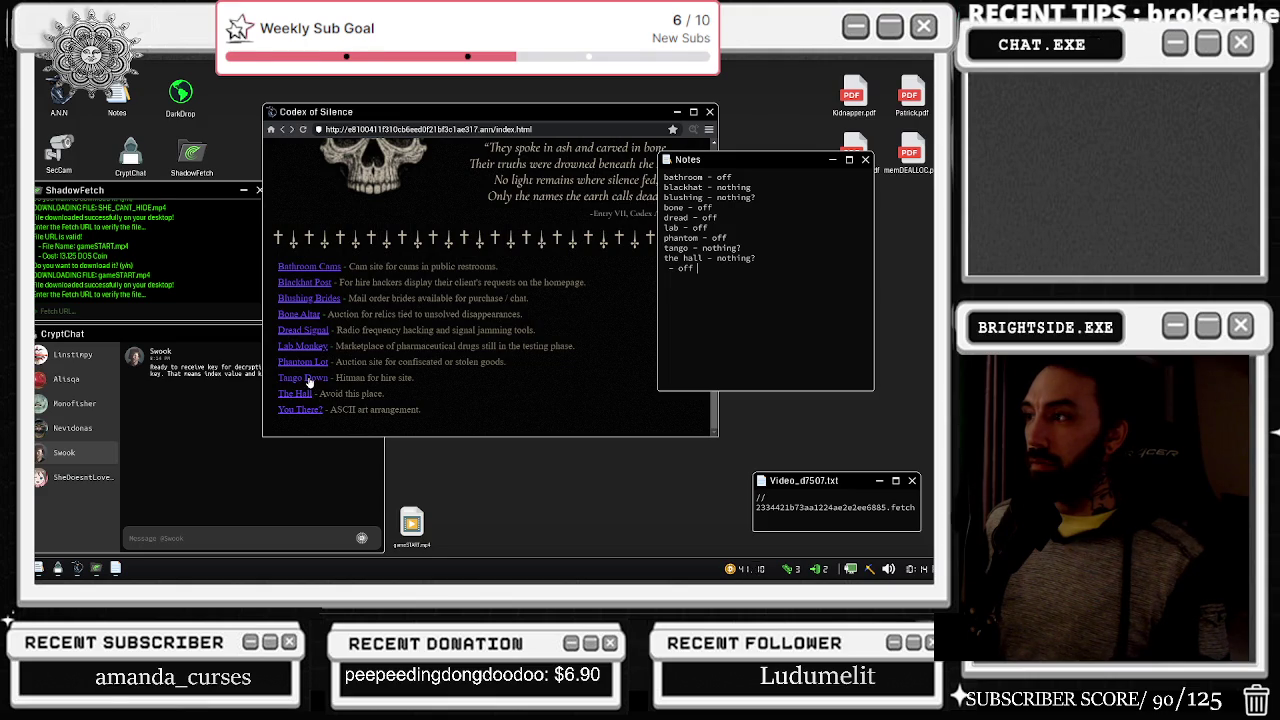
left_click(307, 377)
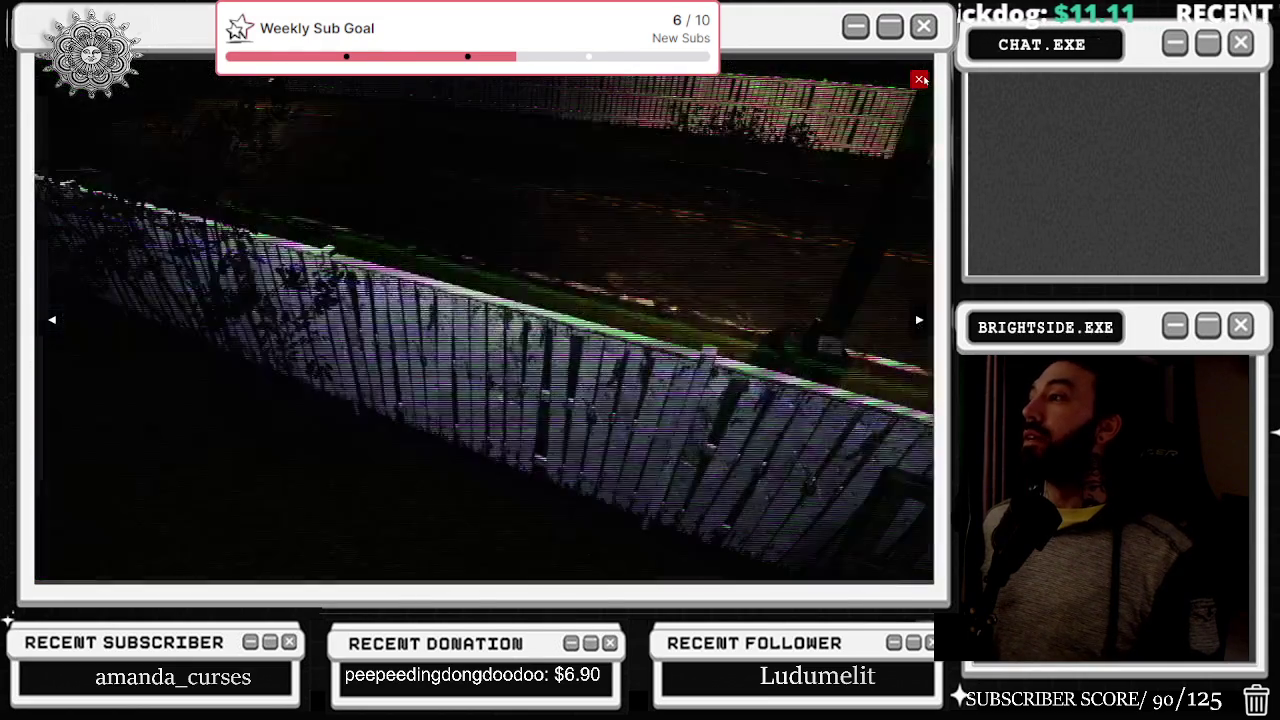
left_click(920, 79)
- Get up, switch on the dark room lights, and sit back down at the computer
right_click(609, 183)
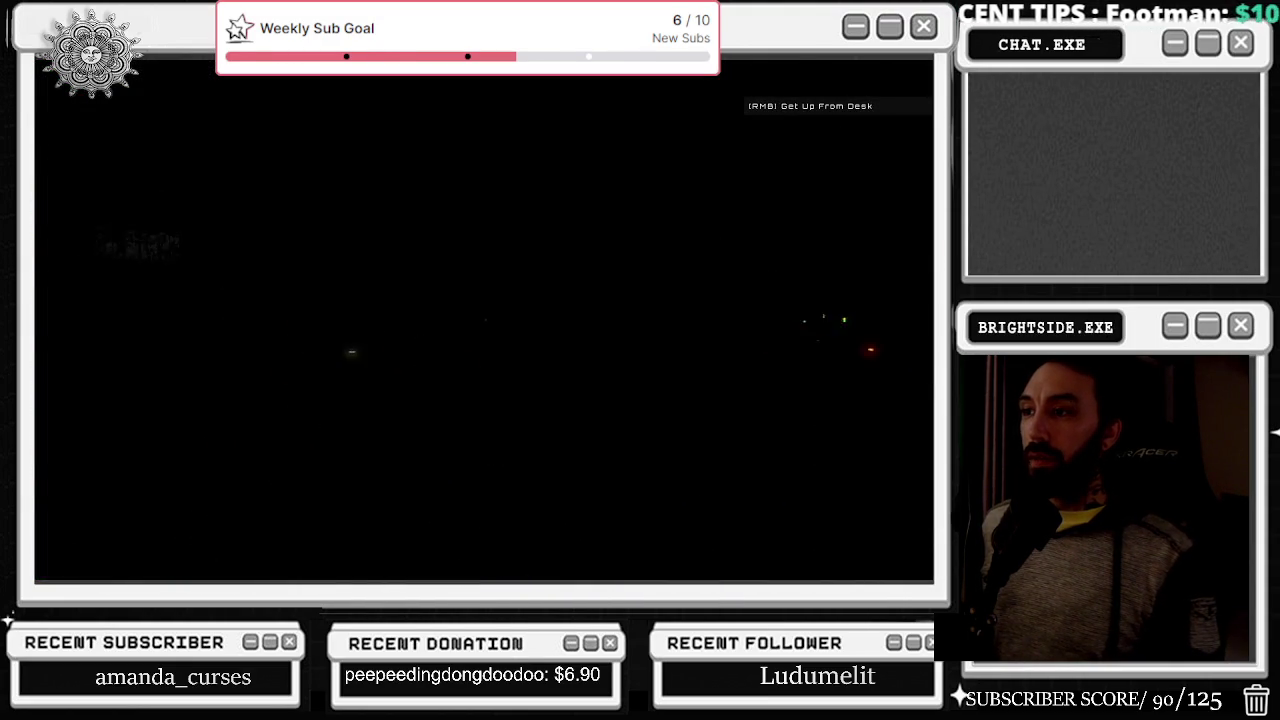
right_click(491, 344)
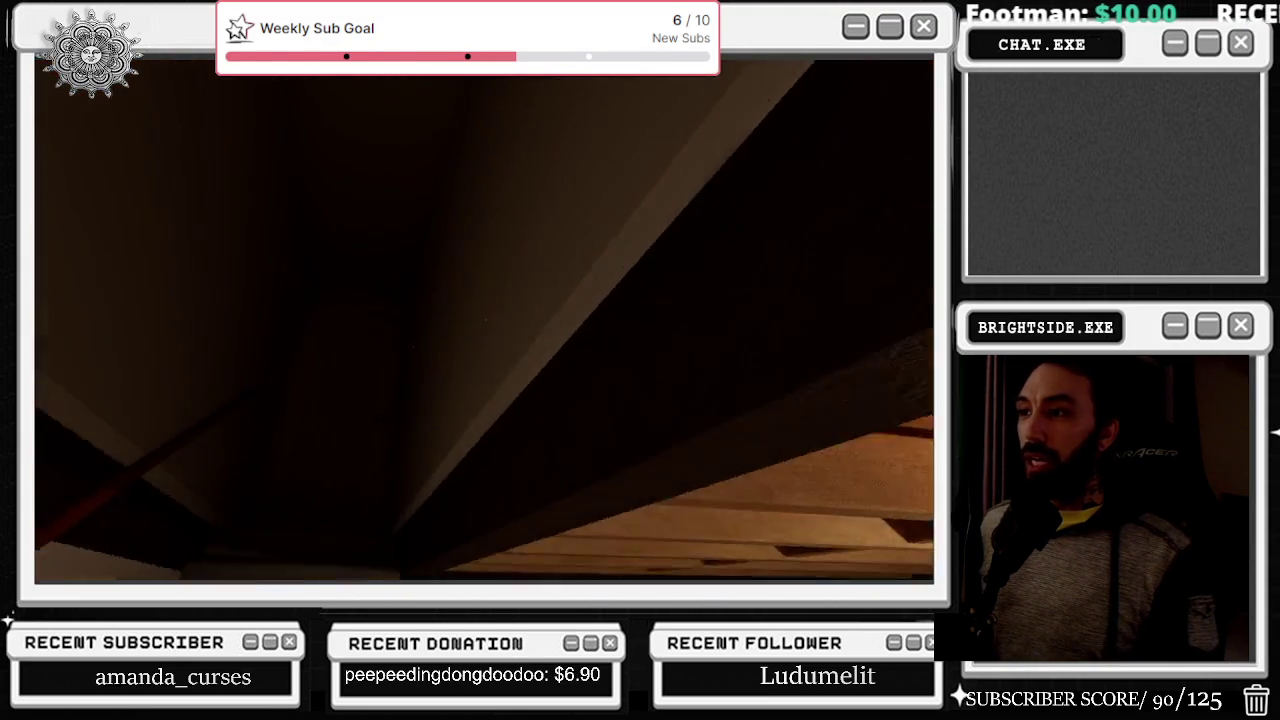
left_click(478, 318)
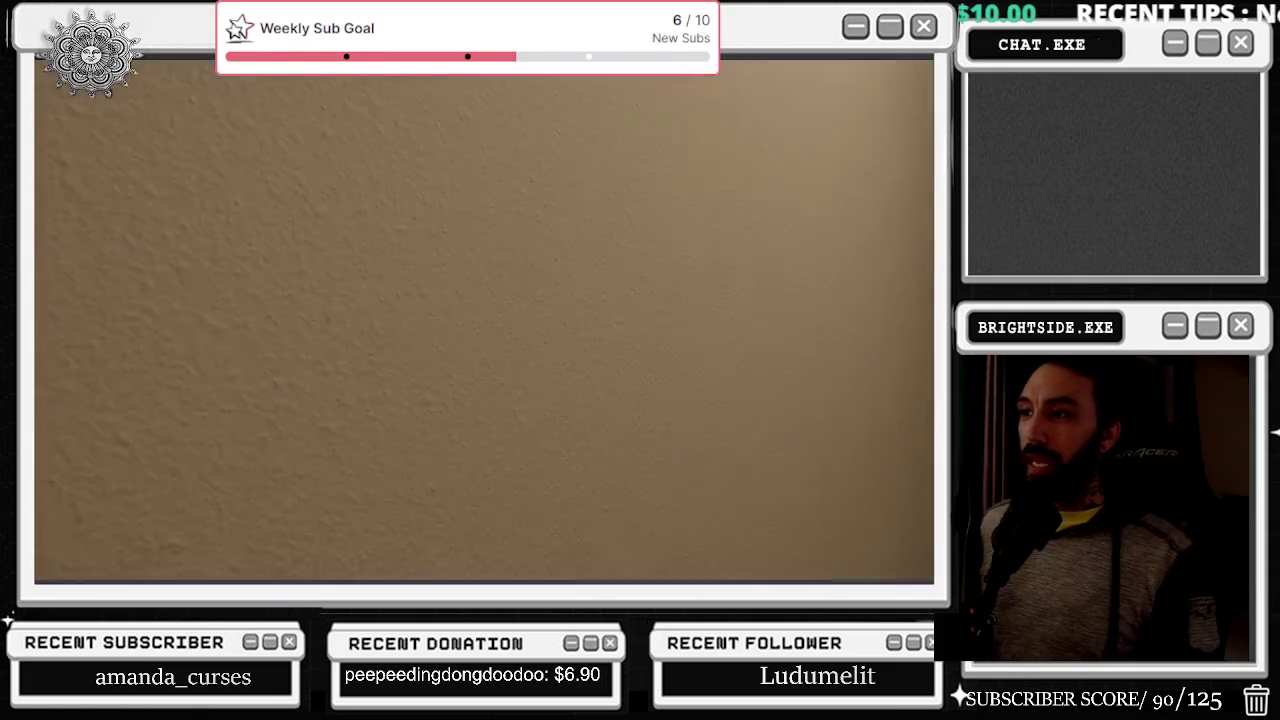
key("w")
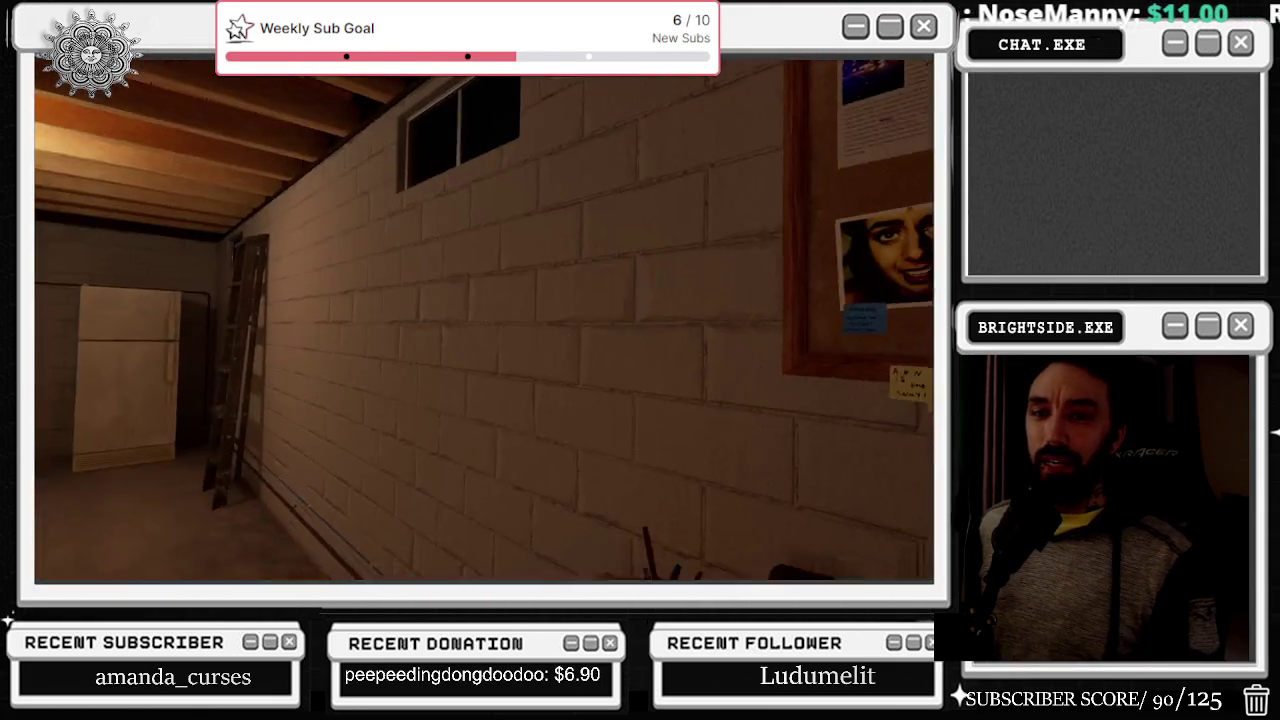
left_click(484, 320)
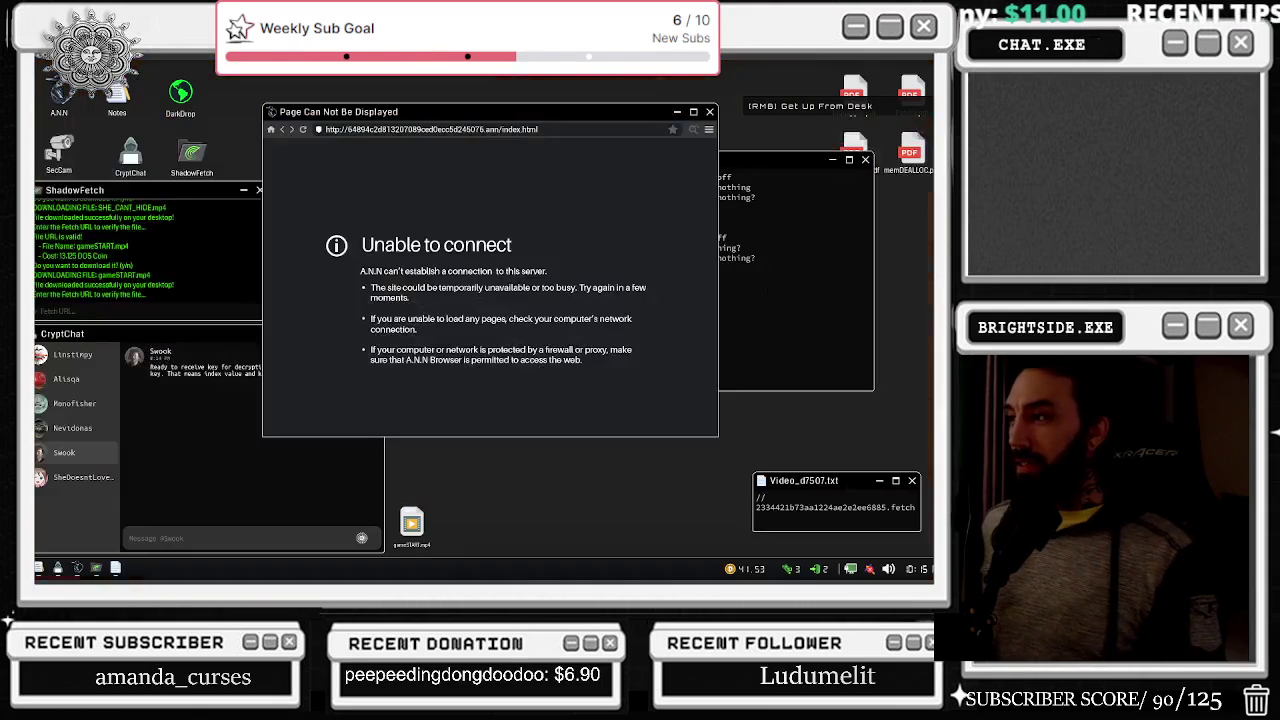
- Reload, open Bone Altar, cycle two fence camera views, close the feed and reload the browser
left_click(302, 129)
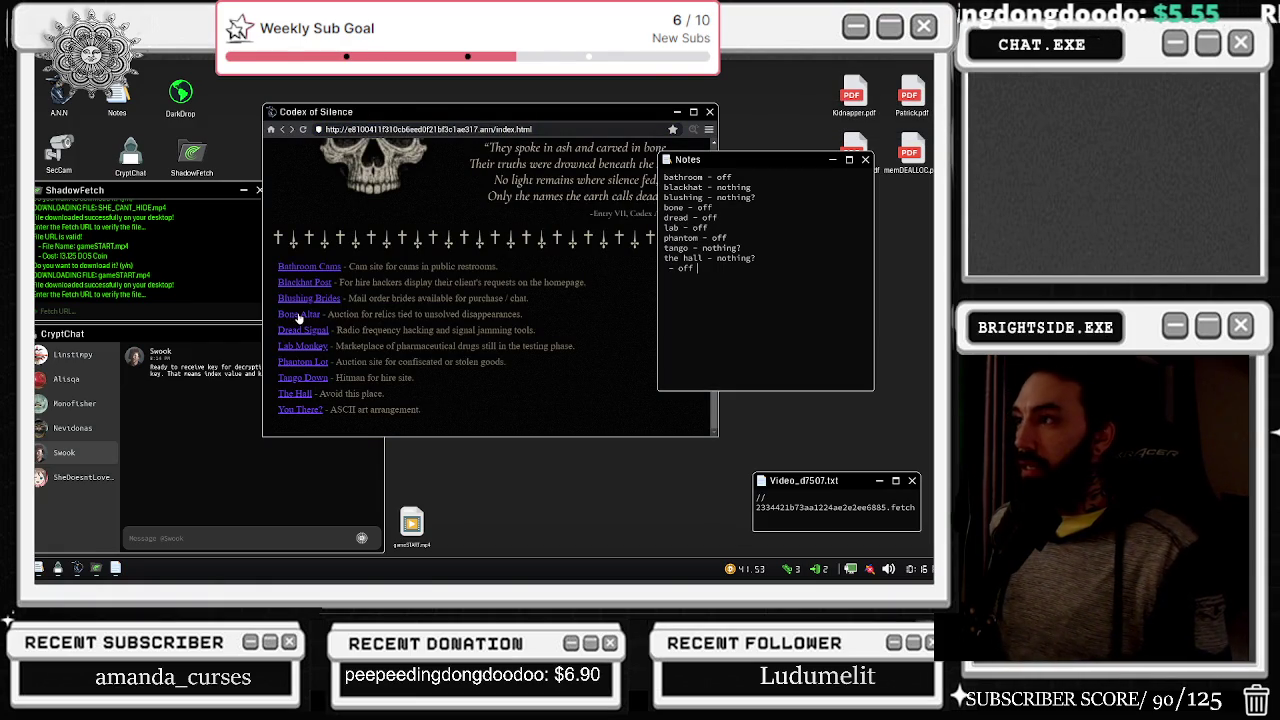
left_click(298, 314)
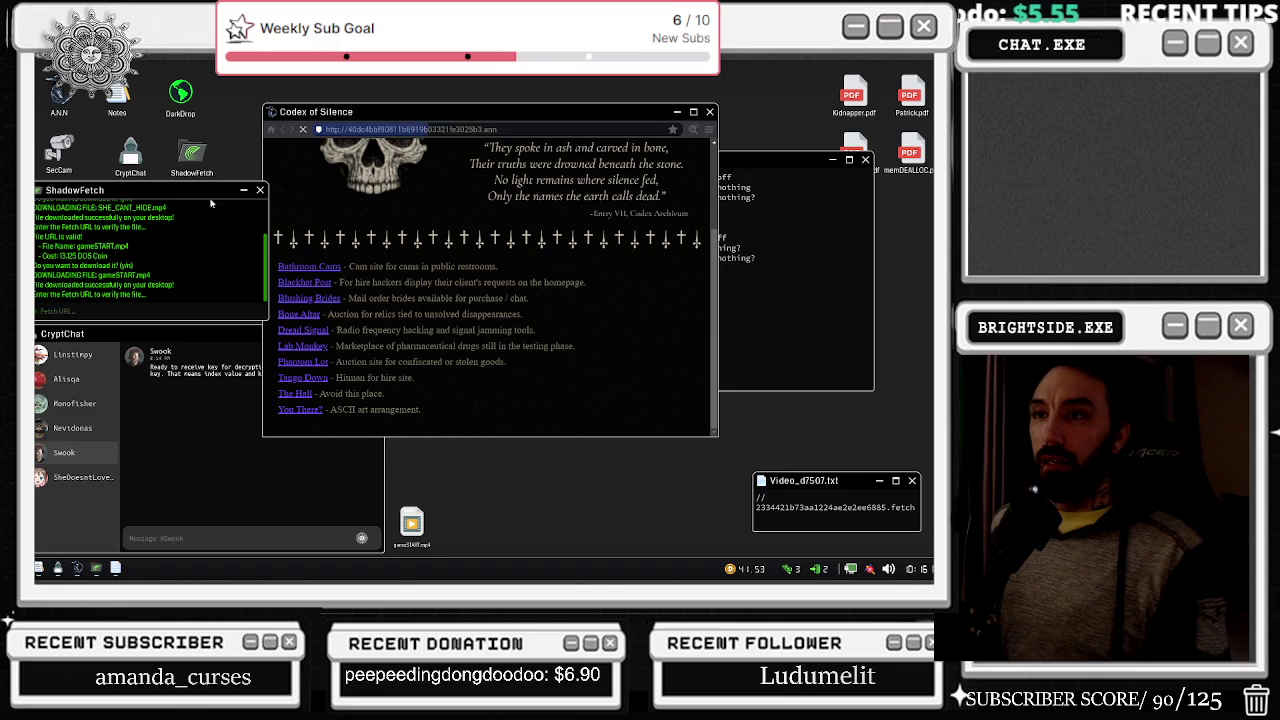
right_click(797, 571)
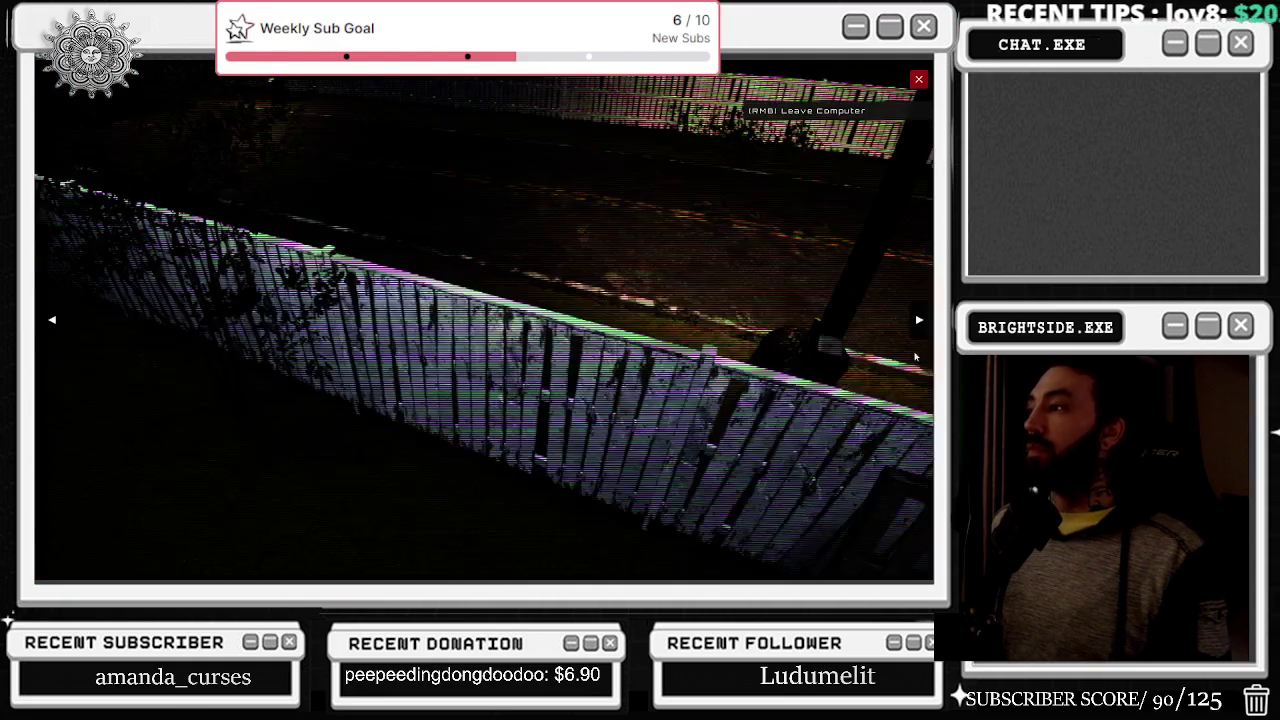
left_click(917, 324)
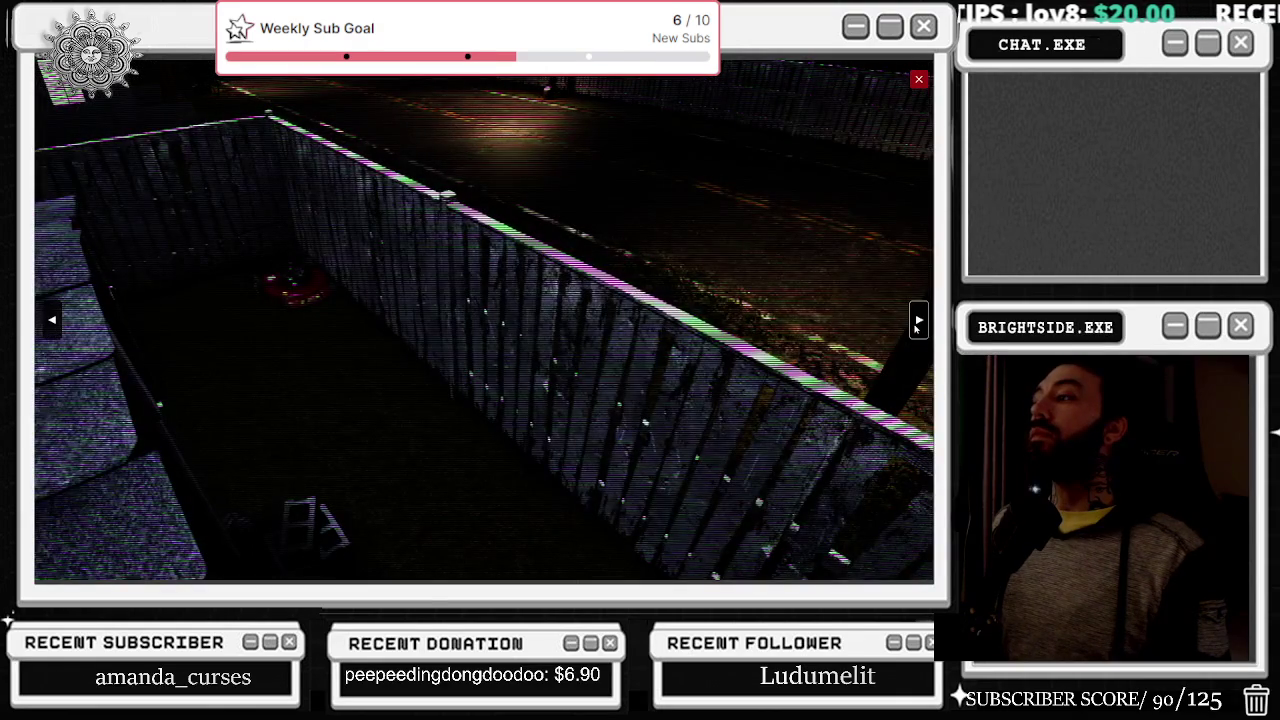
left_click(917, 324)
left_click(918, 79)
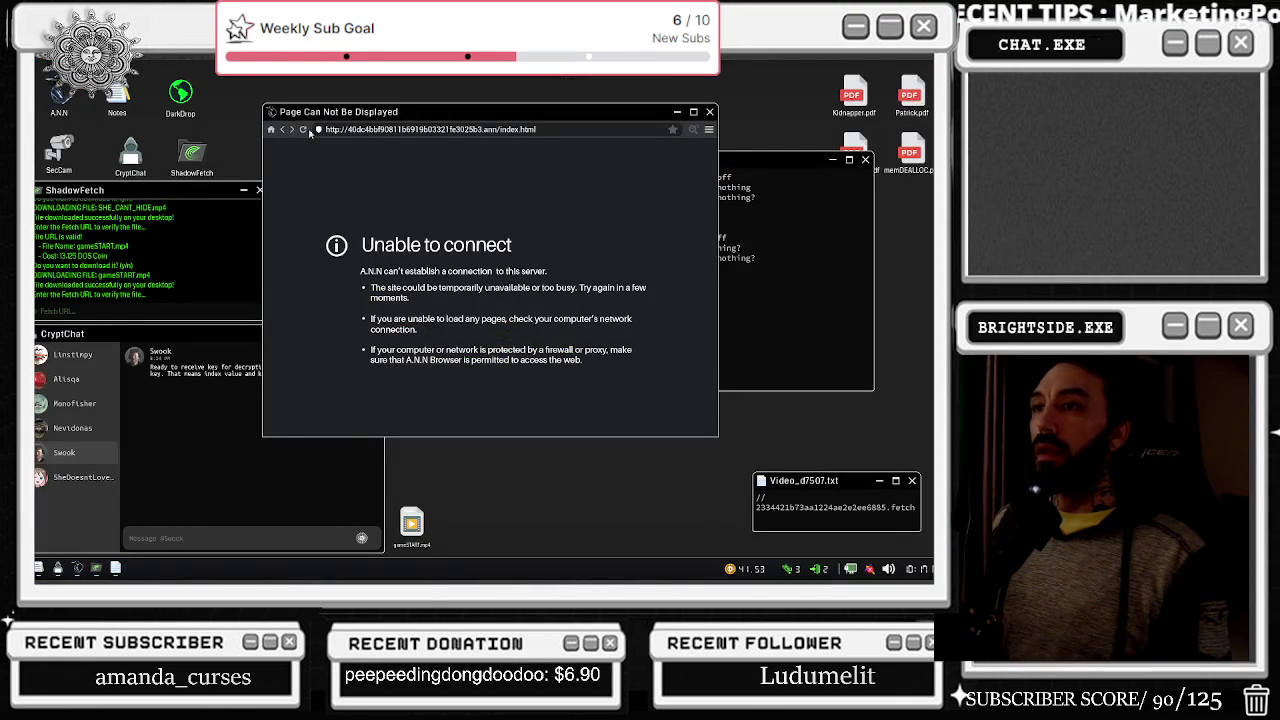
left_click(278, 133)
left_click(720, 280)
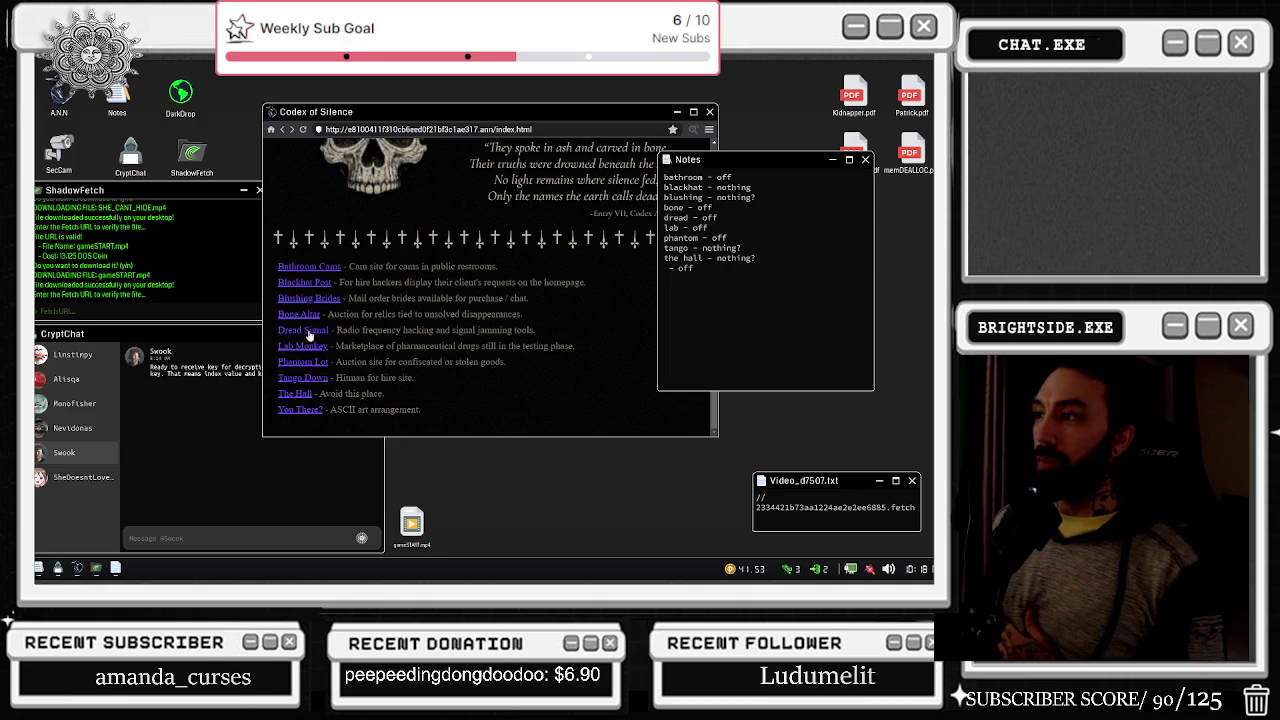
- Return to the computer, cycle two camera views and close the security camera feed
left_click(308, 415)
right_click(308, 415)
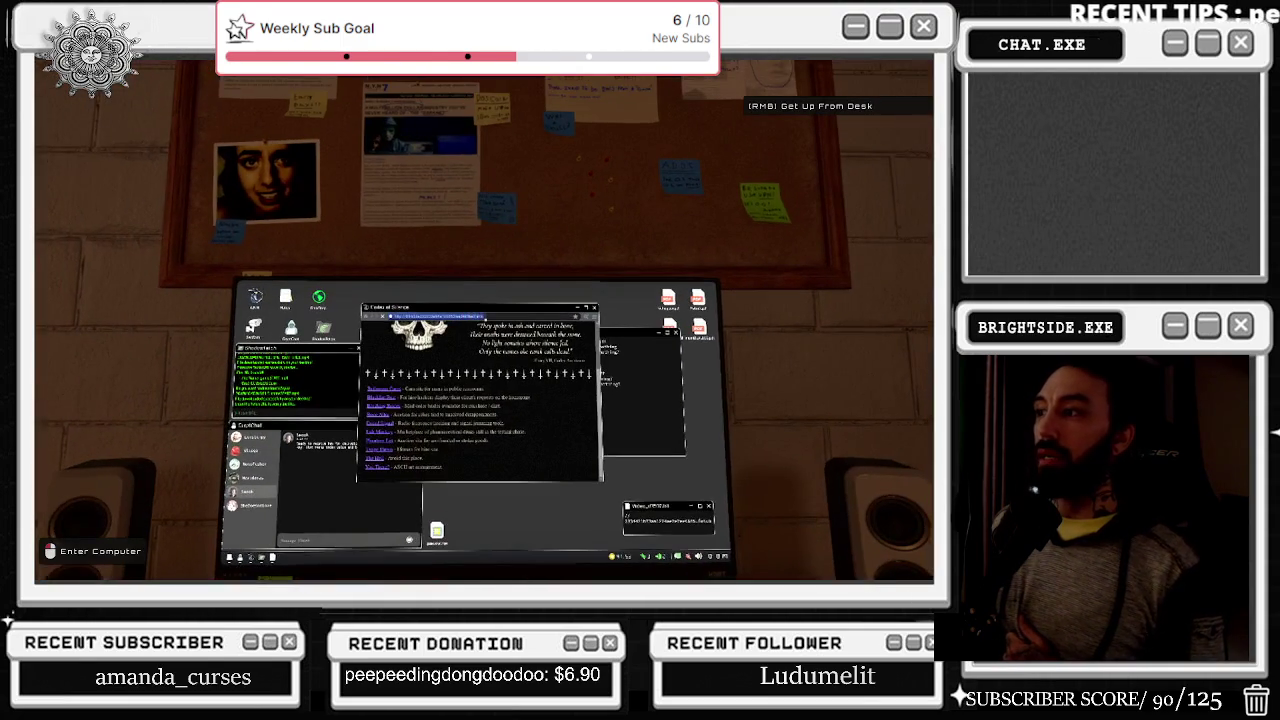
left_click(485, 320)
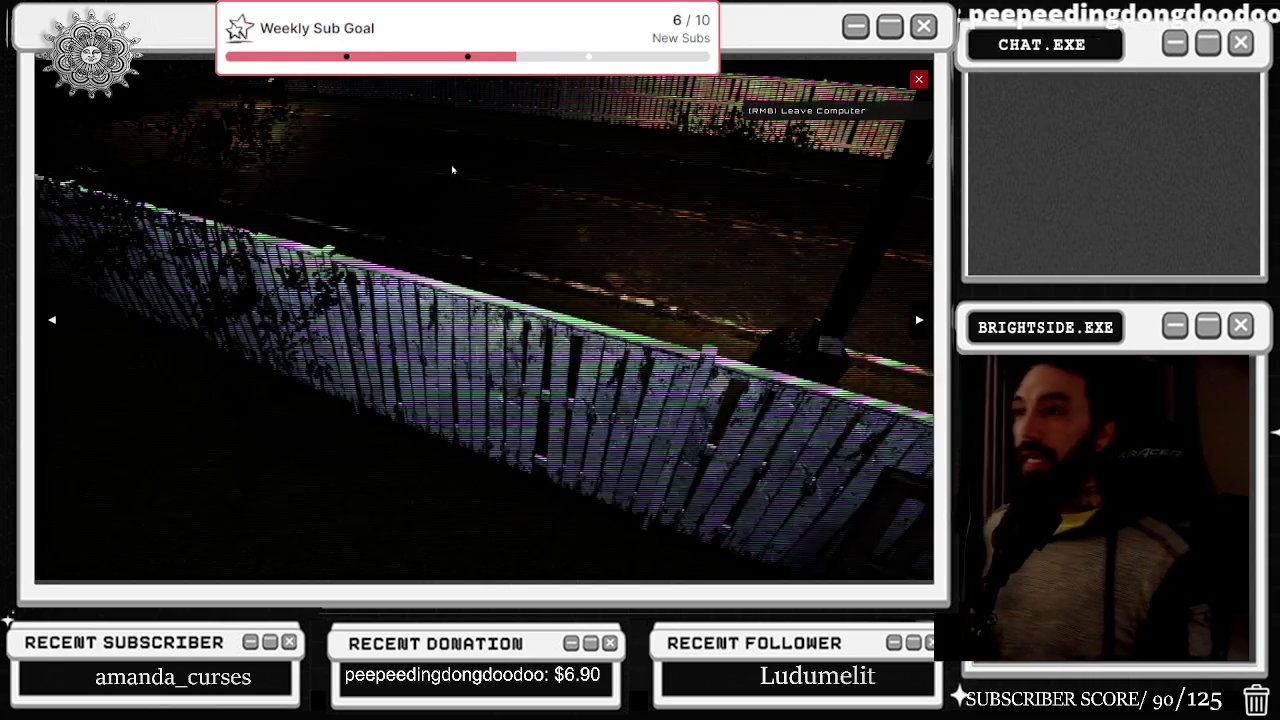
left_click(918, 320)
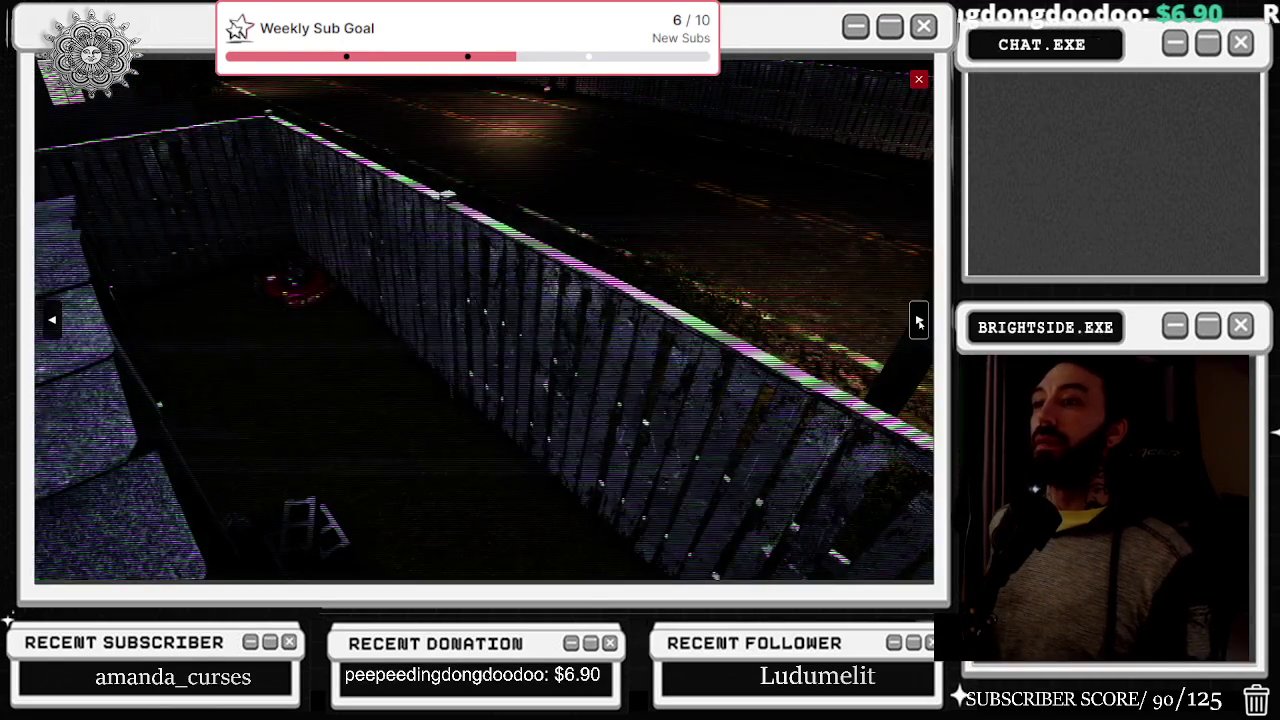
left_click(918, 320)
left_click(918, 79)
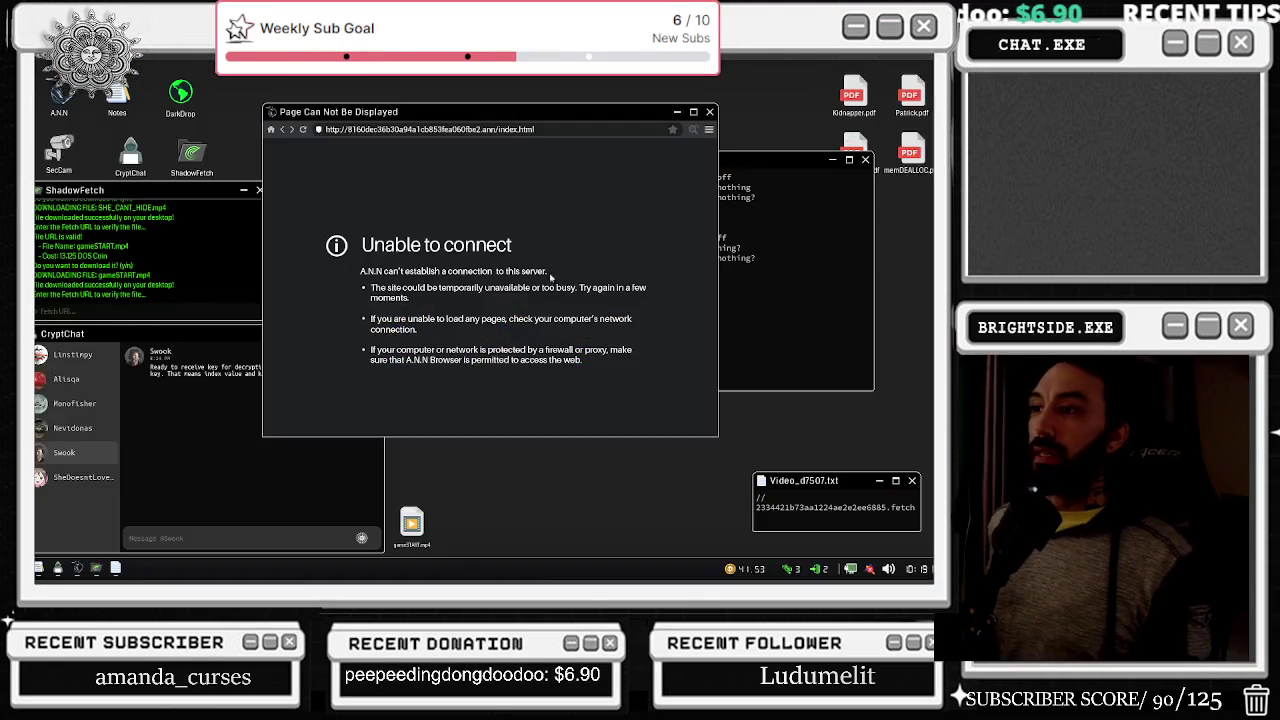
- Reload the browser, close the Video_d7507.txt note and open The Hall site
left_click(301, 132)
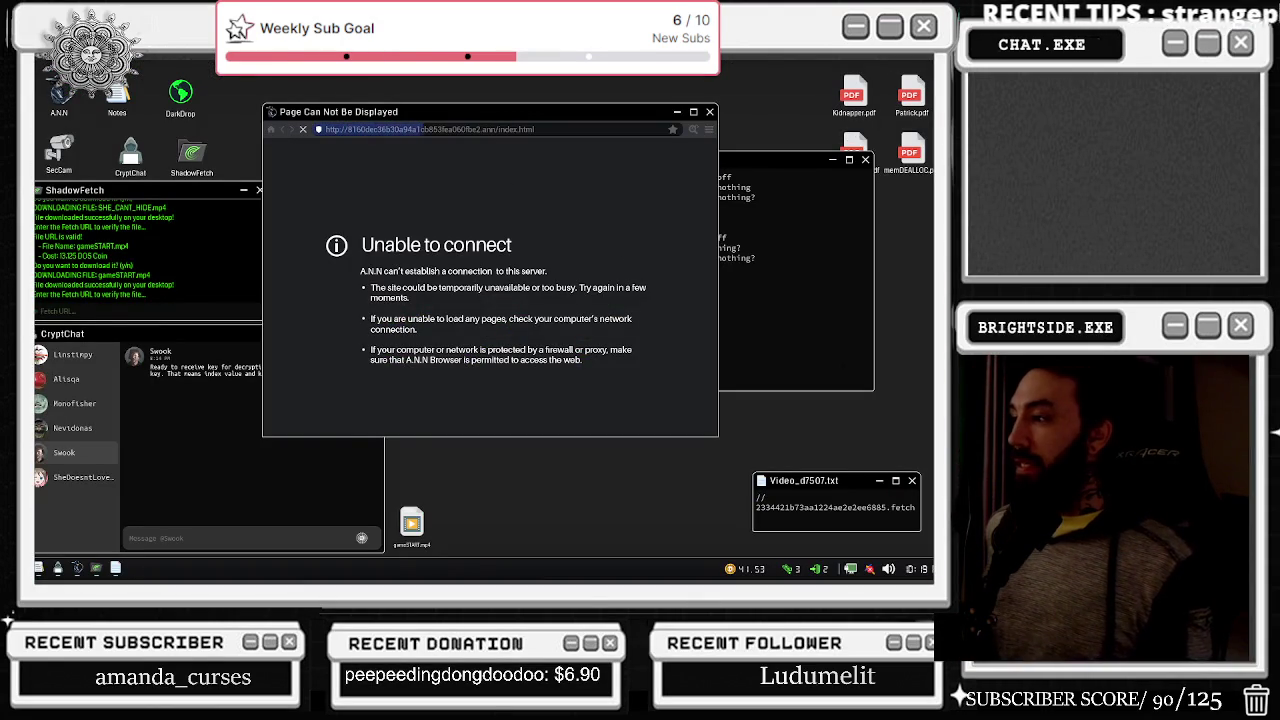
left_click(912, 481)
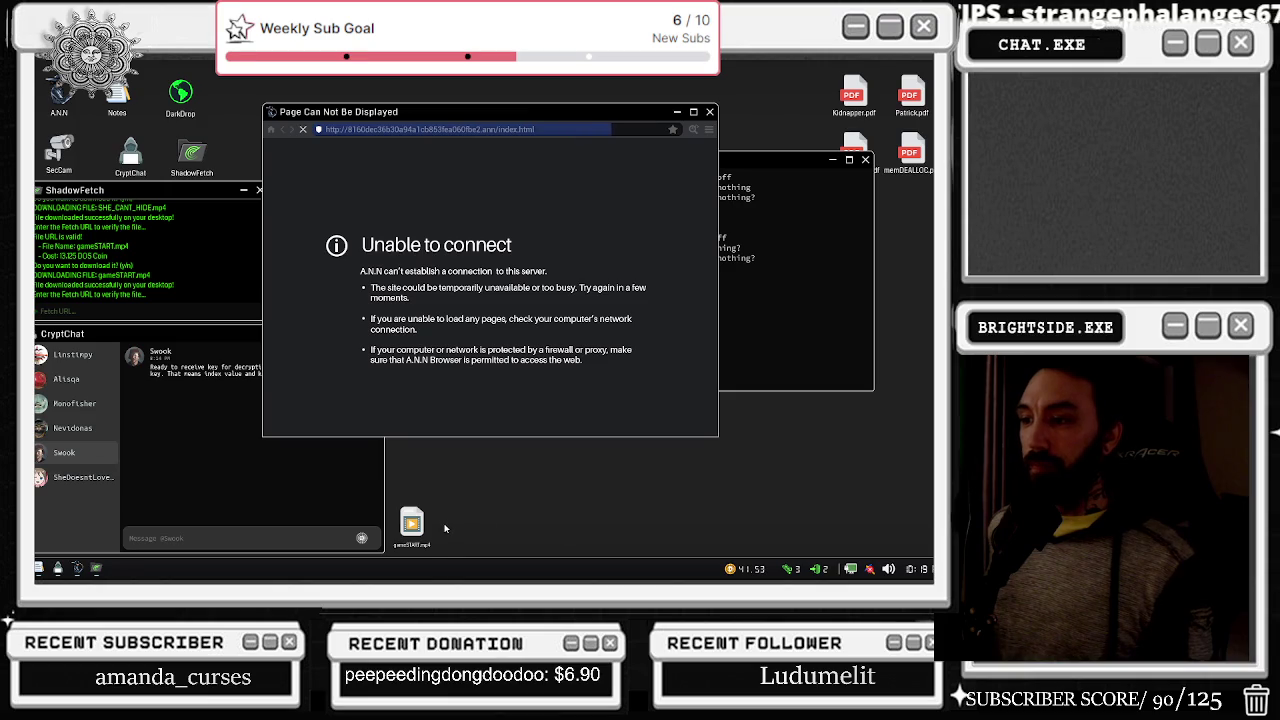
scroll(490, 290, "down", 3)
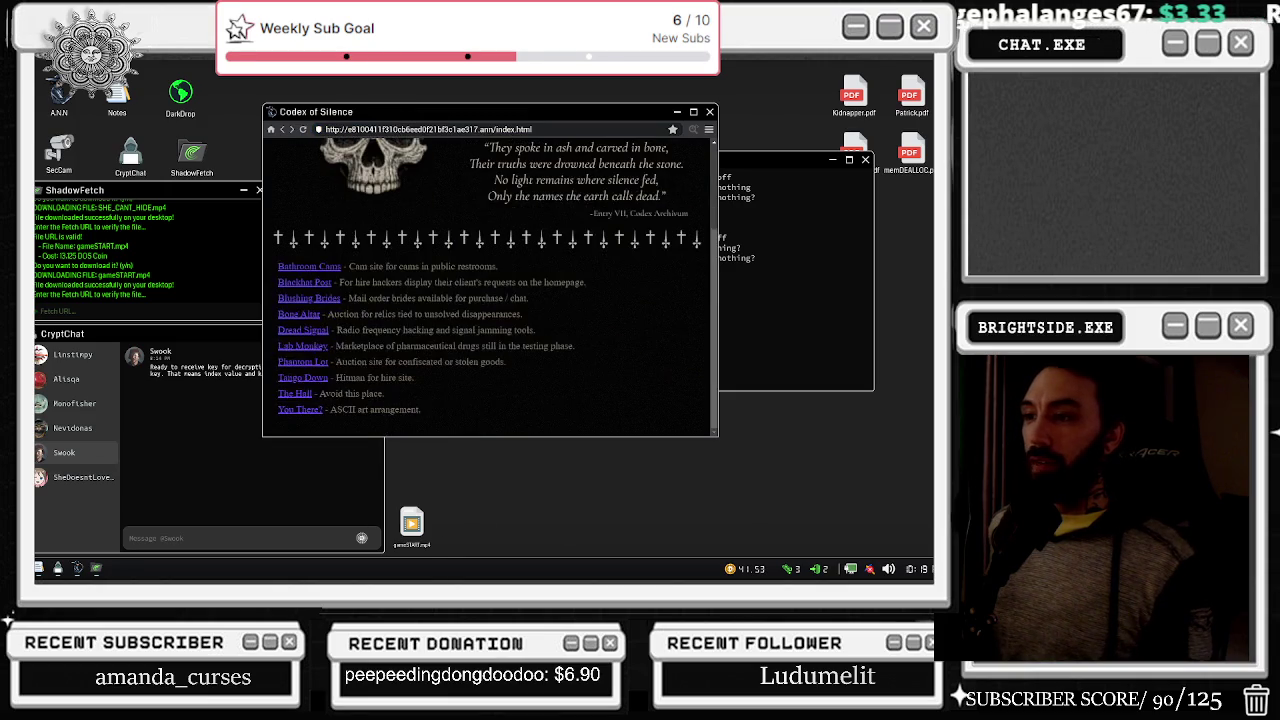
left_click(298, 395)
key("alt+Tab")
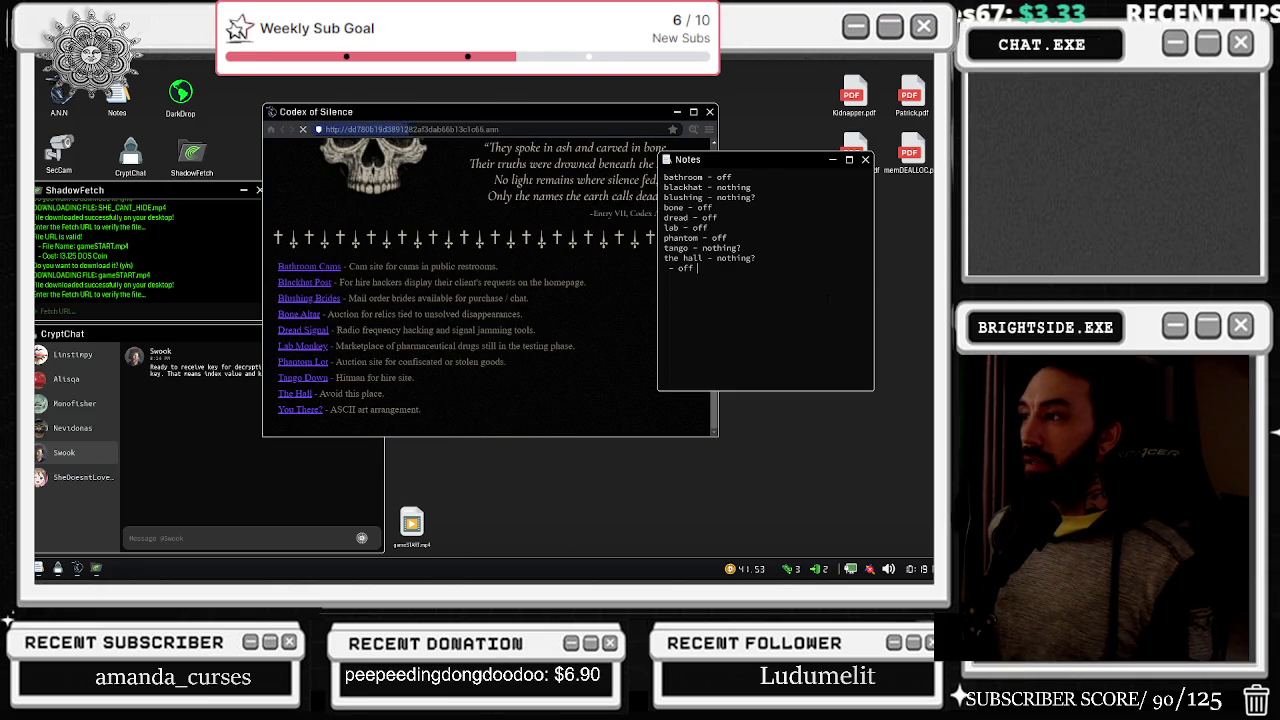
mouse_move(767, 157)
left_mouse_down()
mouse_move(832, 215)
mouse_move(838, 322)
left_mouse_up()
- Go back to the Codex of Silence list and type 'off' in the notes for The Hall
right_click(565, 125)
left_click(640, 360)
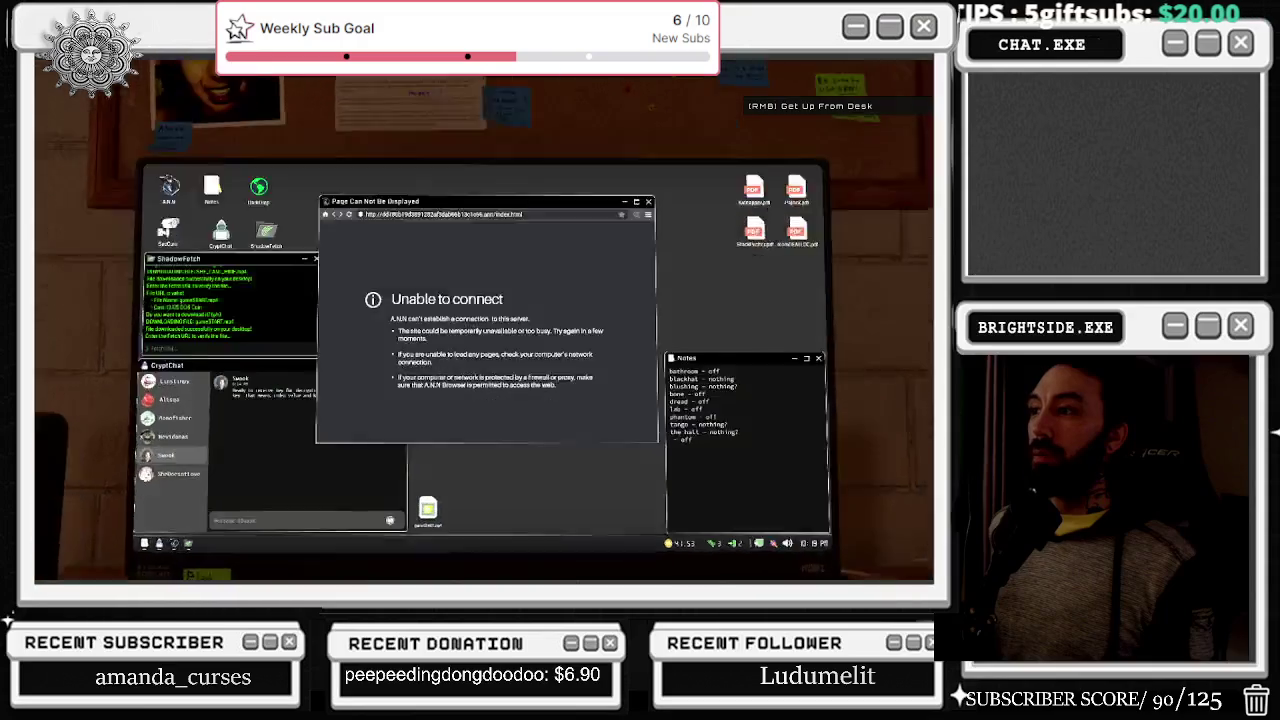
left_click(283, 133)
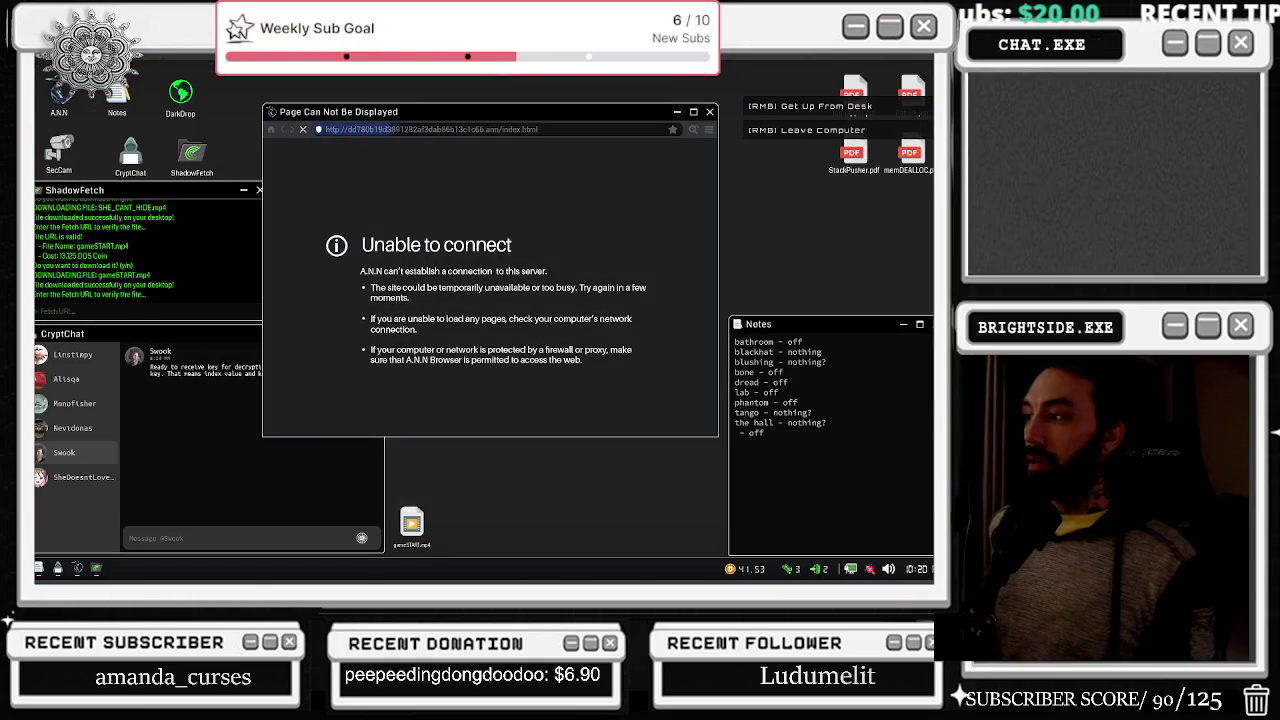
type(" off")
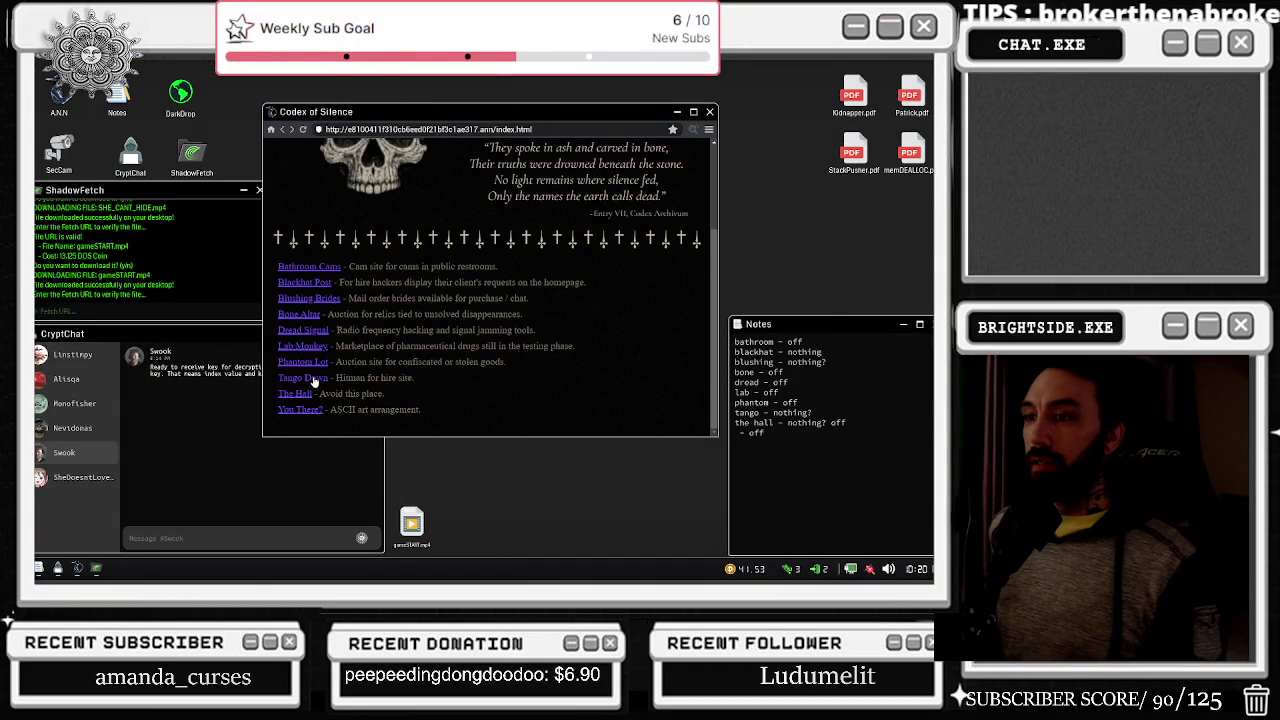
- Open the Tango Down hitman site, cycle through three camera views and close the feed
left_click(315, 378)
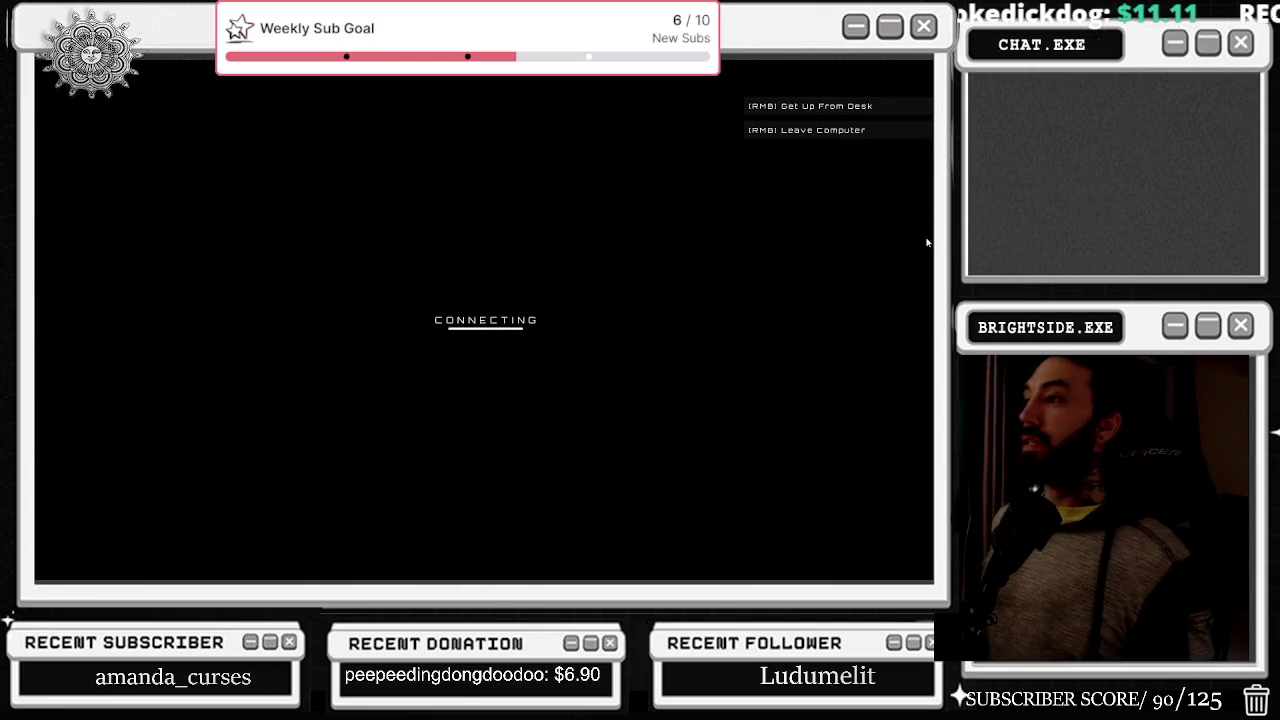
left_click(919, 321)
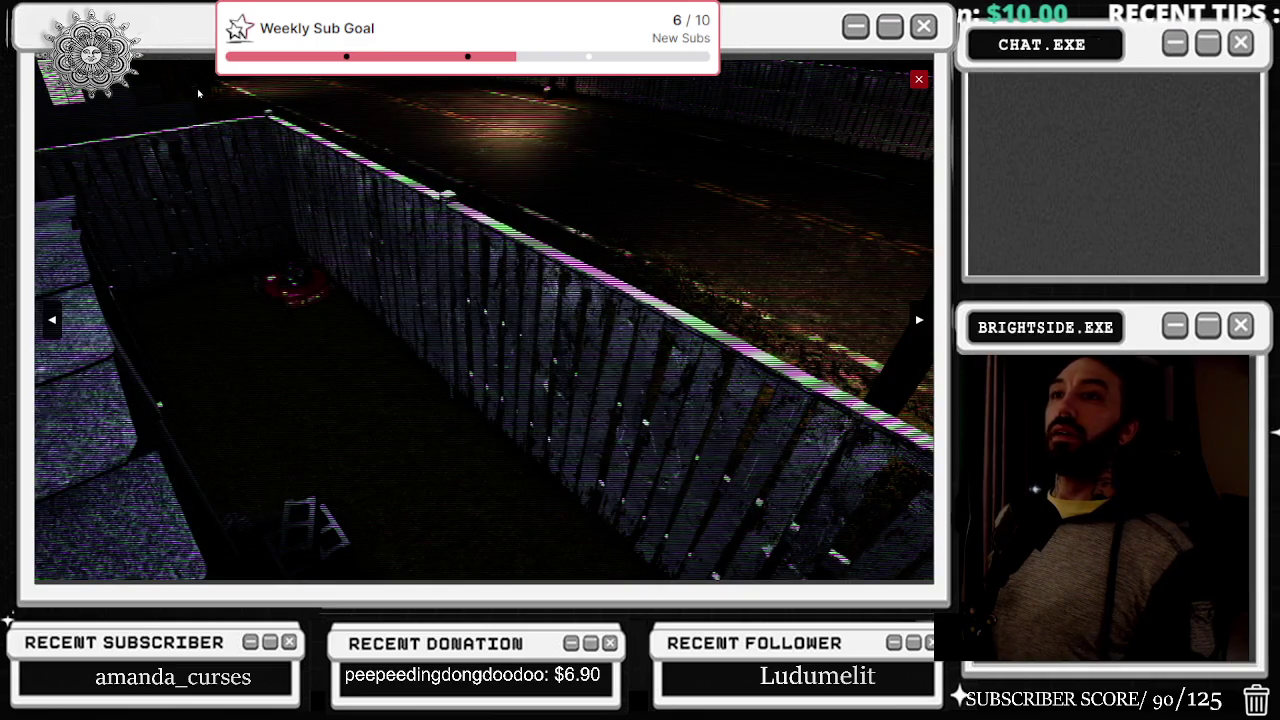
left_click(919, 320)
left_click(919, 320)
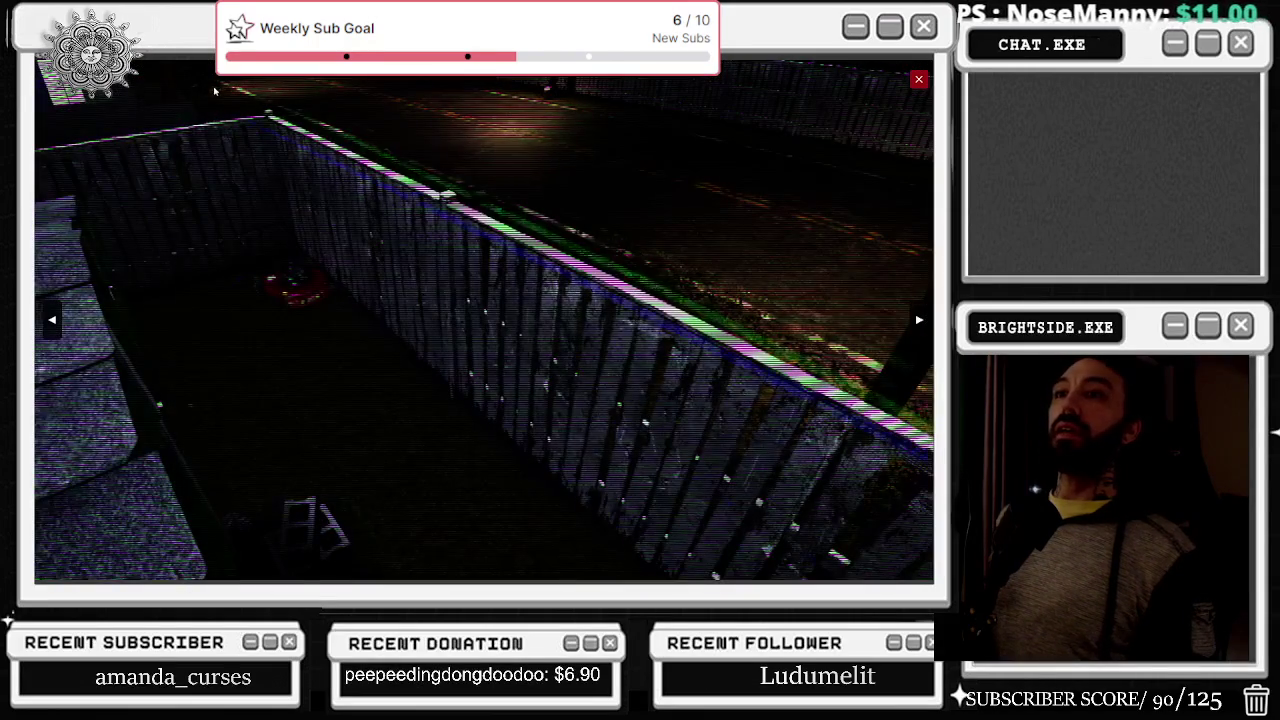
left_click(918, 79)
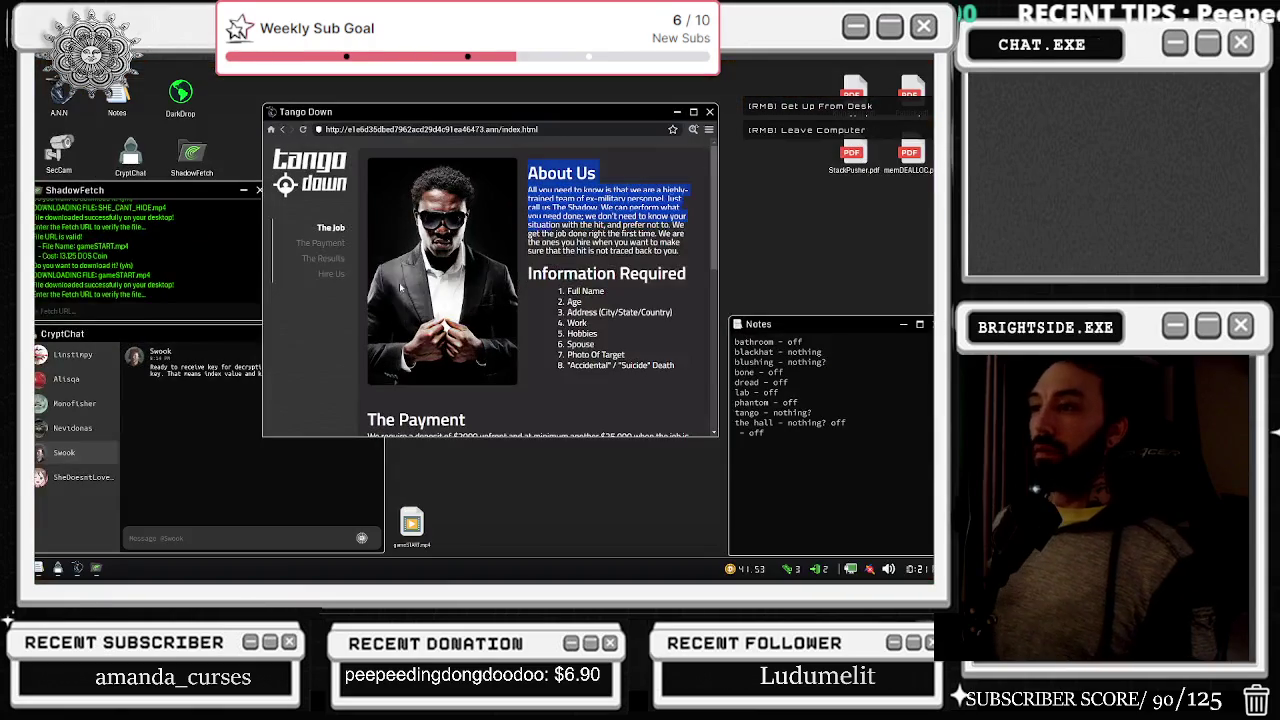
- View the Tango Down page source with Ctrl+U, scroll through it, then step away and sit back down
key("ctrl+u")
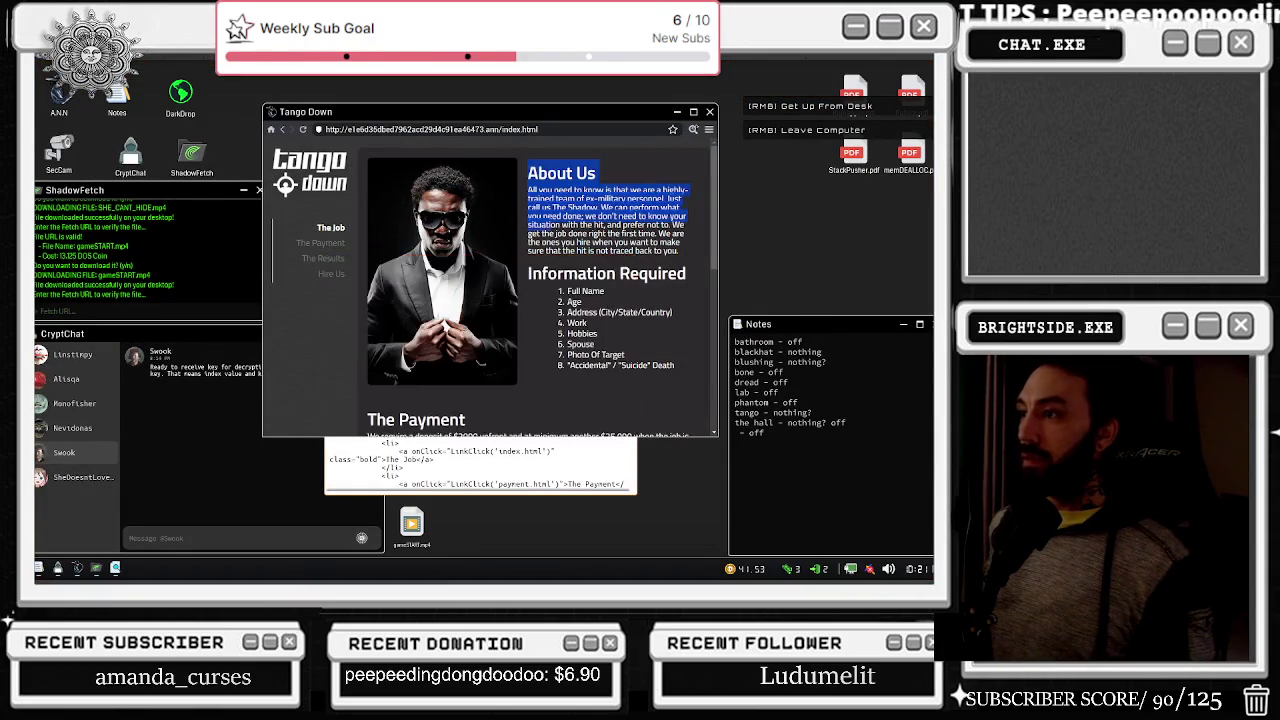
scroll(540, 280, "down", 1)
left_click_drag(582, 349, 427, 323)
scroll(478, 355, "down", 1)
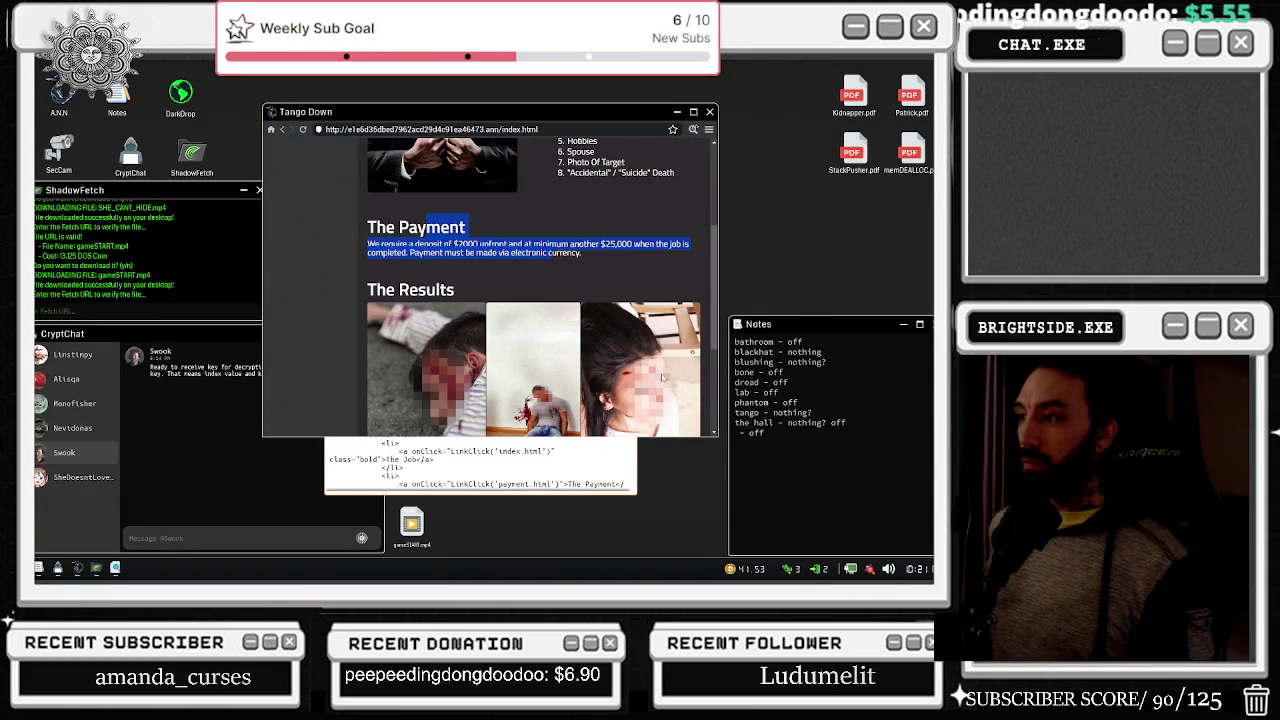
scroll(662, 378, "down", 2)
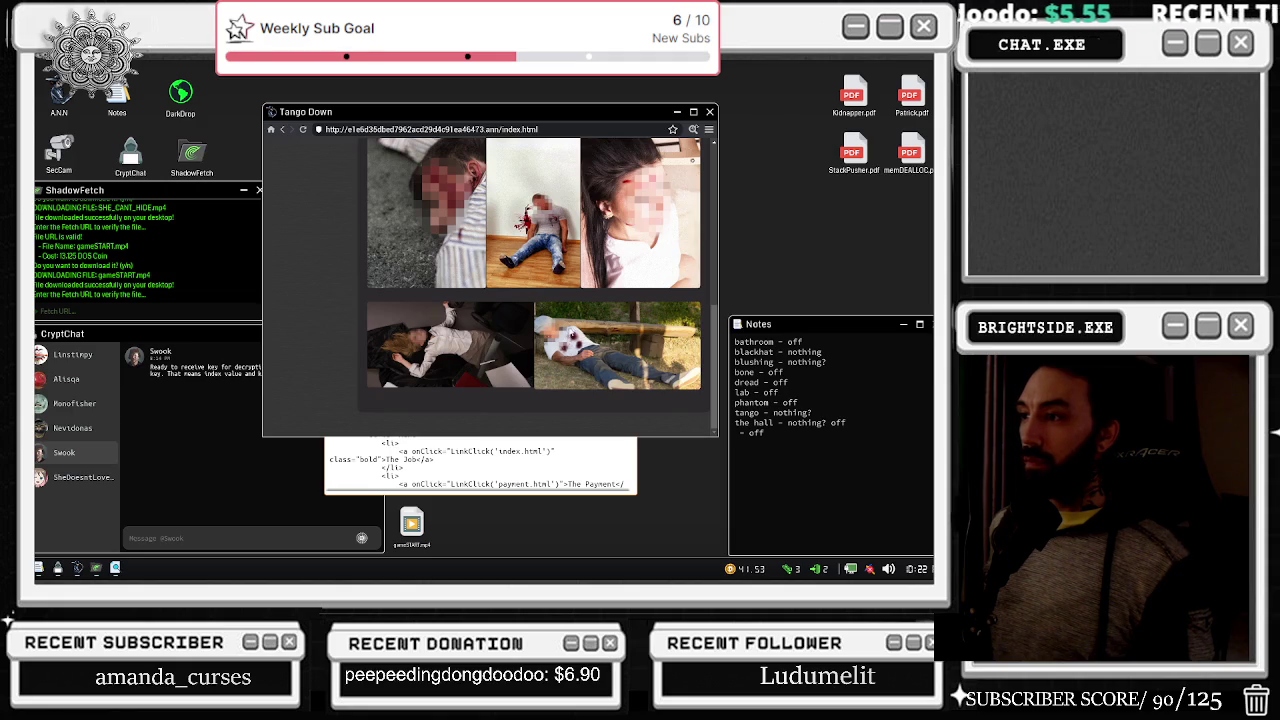
scroll(482, 396, "up", 6)
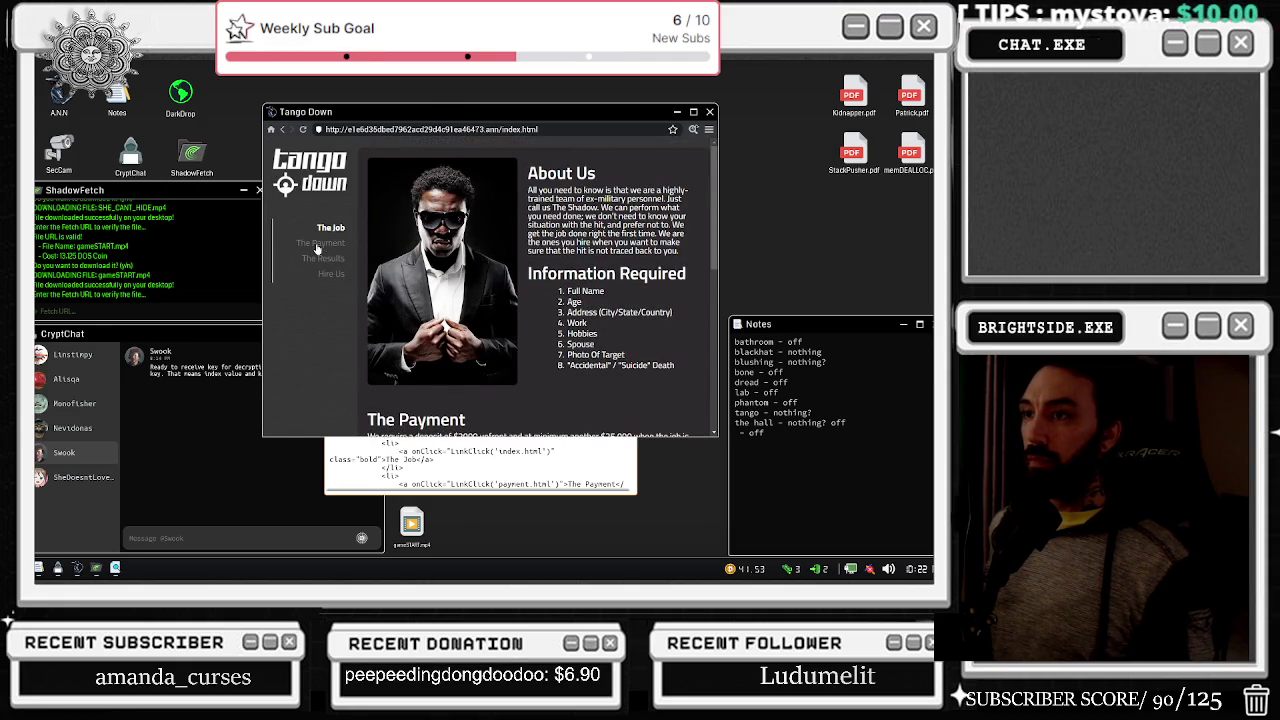
right_click(317, 248)
left_click(457, 316)
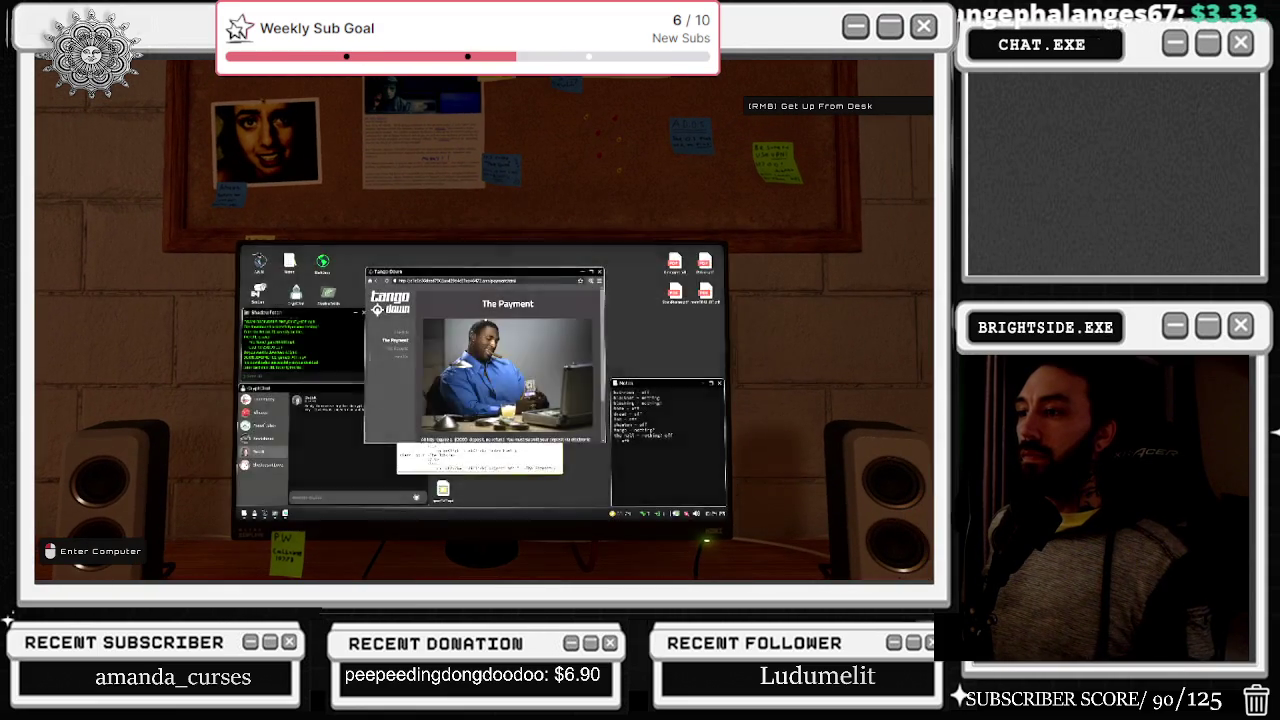
- Back at the computer, open the Payment page's source, scroll the payment text and click the page
left_click(485, 320)
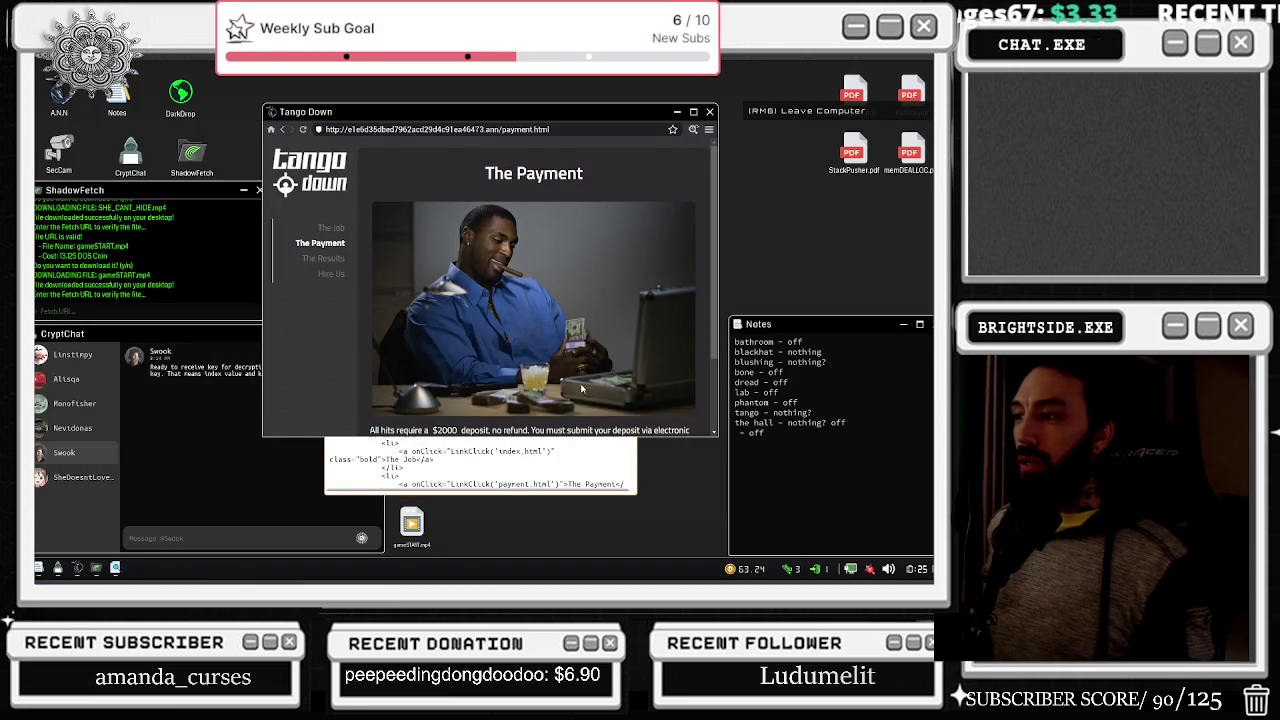
left_click(693, 129)
left_click(413, 343)
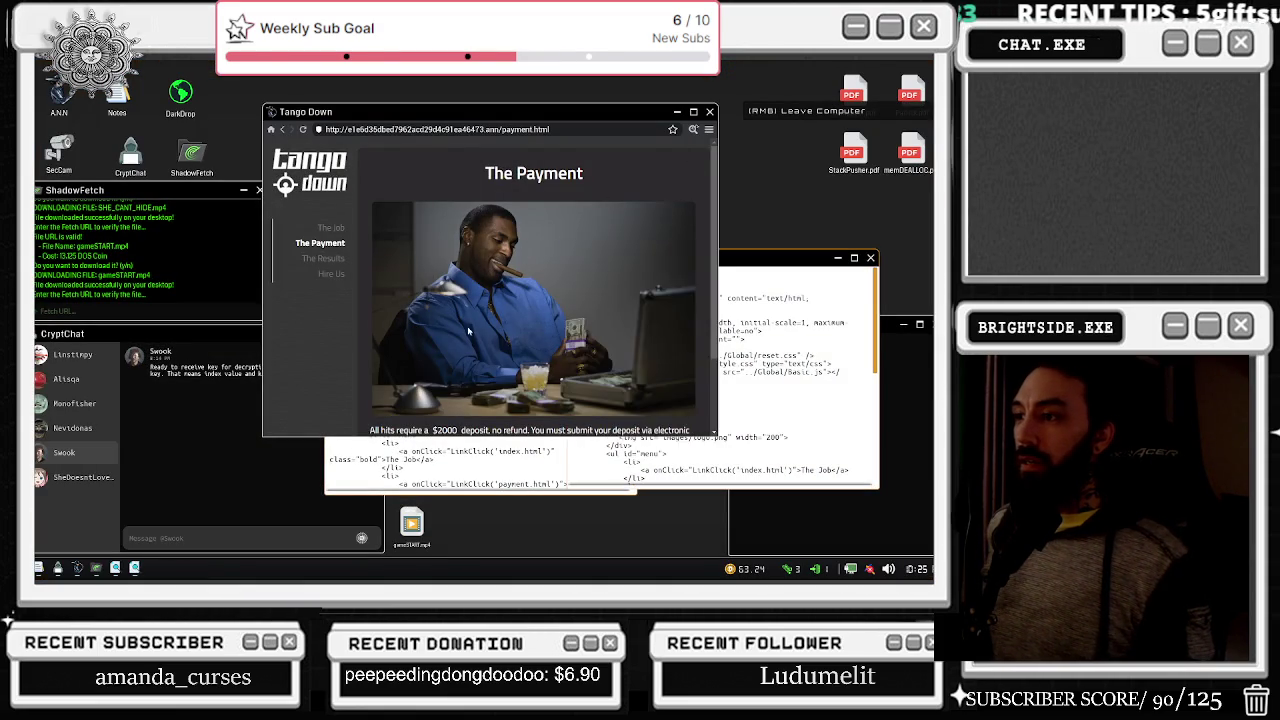
scroll(413, 343, "down", 2)
left_click(385, 374)
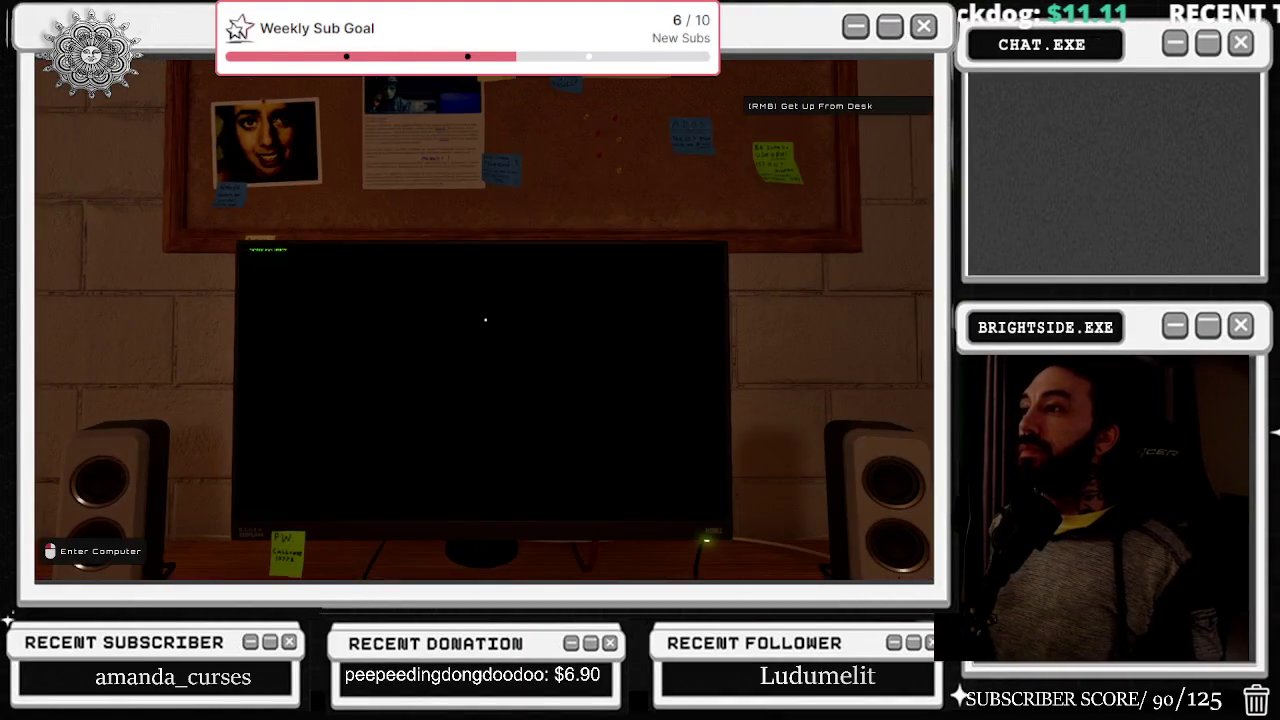
- Zoom back onto the monitor to return to Tango Down's The Payment page
left_click(485, 320)
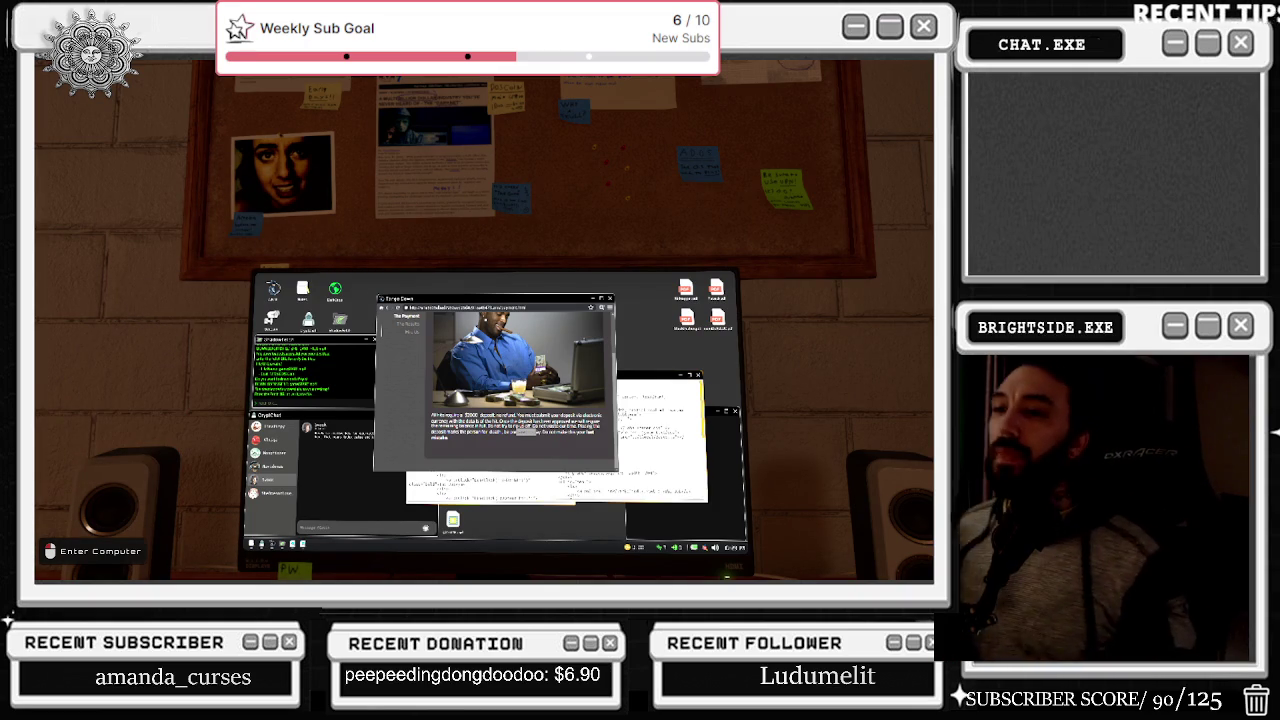
- View the Payment page source, open The Results page, then launch SecCam from the desktop
left_click(484, 320)
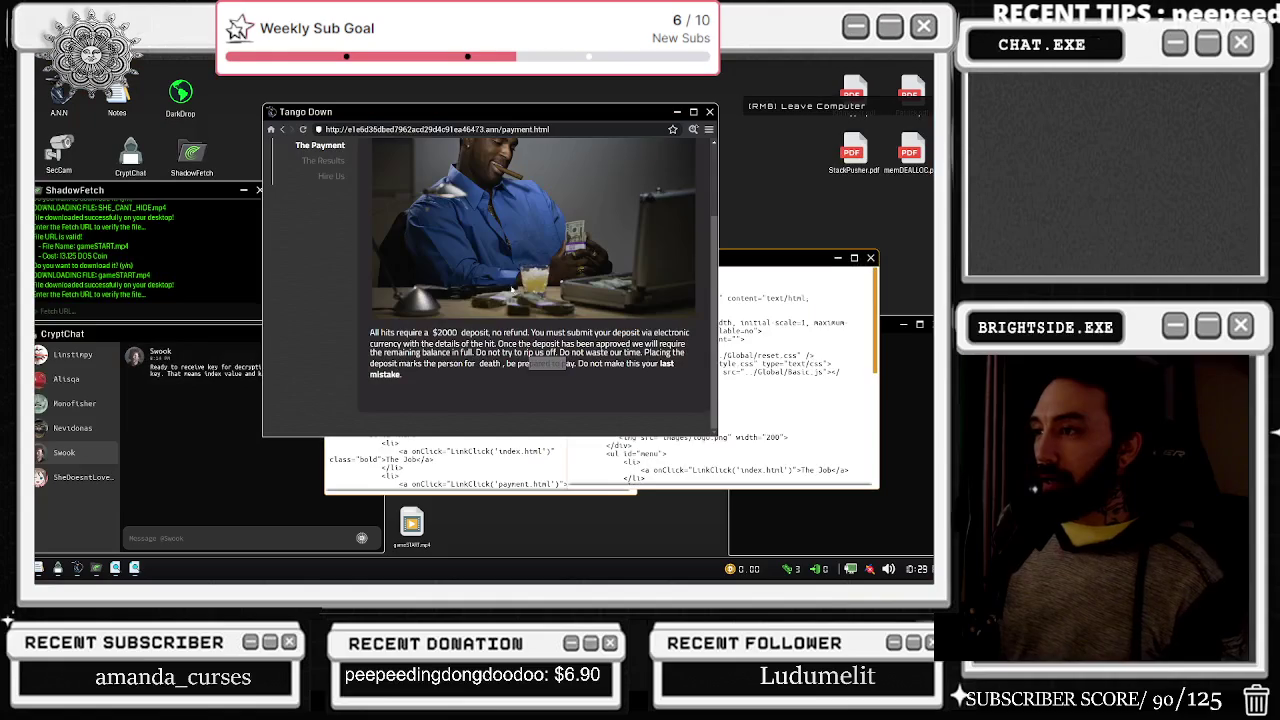
left_click(693, 129)
scroll(530, 310, "down", 5)
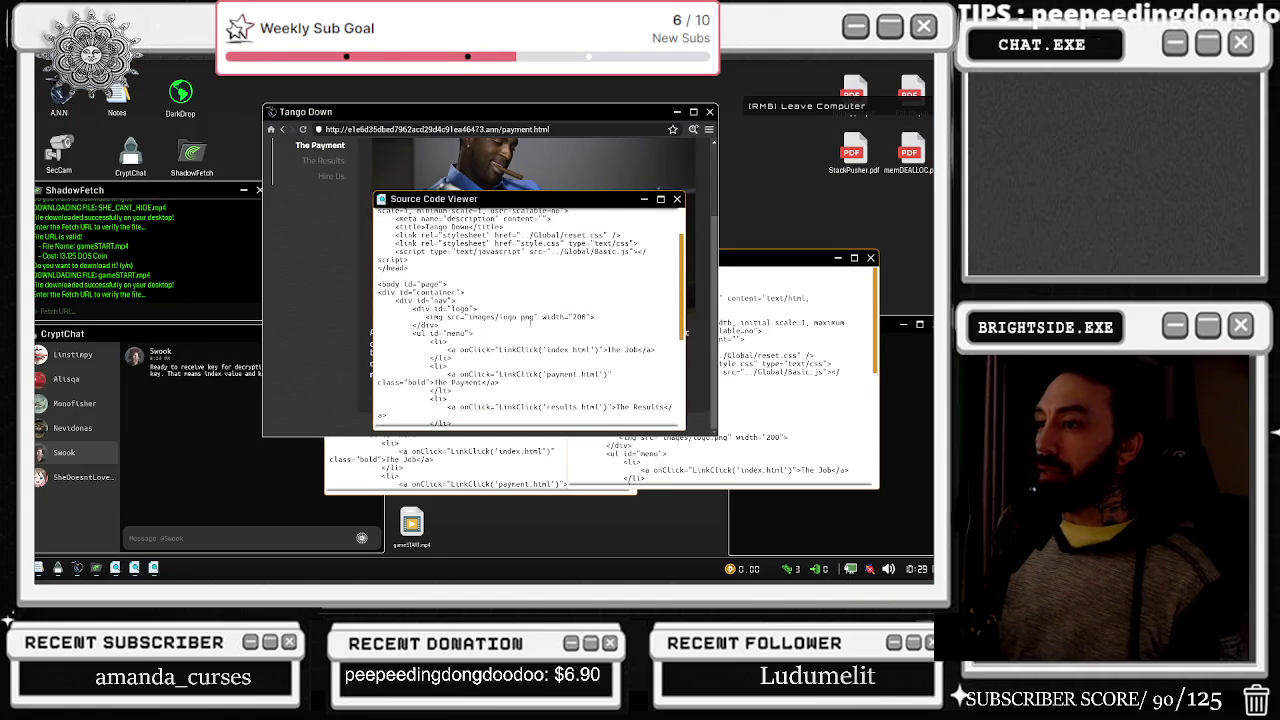
left_click(323, 160)
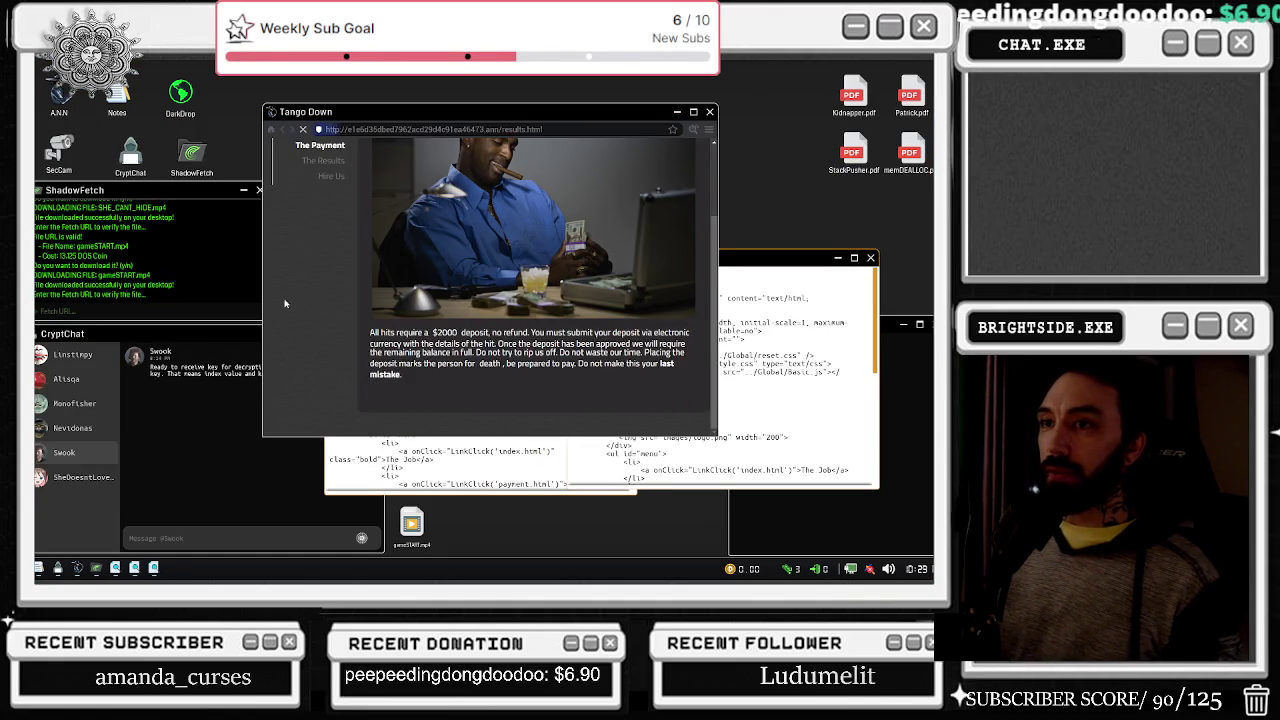
double_click(60, 150)
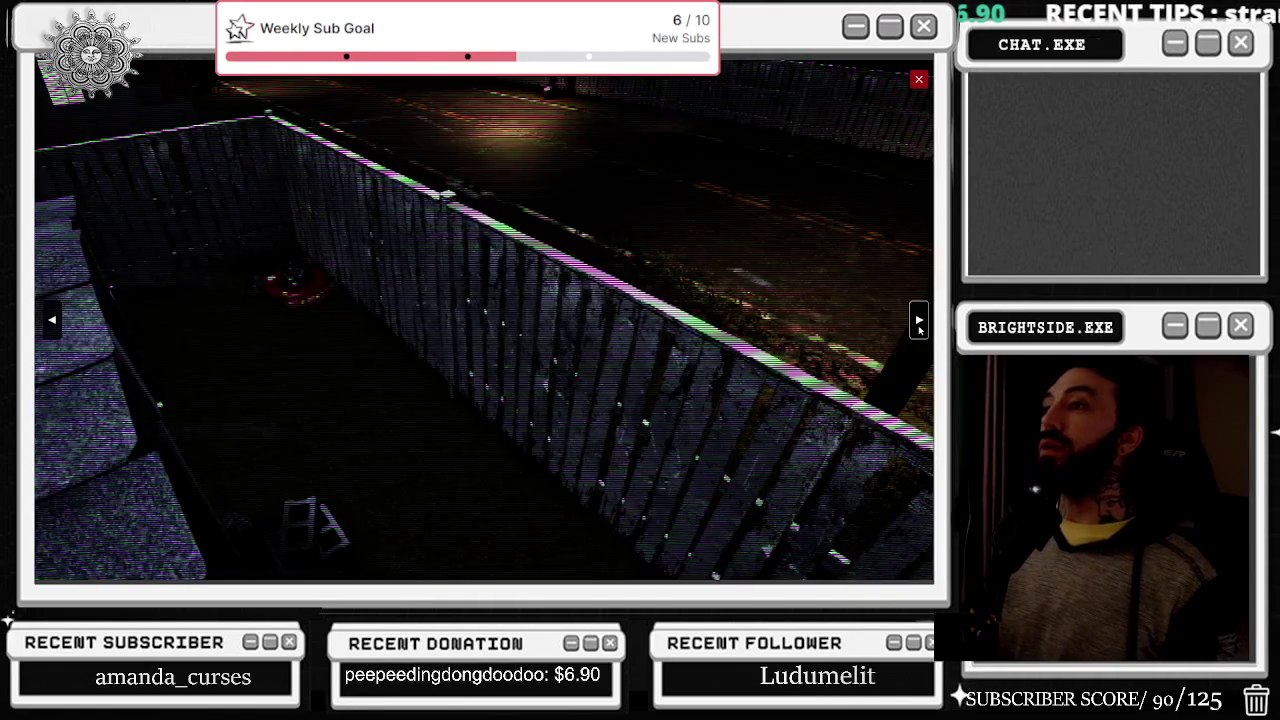
- Cycle through two outdoor camera views, then close SecCam to return to Tango Down's Results gallery
left_click(919, 325)
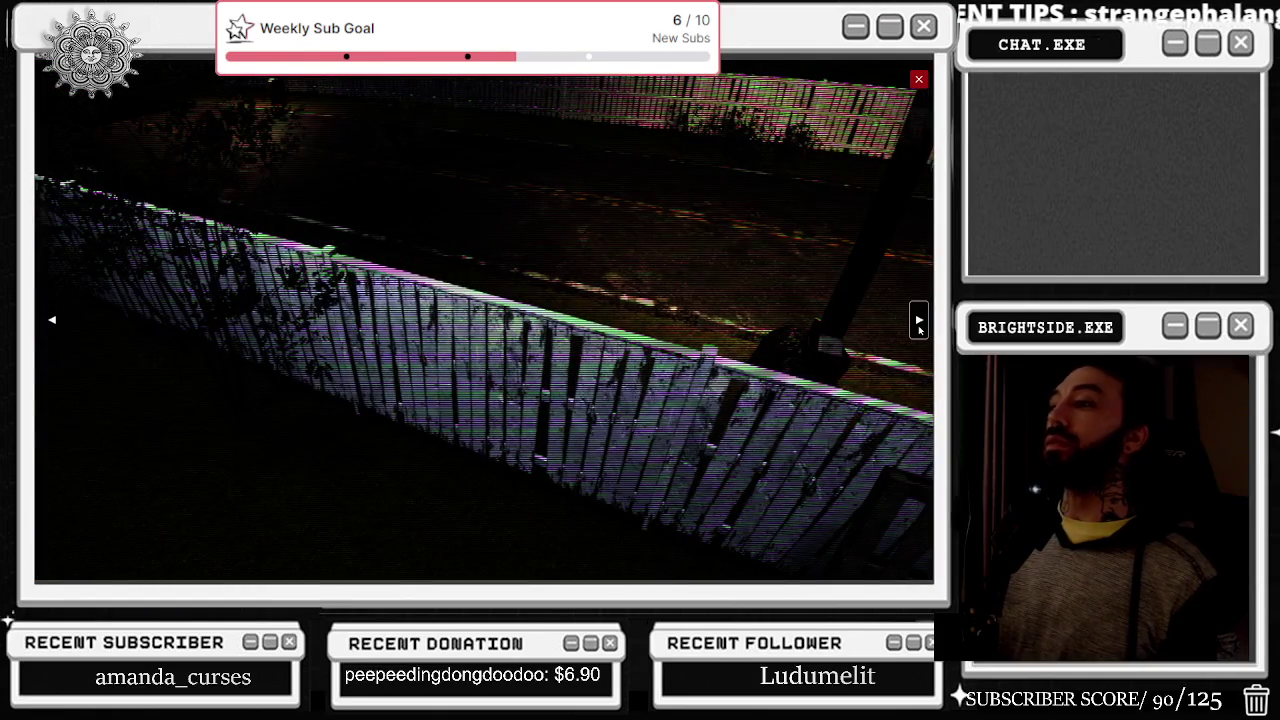
left_click(919, 322)
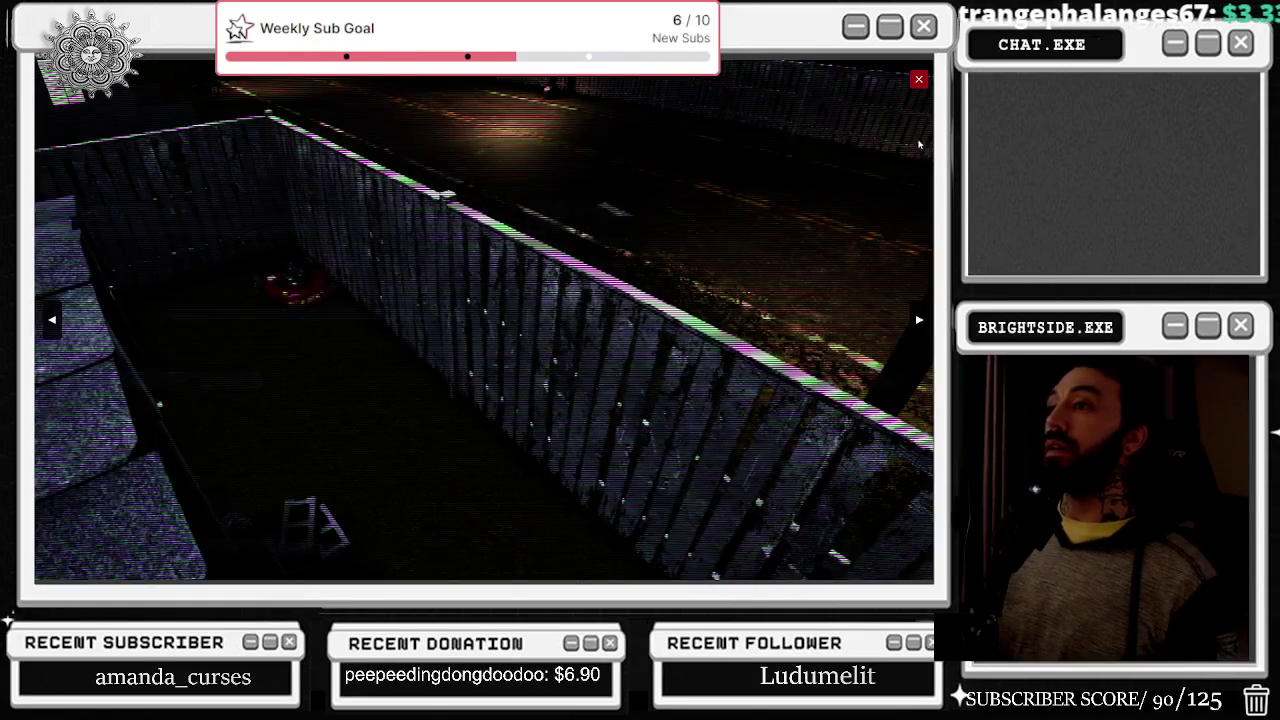
left_click(918, 79)
scroll(462, 312, "down", 4)
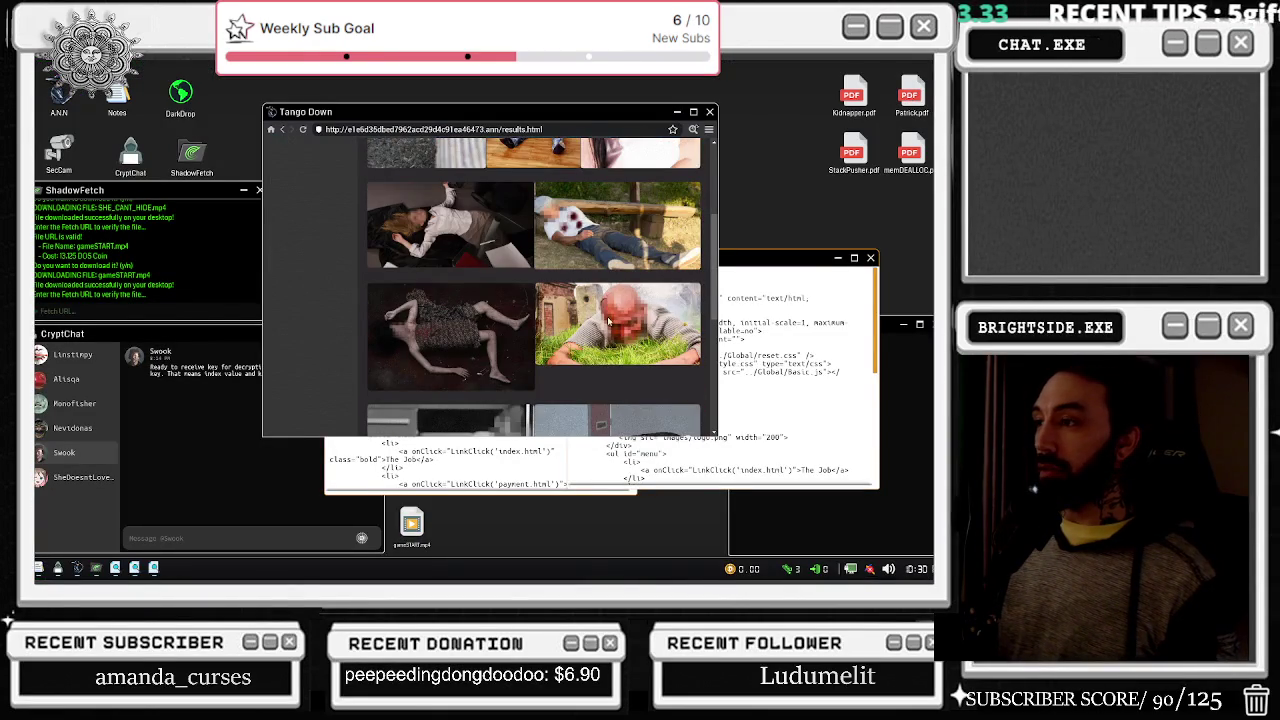
- Open Tango Down's Hire Us page and scroll through the Source Code Viewer listing
scroll(598, 322, "down", 5)
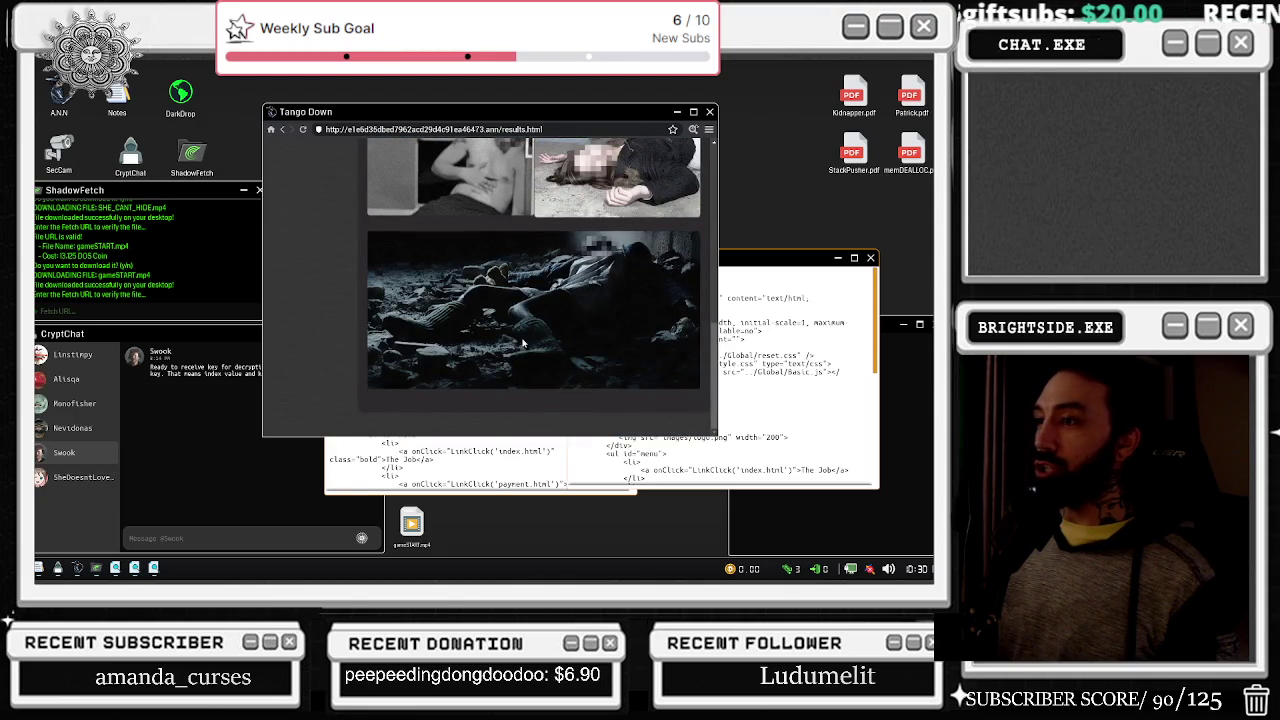
scroll(590, 292, "up", 10)
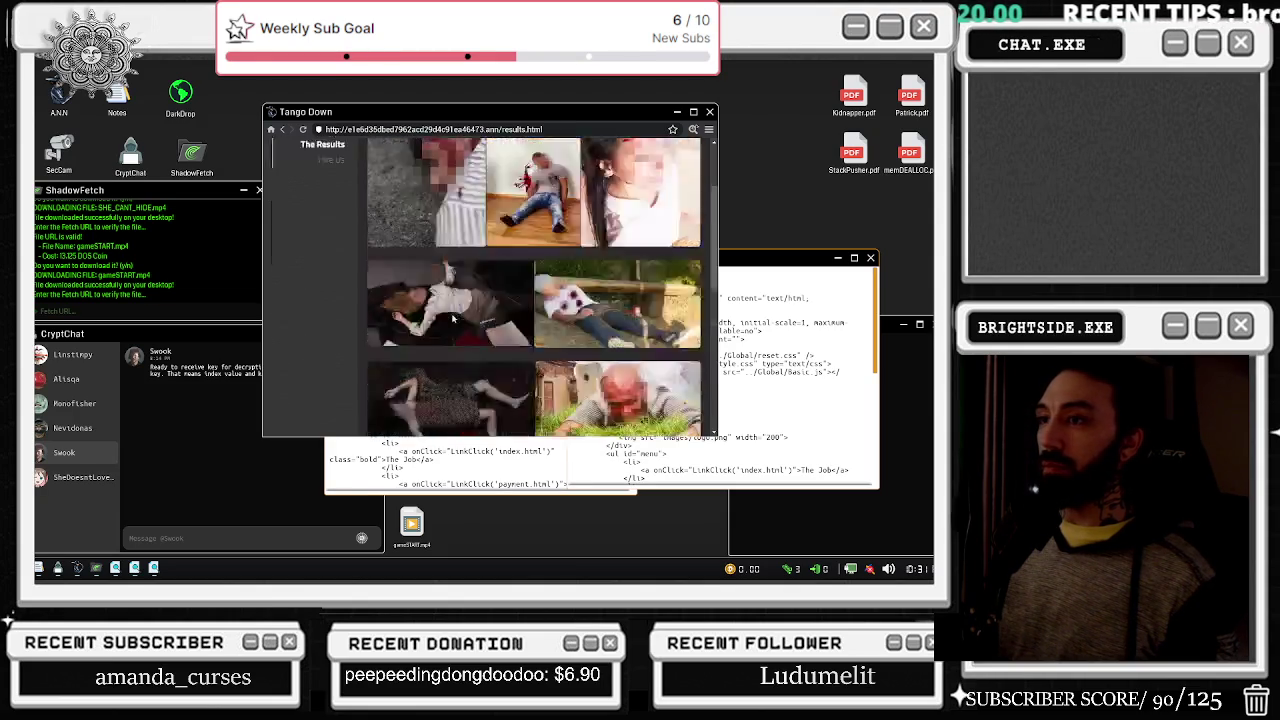
left_click(331, 274)
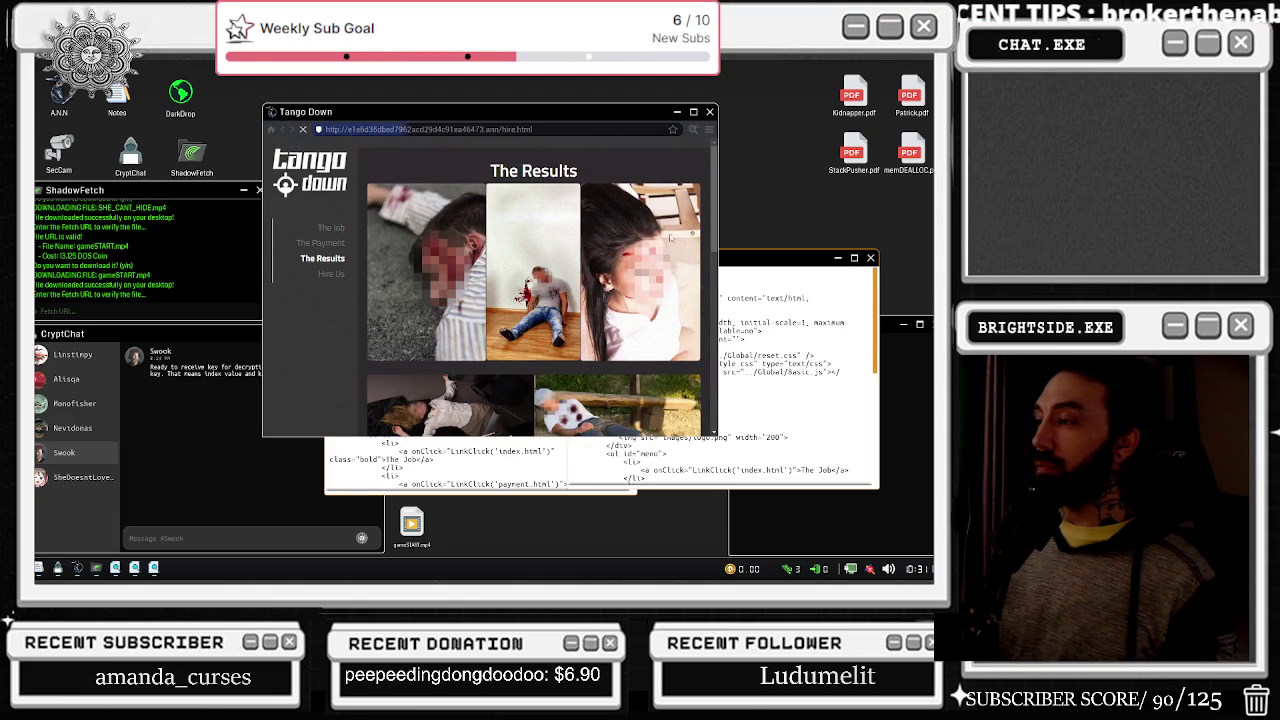
left_click(728, 340)
scroll(728, 340, "down", 5)
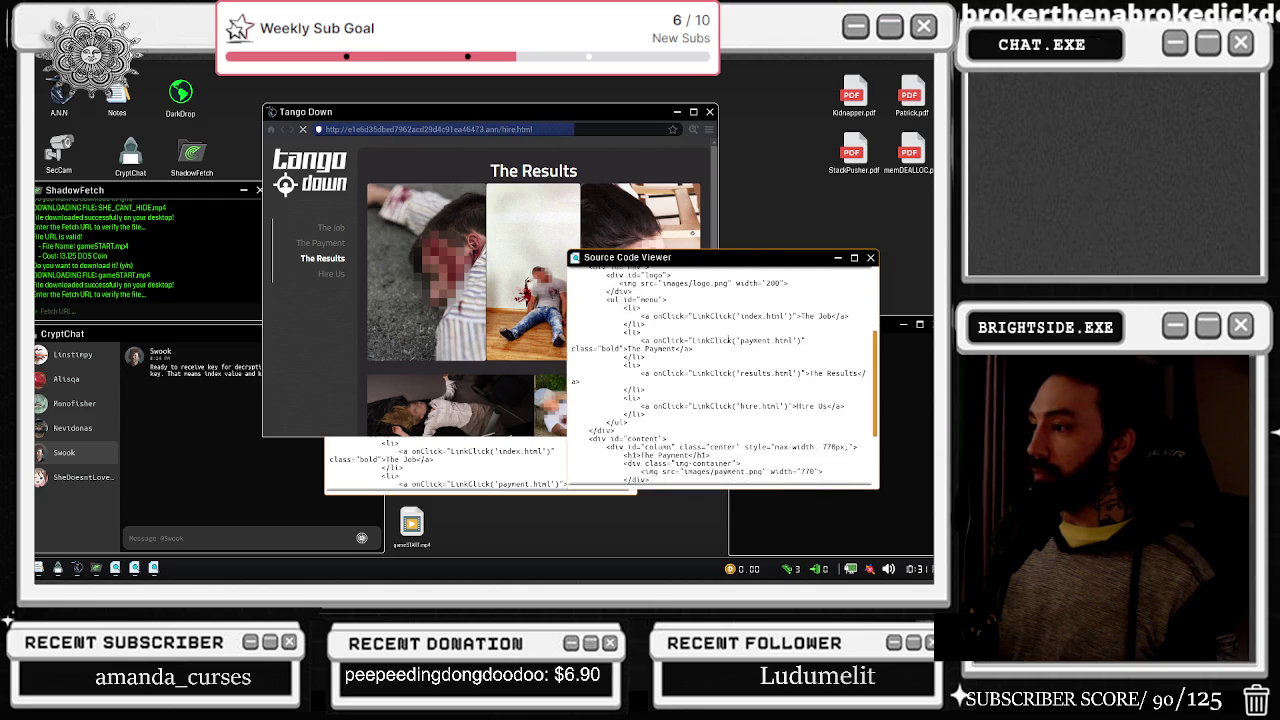
scroll(728, 340, "down", 5)
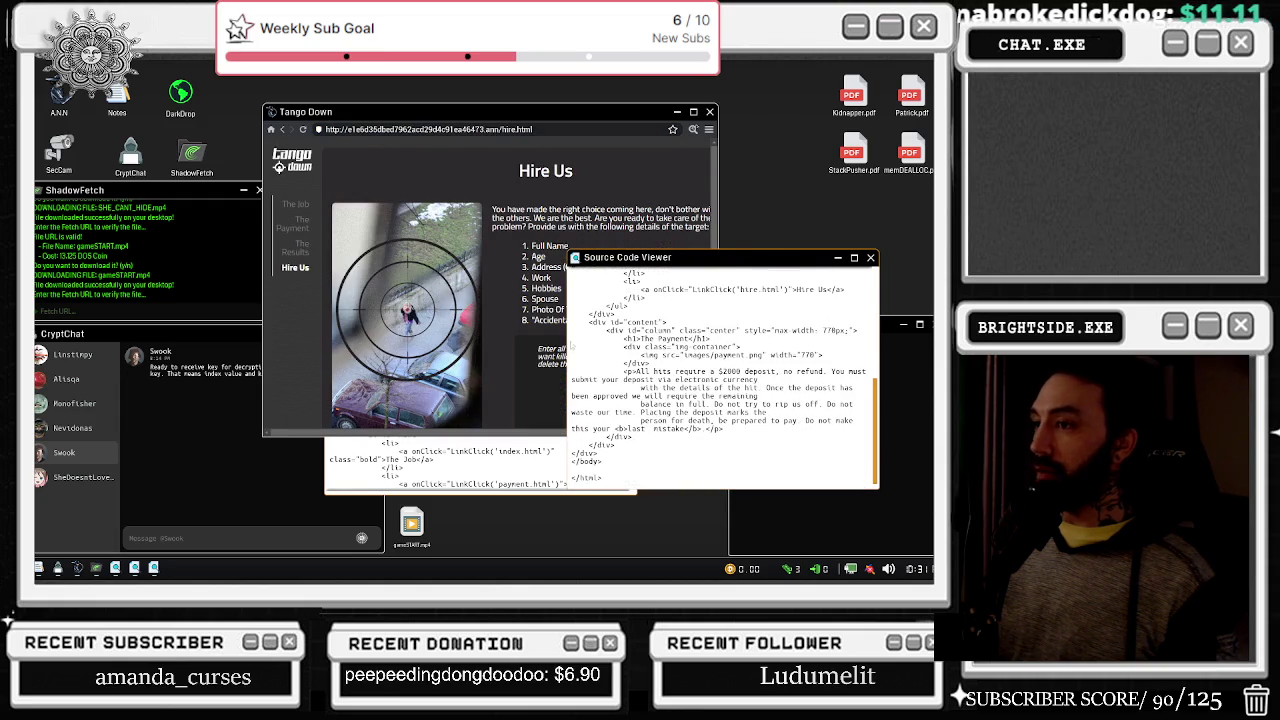
- Read the Hire Us page's $2000 deposit offer, select the contact e-mail line, then step back
left_click(528, 290)
scroll(557, 245, "down", 5)
scroll(603, 212, "up", 1)
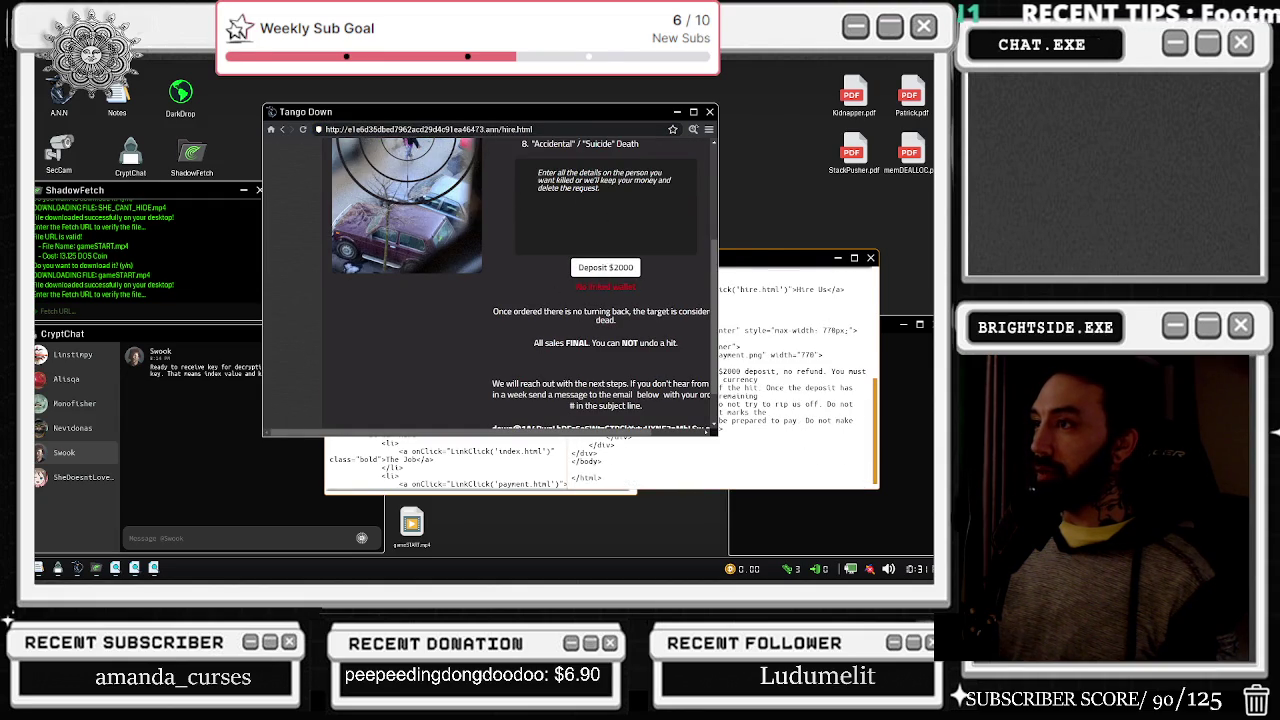
scroll(520, 285, "down", 1)
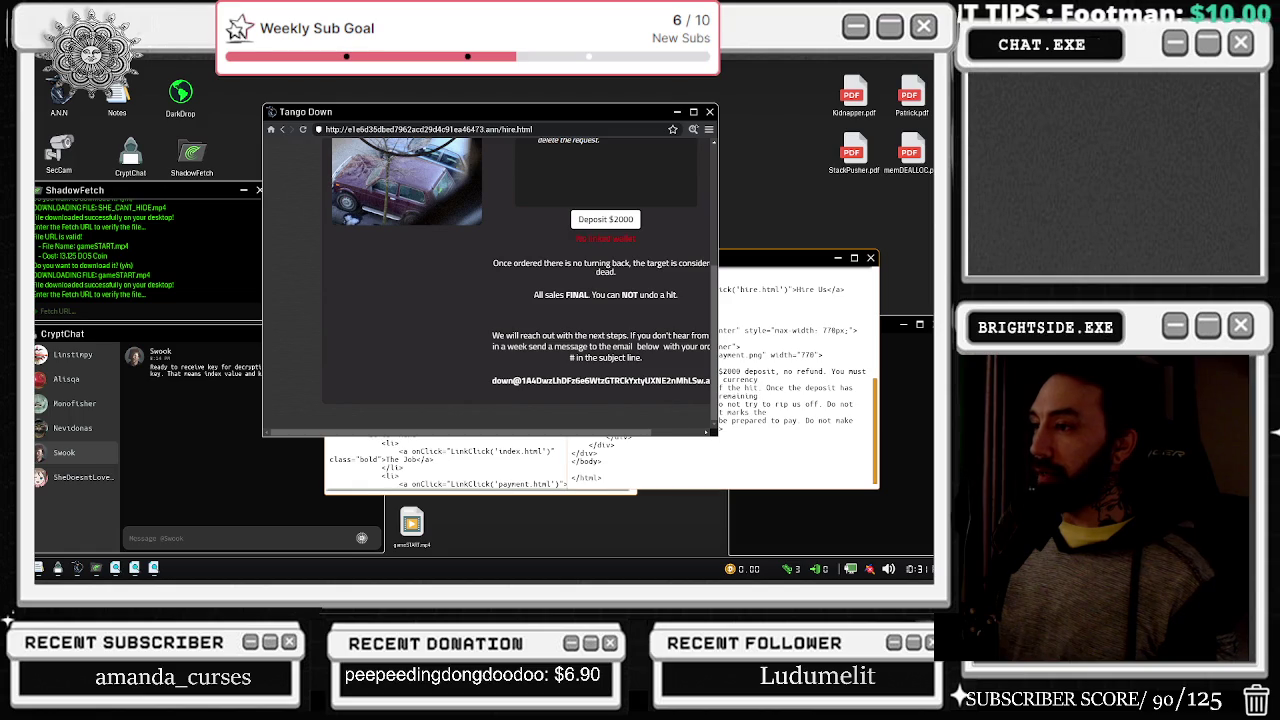
scroll(660, 350, "right", 3)
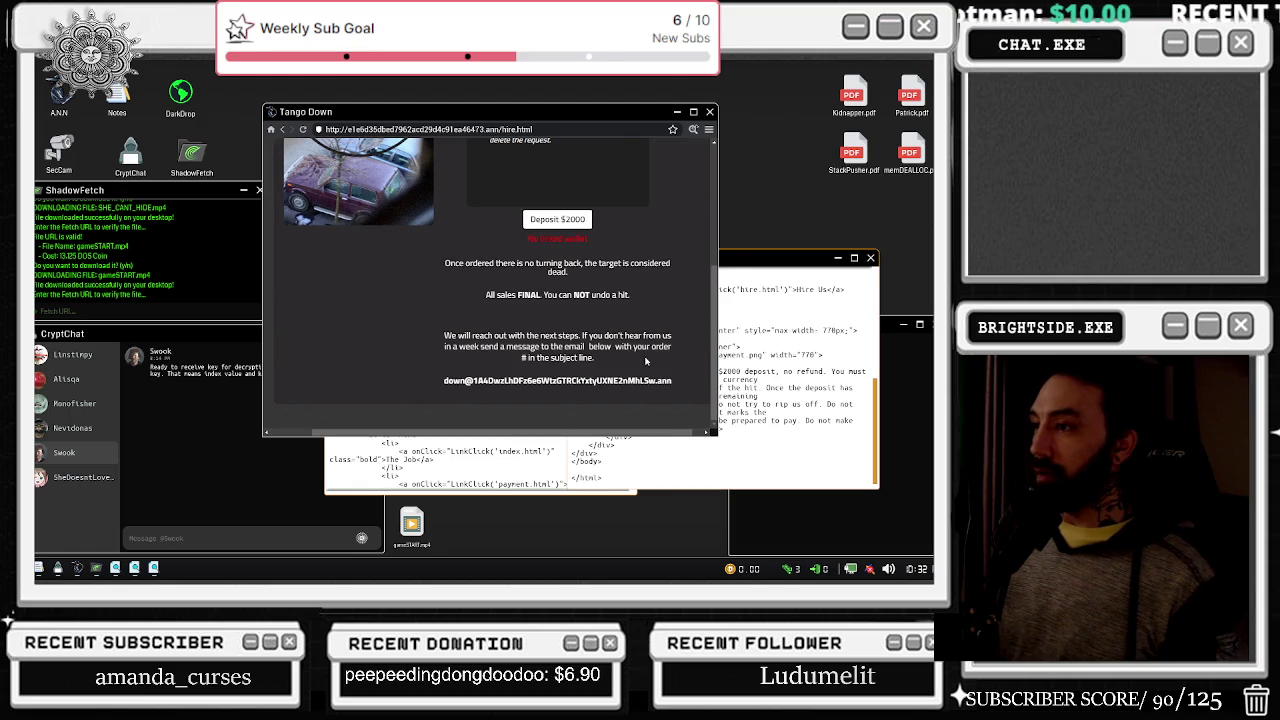
triple_click(423, 393)
triple_click(431, 385)
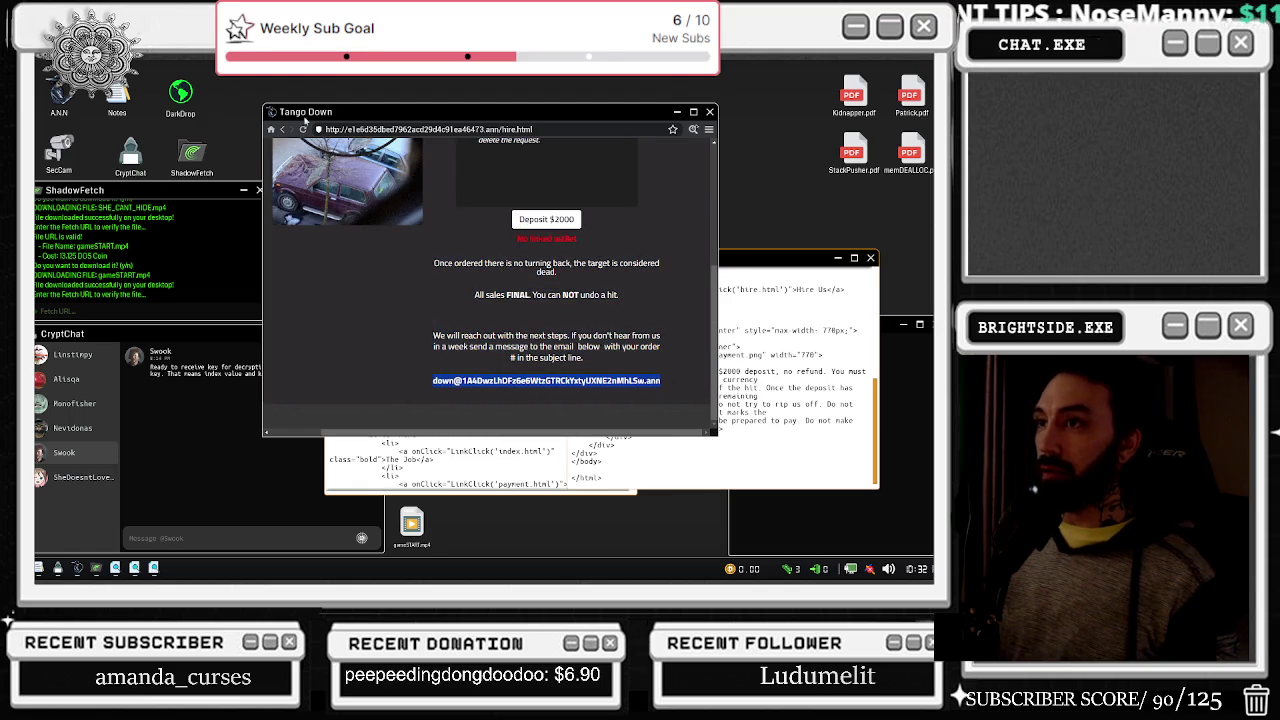
right_click(306, 119)
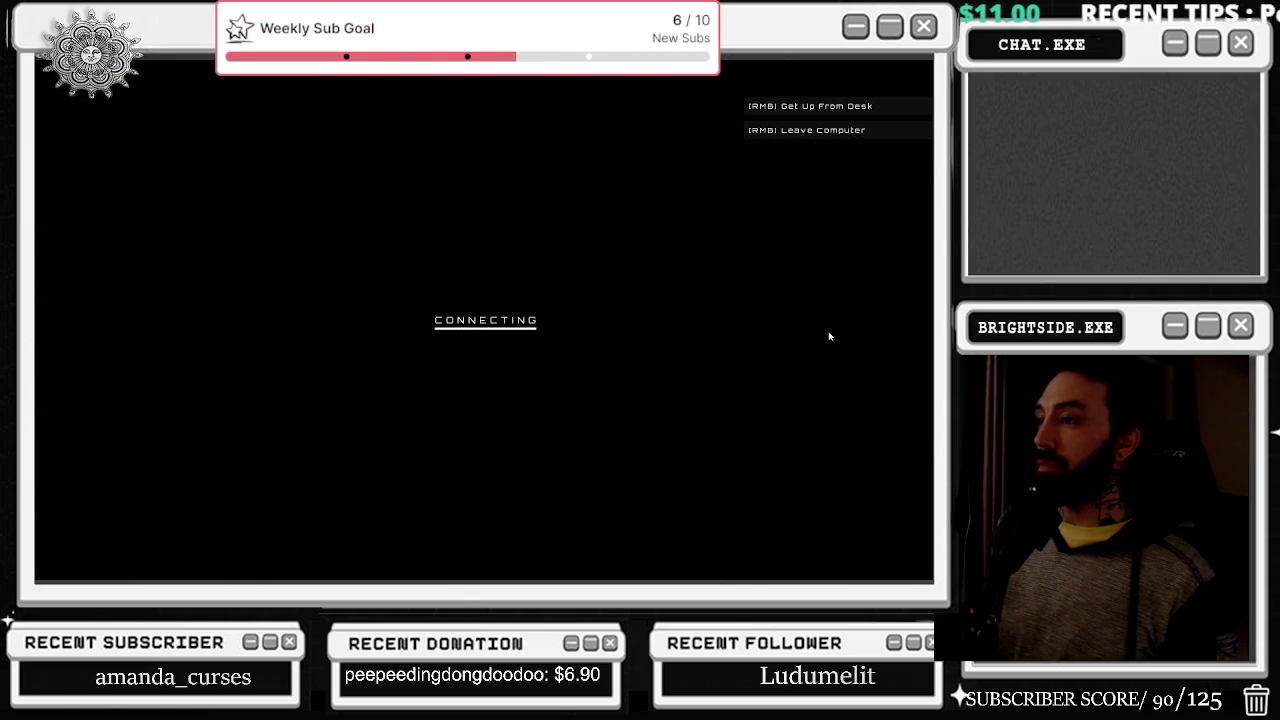
- Cycle through four security camera angles, then close the SecCam feed
left_click(918, 330)
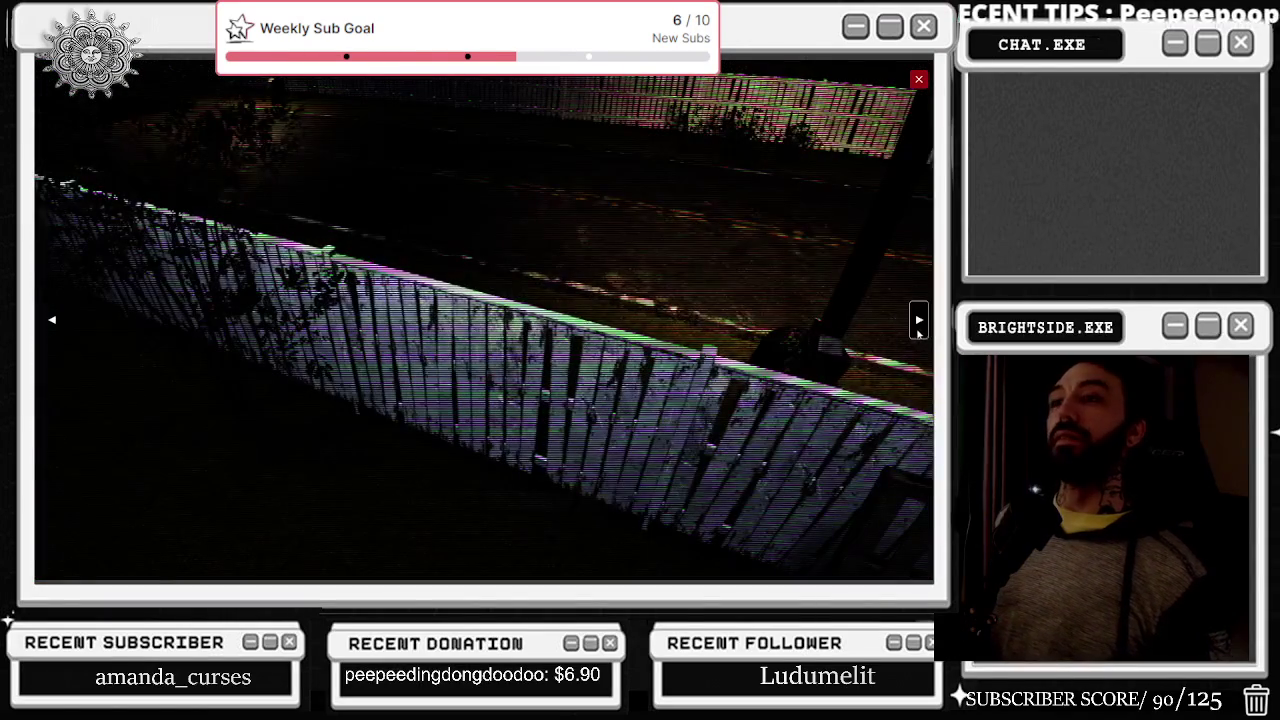
left_click(918, 320)
left_click(918, 320)
left_click(918, 320)
left_click(918, 79)
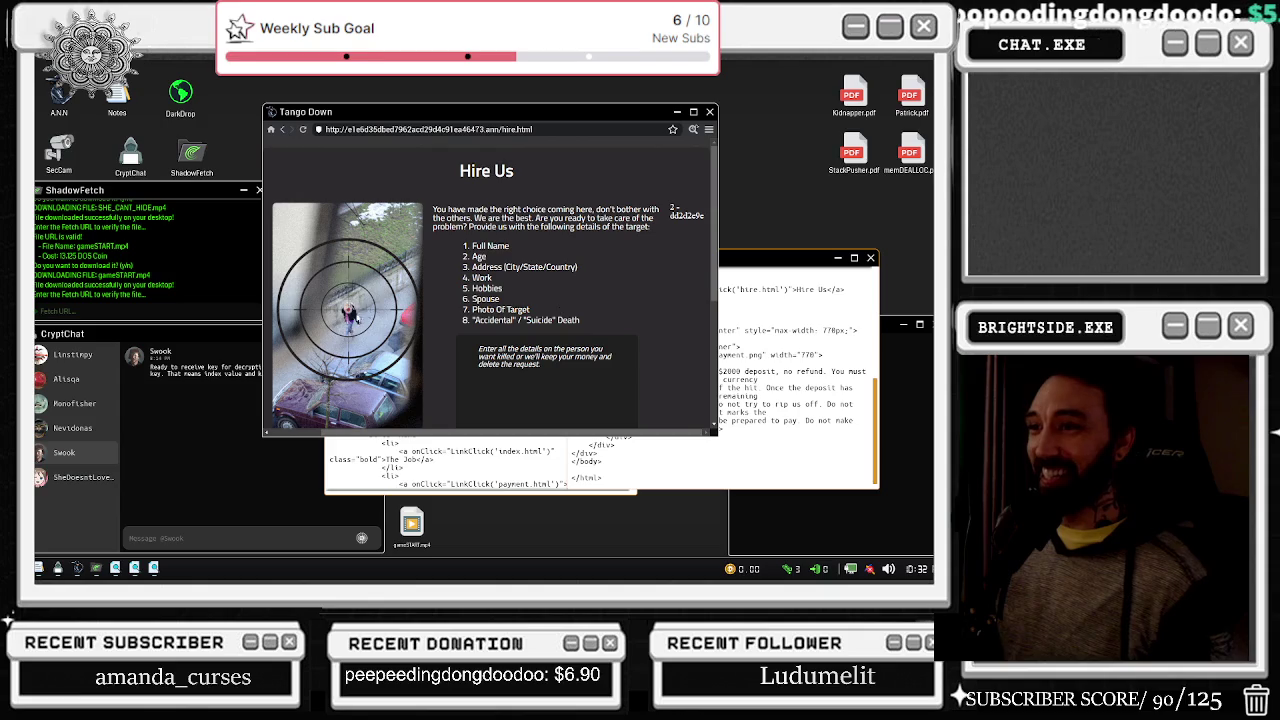
- Open a new Source Code Viewer for the Hire Us page with Ctrl+U, then re-enter the computer
double_click(347, 380)
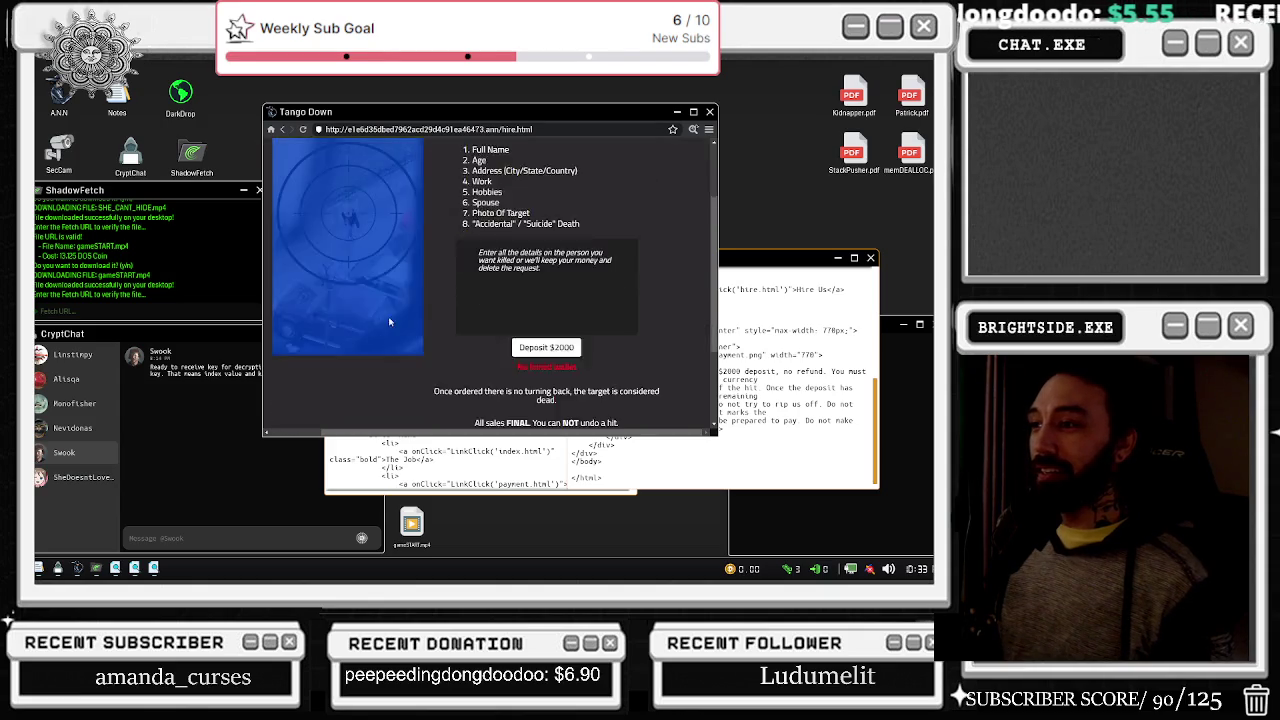
key("ctrl+u")
left_click(409, 153)
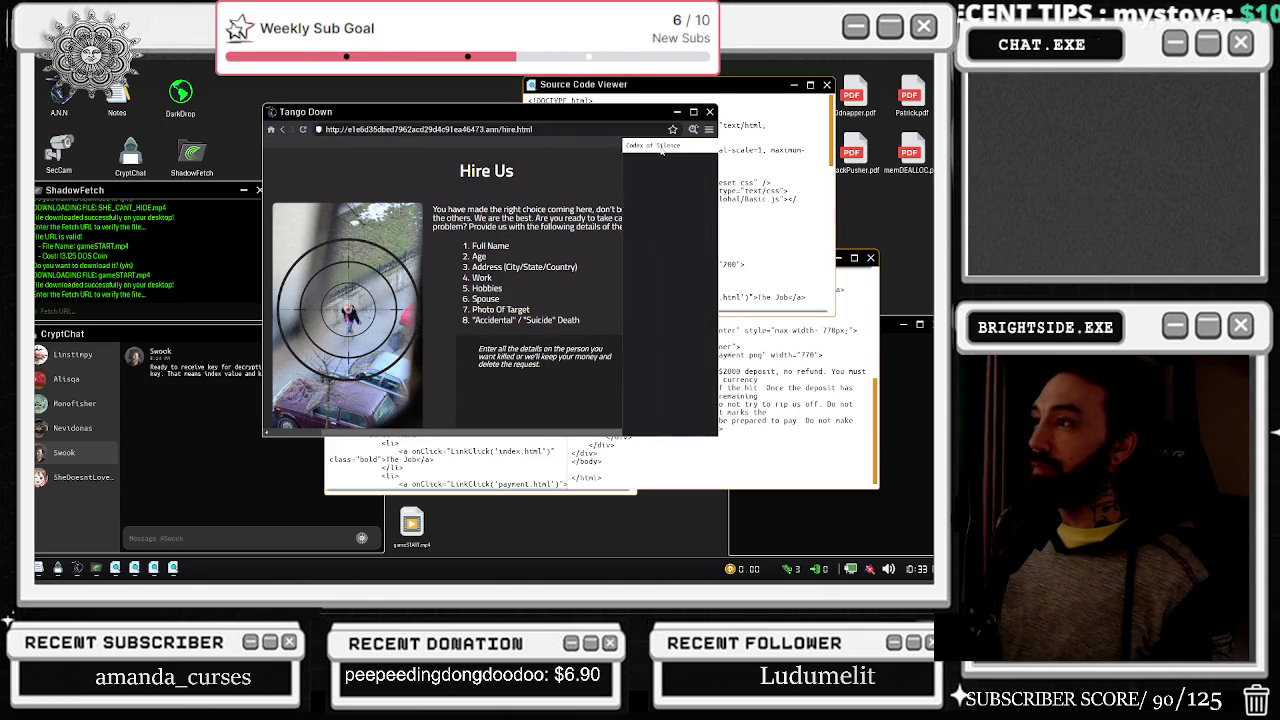
key("Escape")
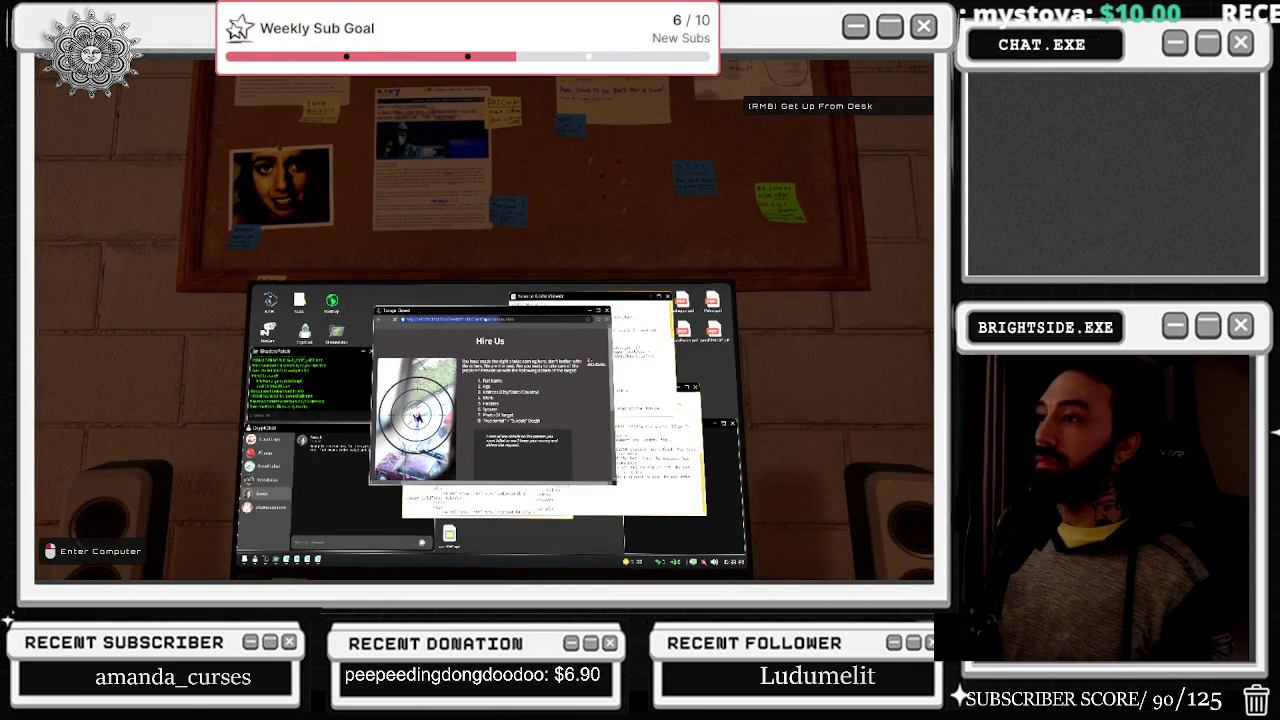
left_click(484, 320)
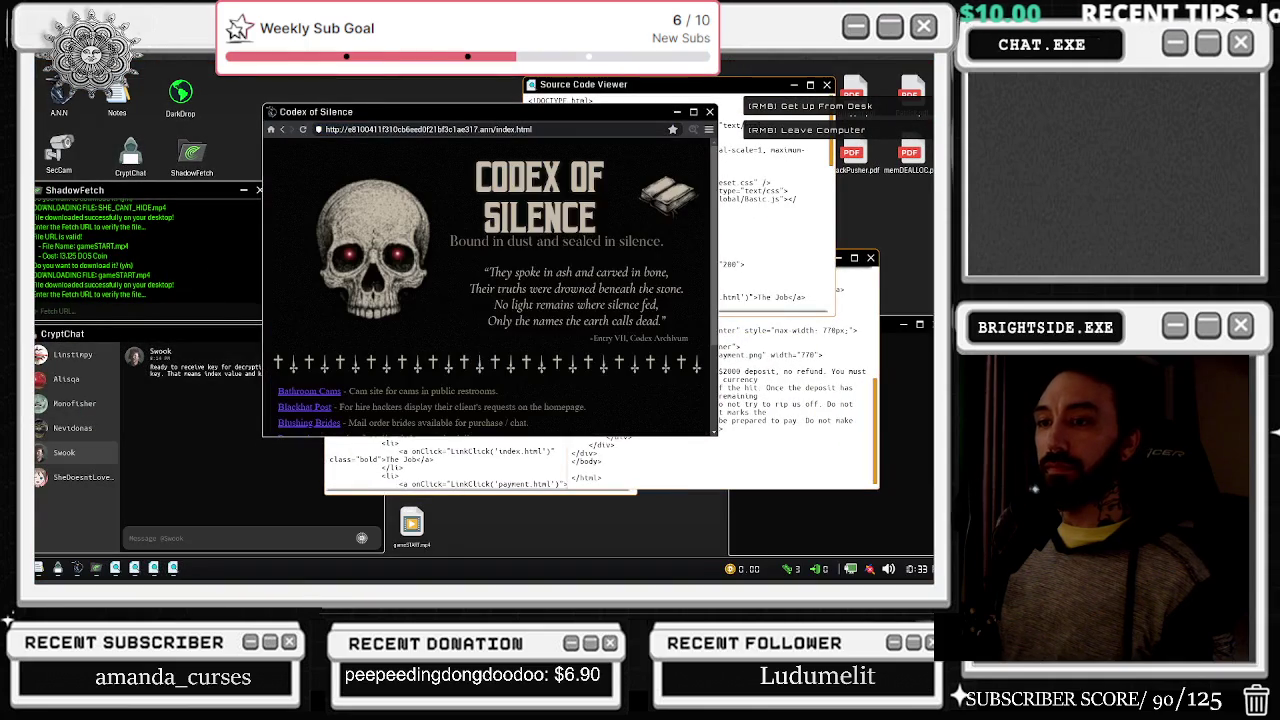
- Close ShadowFetch, follow the Phantom Lot link from Codex of Silence, and launch SecCam
left_click(256, 191)
scroll(317, 383, "down", 3)
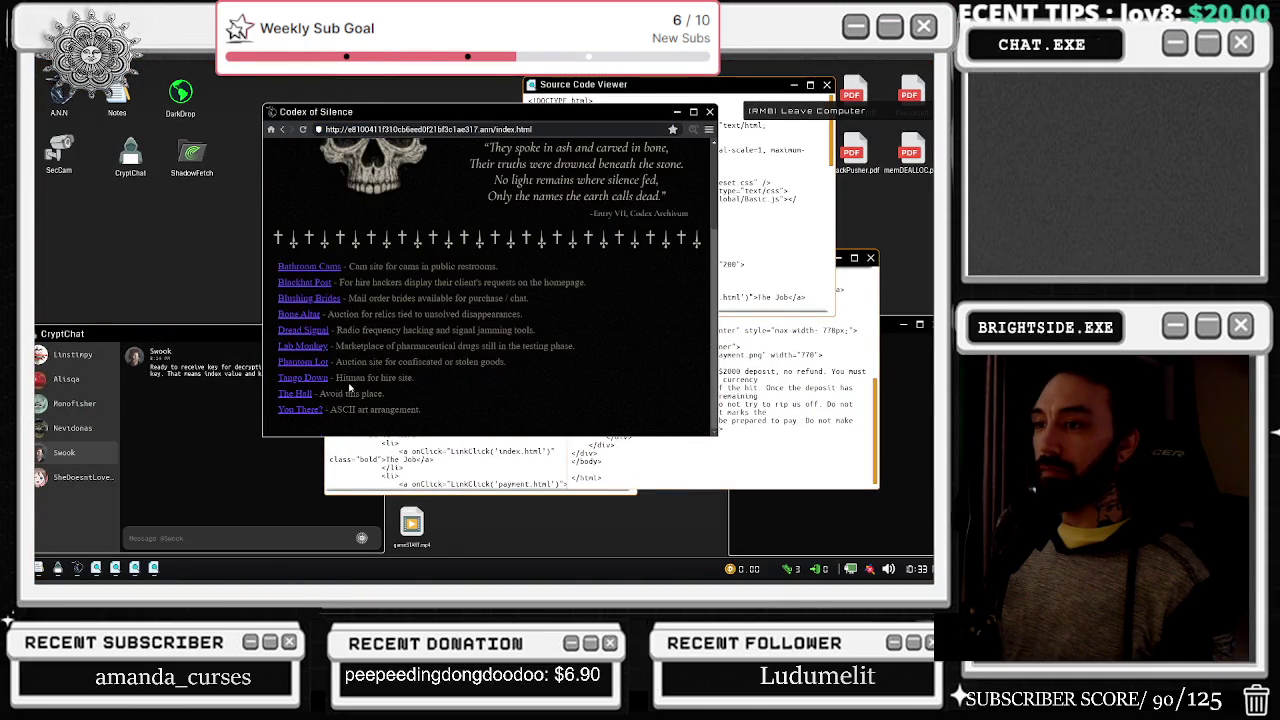
left_click(316, 364)
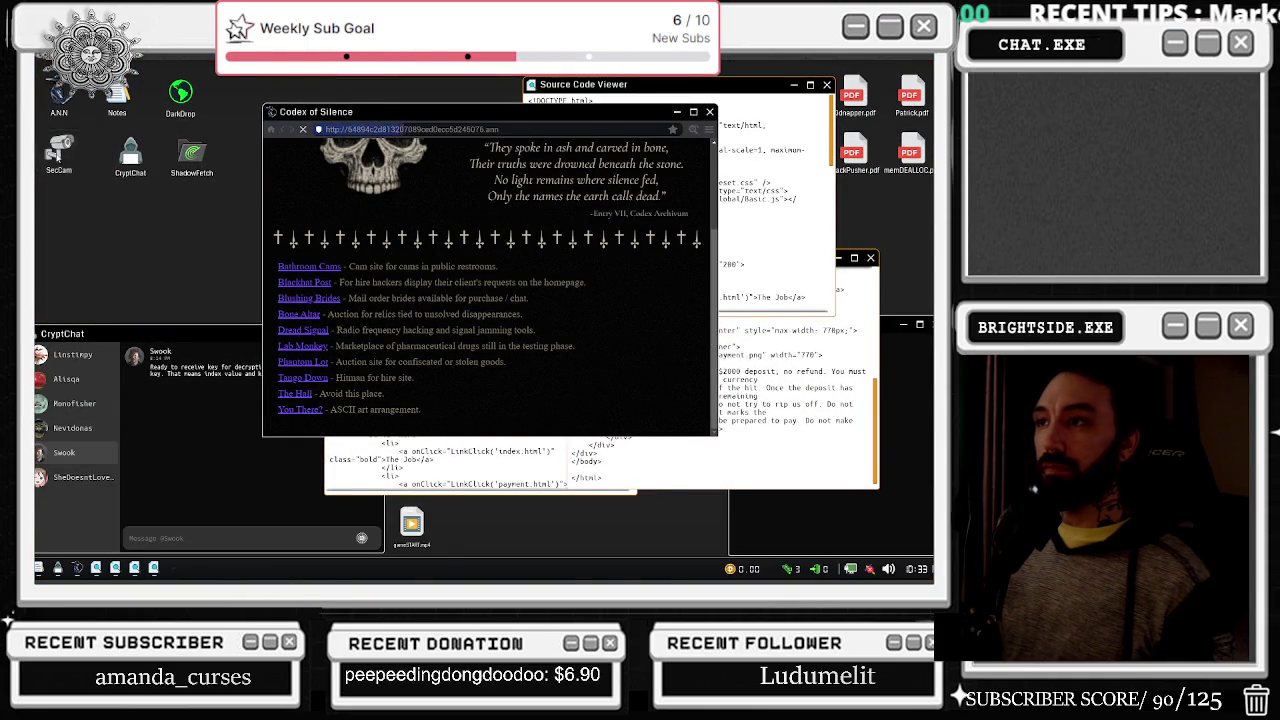
double_click(58, 152)
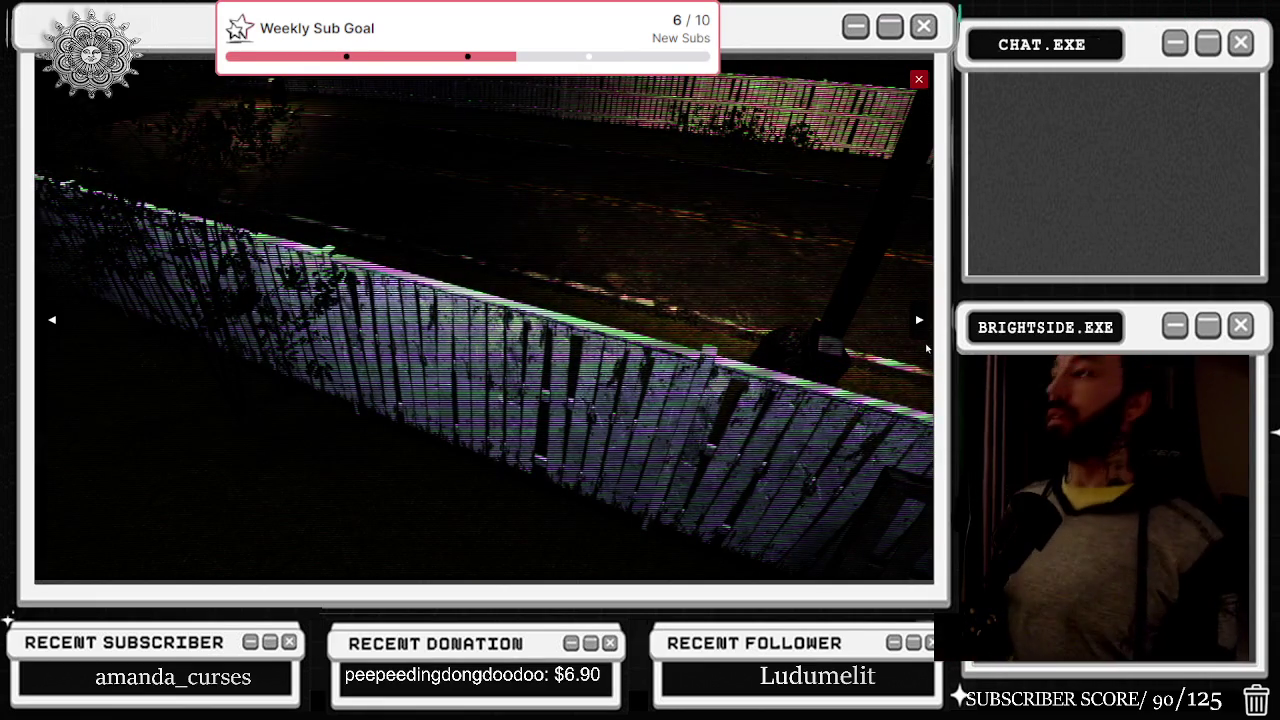
- Check two more camera angles, close SecCam, and refresh the site, which shows Unable to connect
left_click(920, 324)
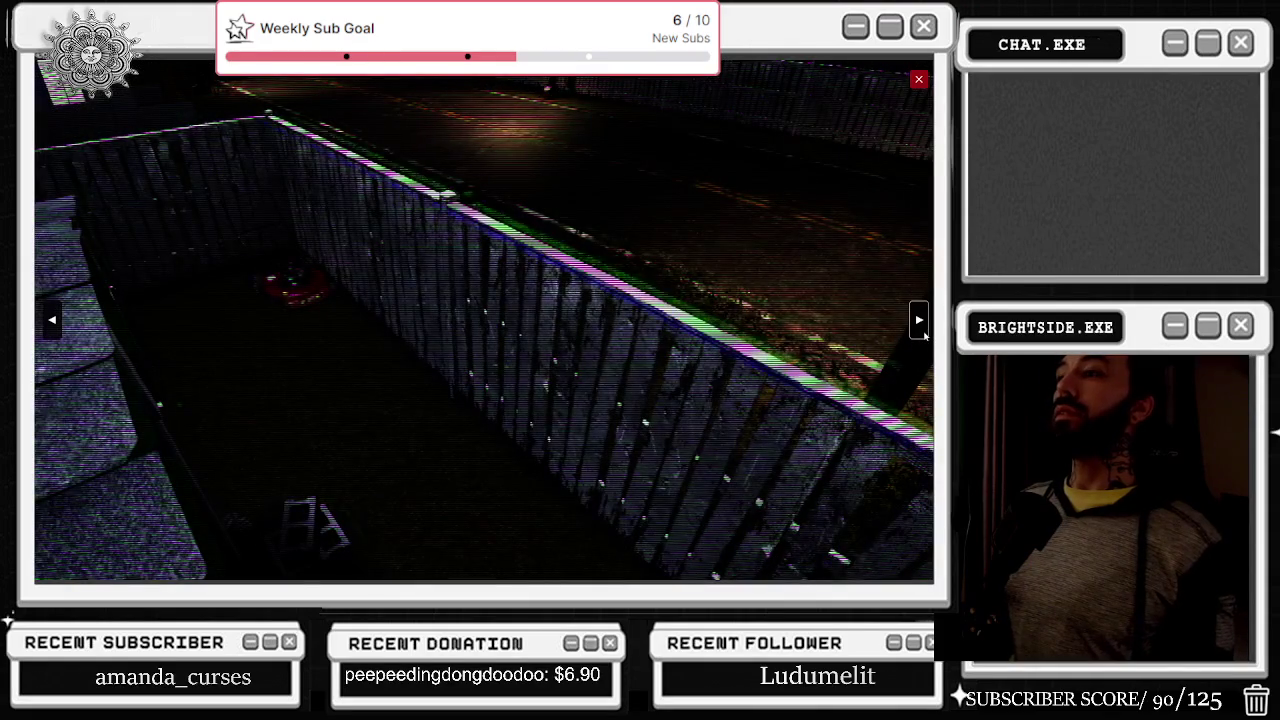
left_click(921, 328)
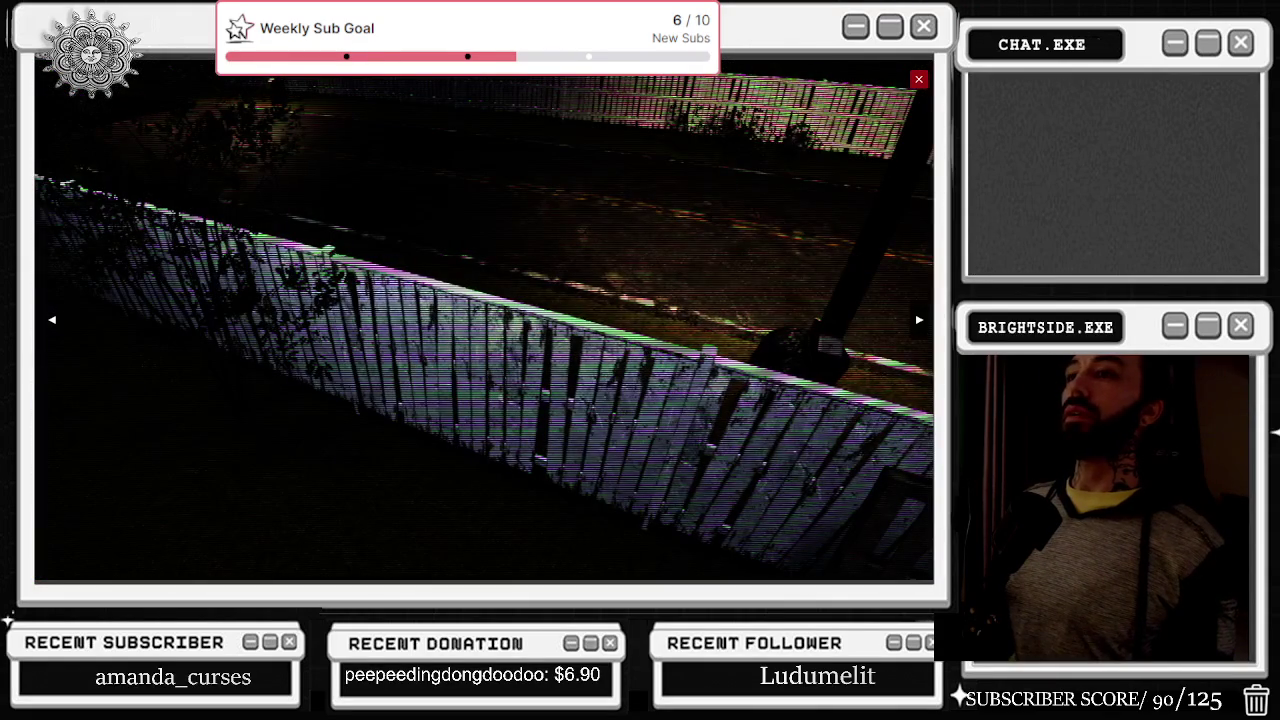
left_click(918, 80)
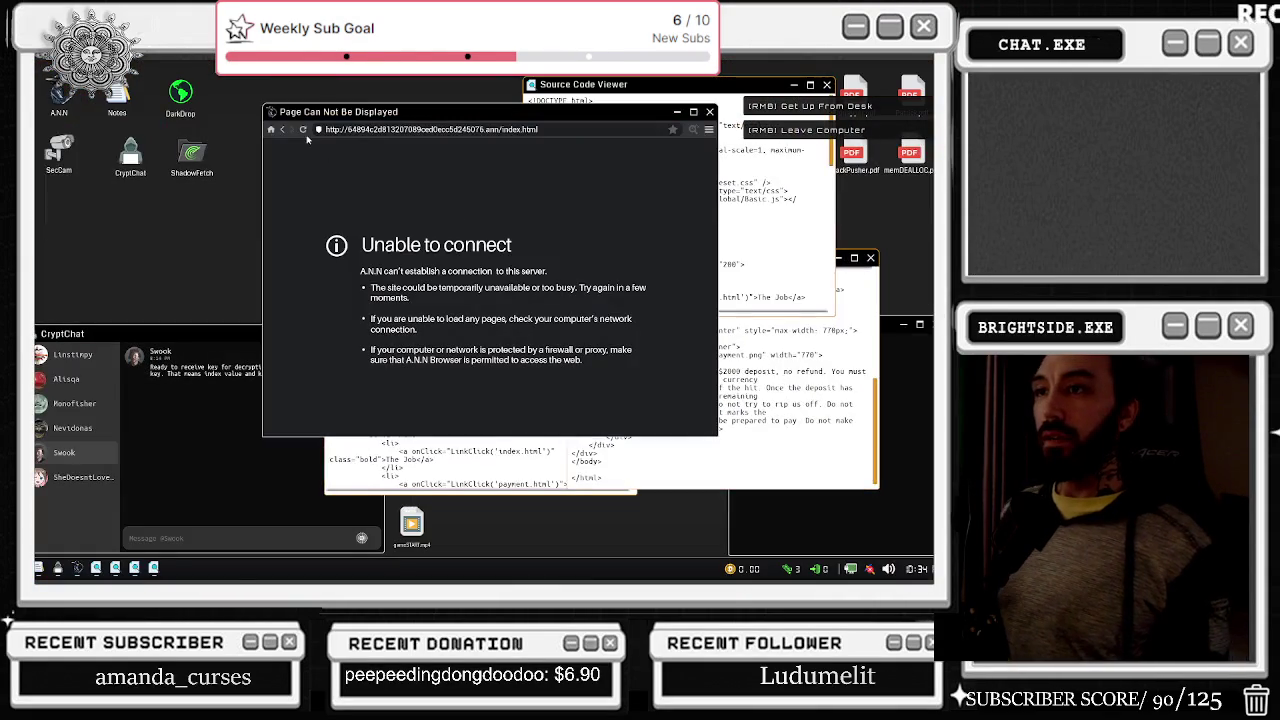
left_click(302, 129)
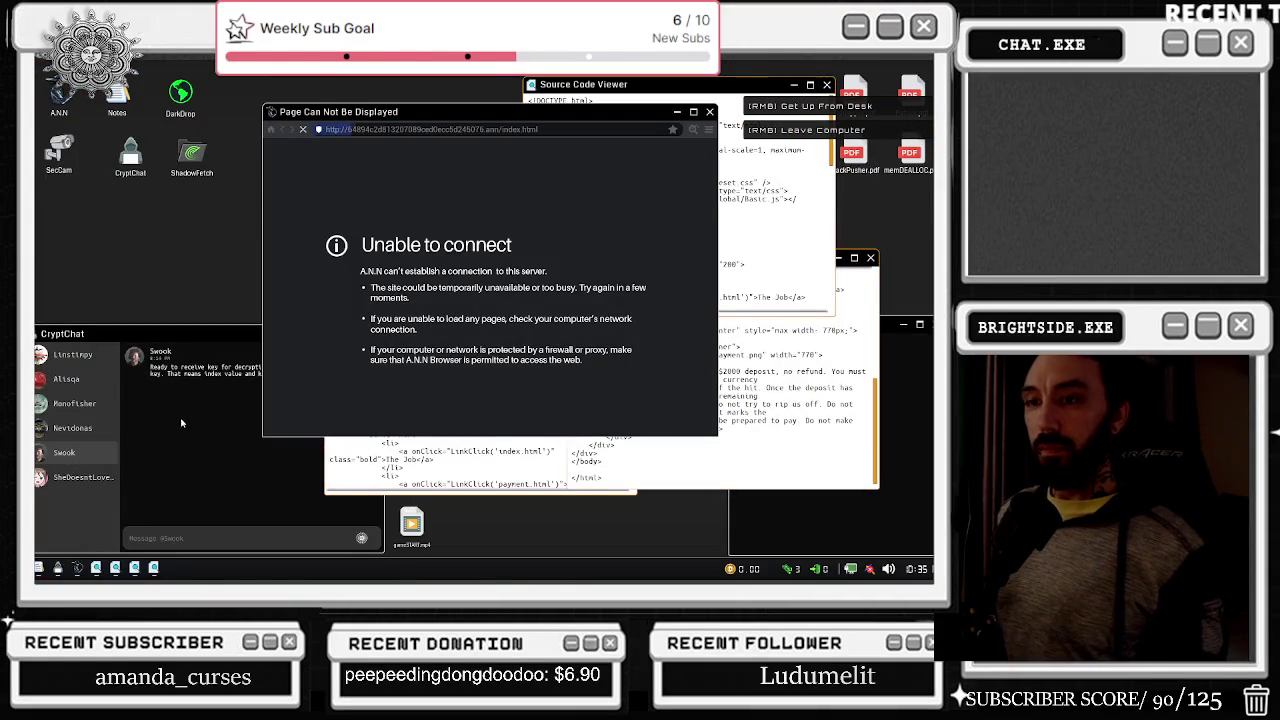
- Scroll up through the extra Source Code Viewer, then close it to reveal the Notes
left_click(725, 411)
scroll(725, 411, "up", 3)
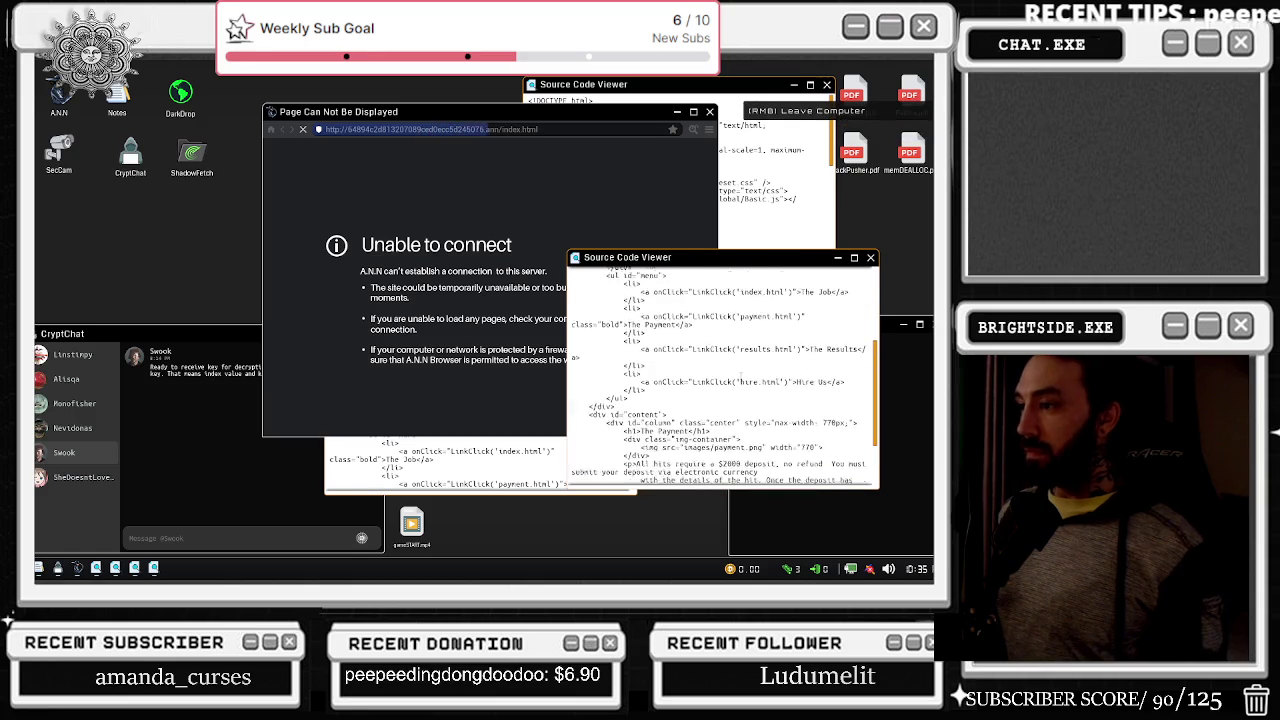
scroll(725, 411, "up", 5)
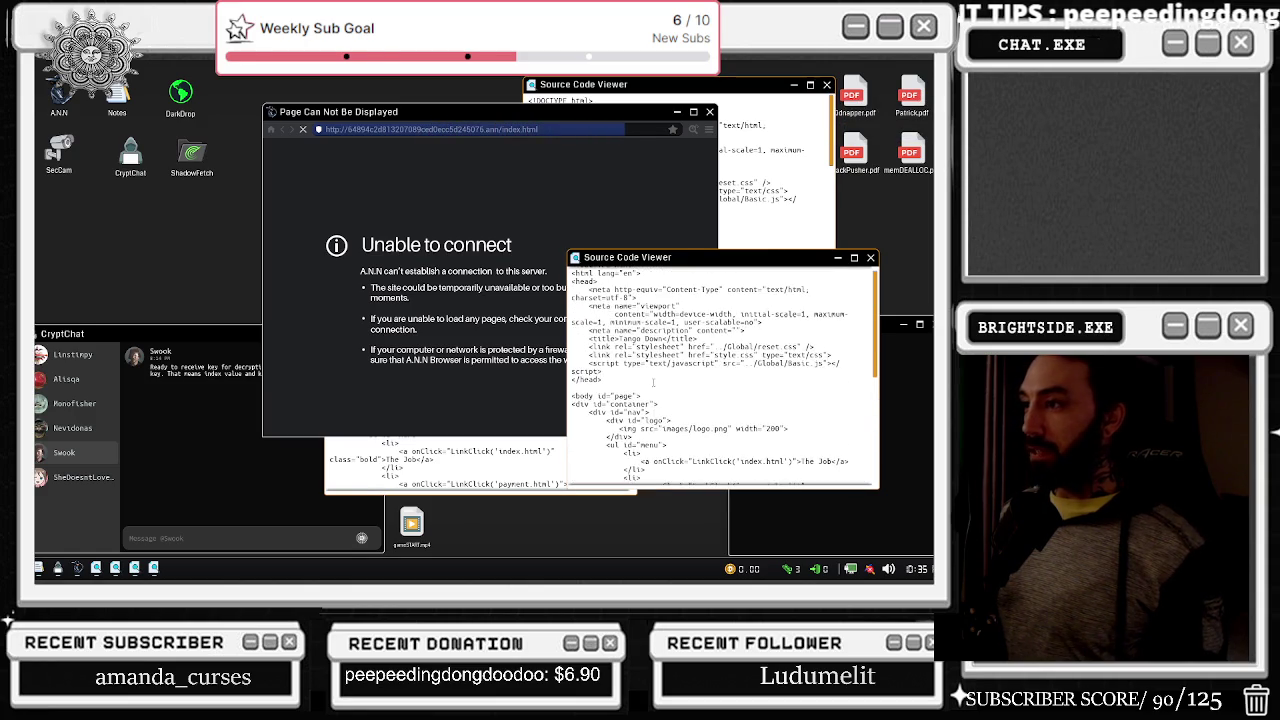
scroll(779, 387, "up", 1)
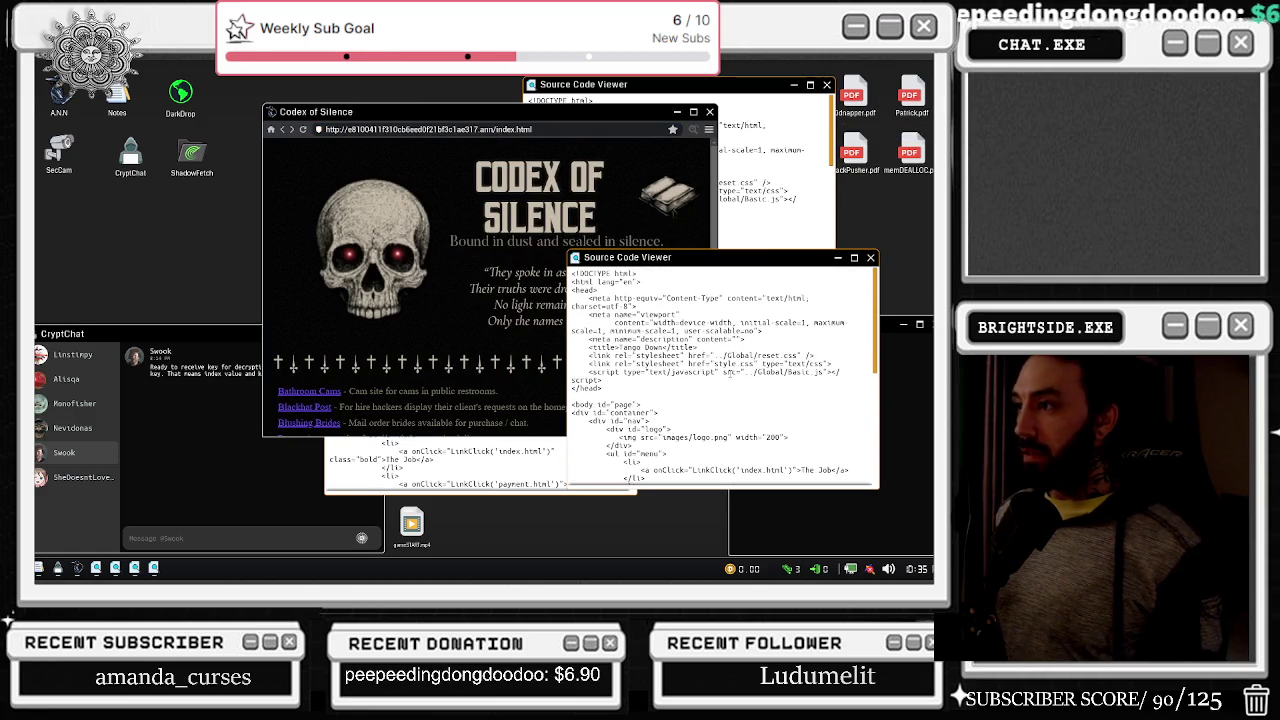
left_click(870, 257)
- Step away from and back into the computer, then bring the Lab Monkey browser forward
scroll(322, 355, "down", 2)
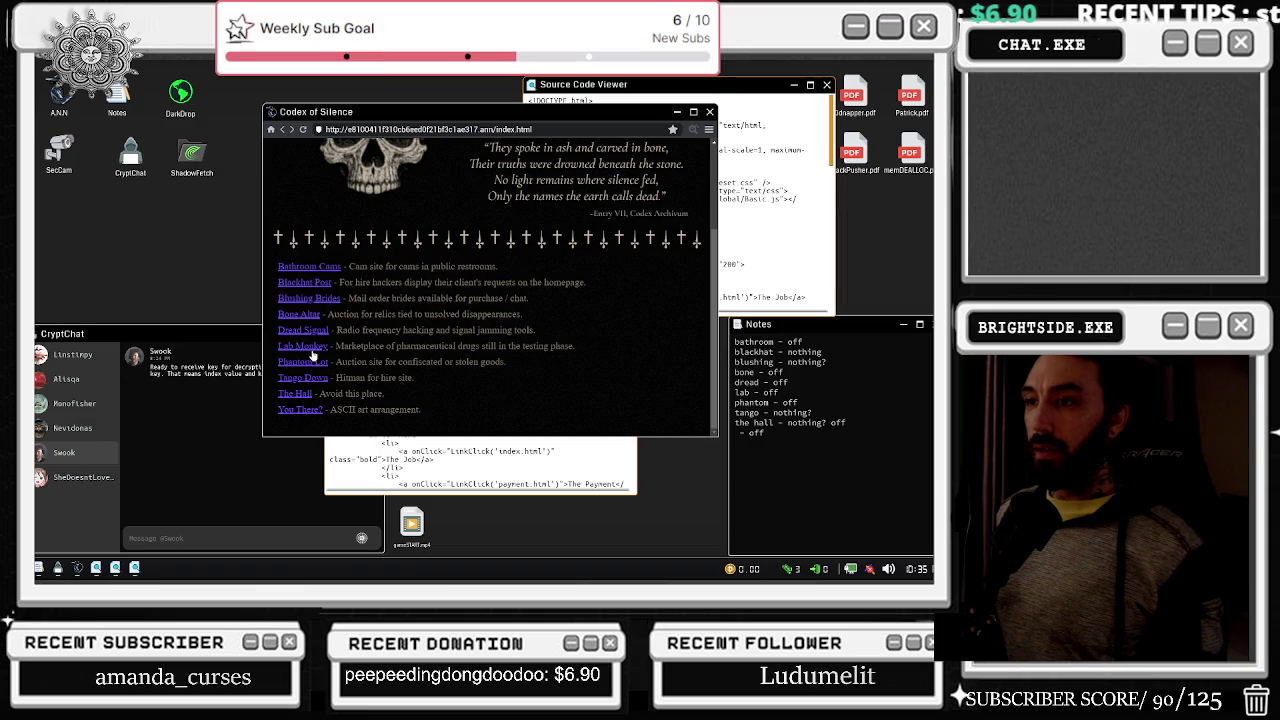
key("Escape")
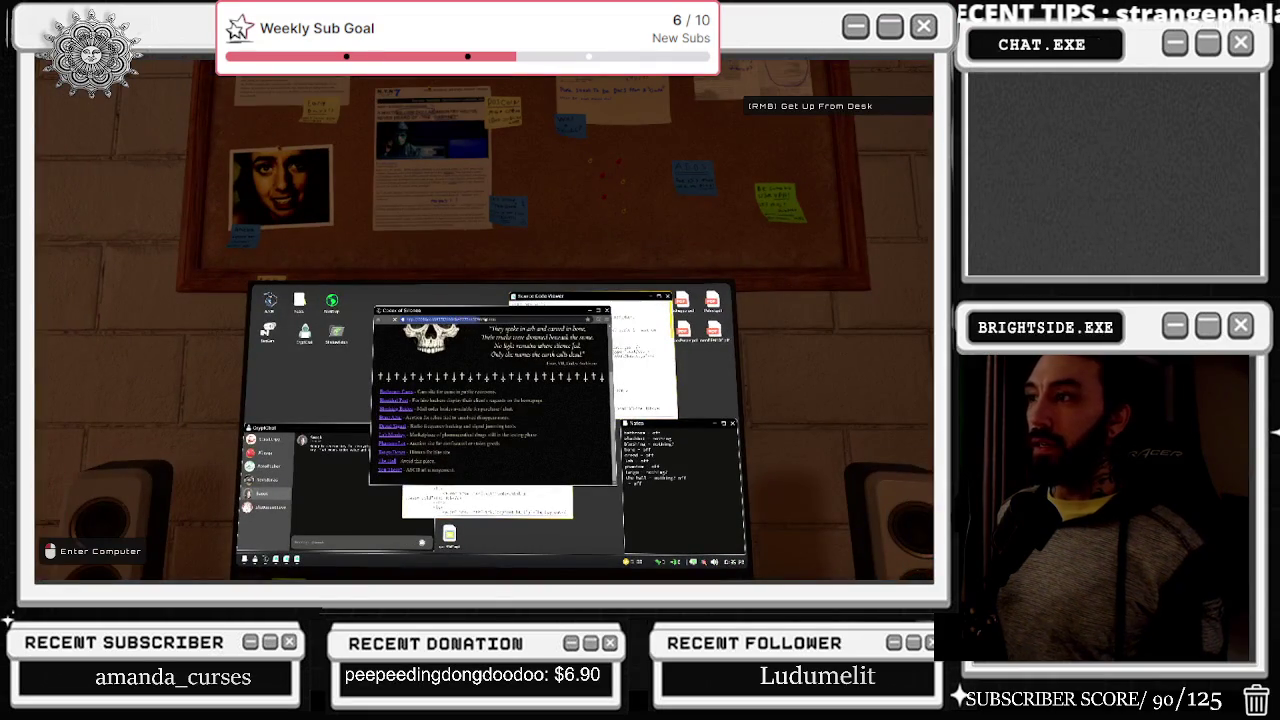
left_click(505, 320)
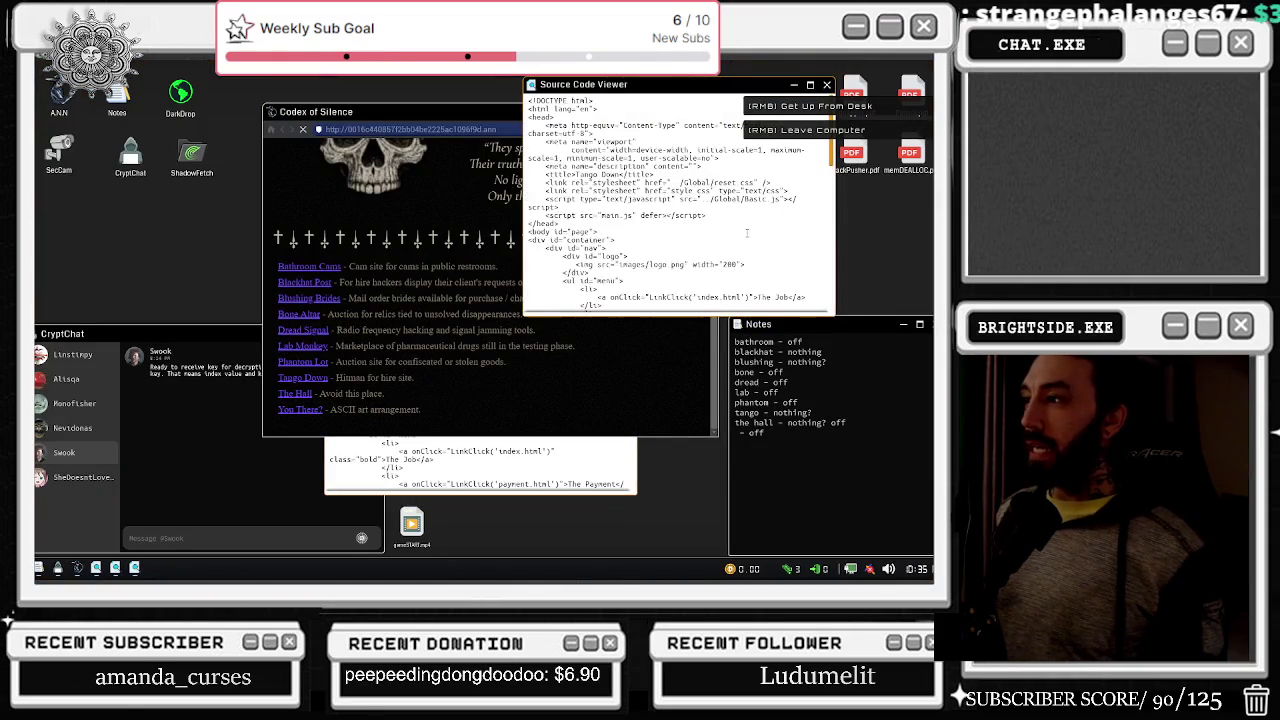
scroll(680, 230, "up", 5)
left_click(515, 257)
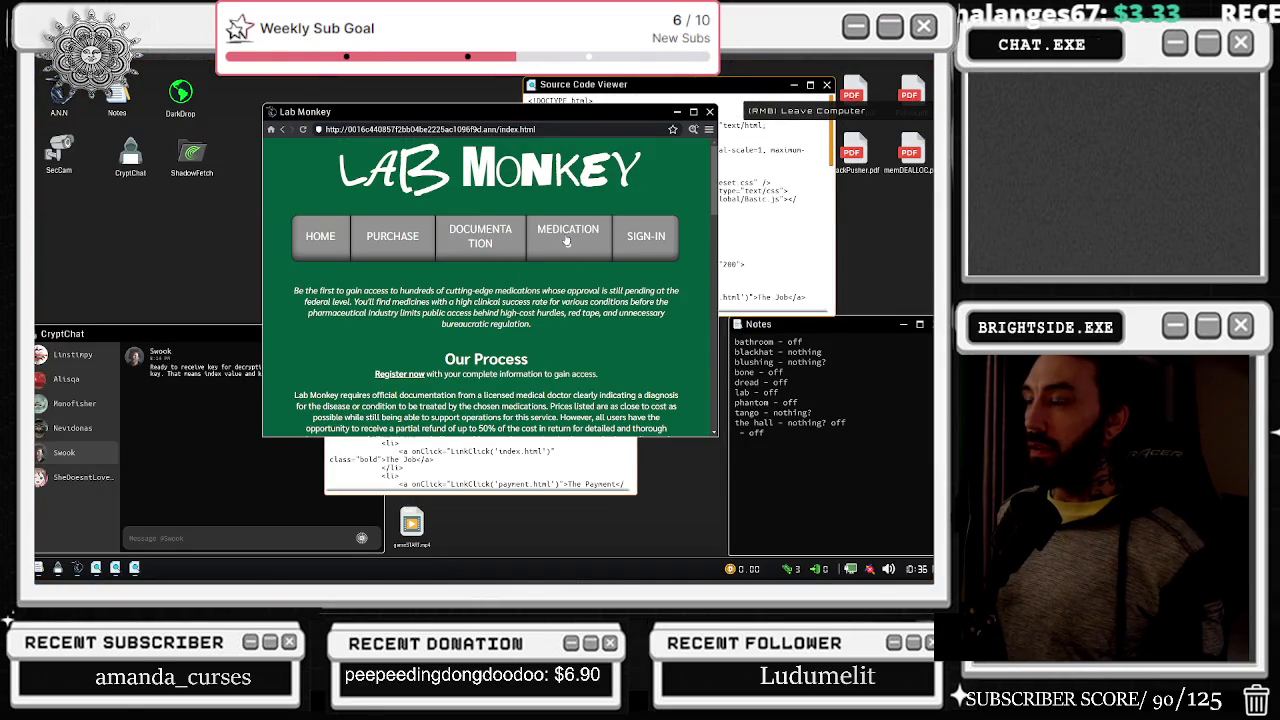
- Open the Lab Monkey medication catalog and scroll through it, stepping away from the desk briefly
left_click(567, 240)
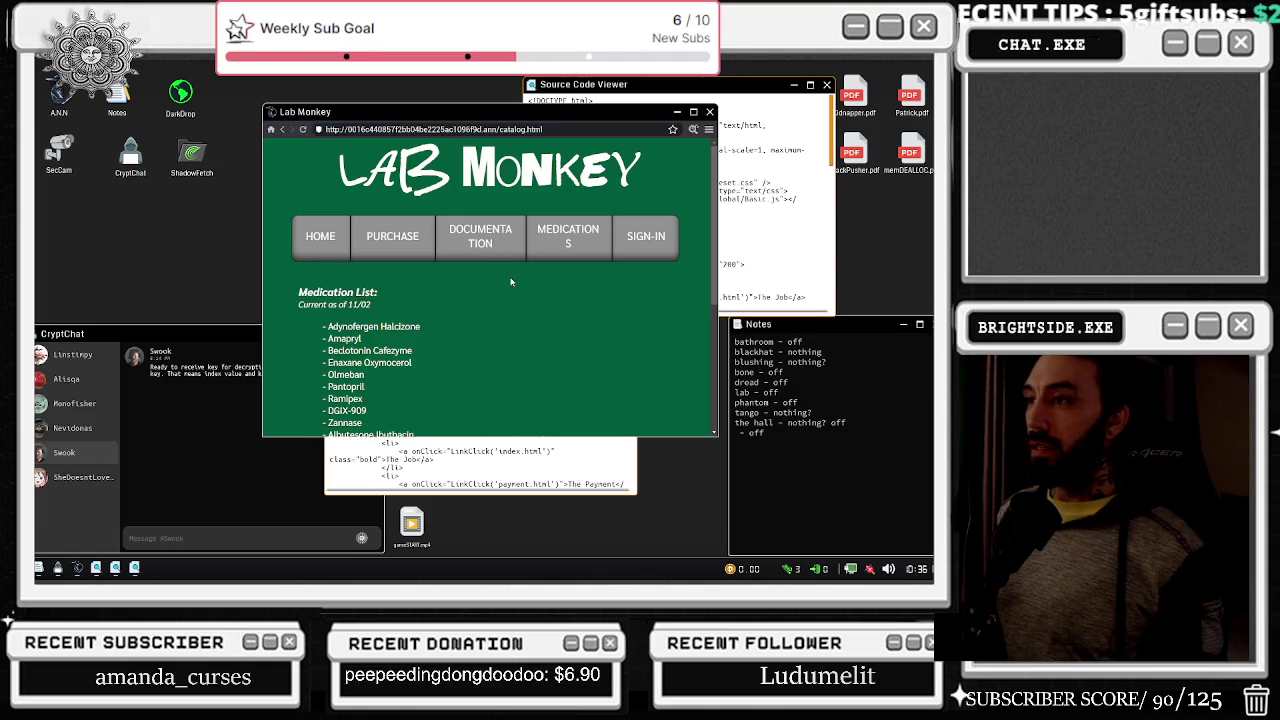
scroll(506, 280, "down", 5)
scroll(506, 282, "up", 5)
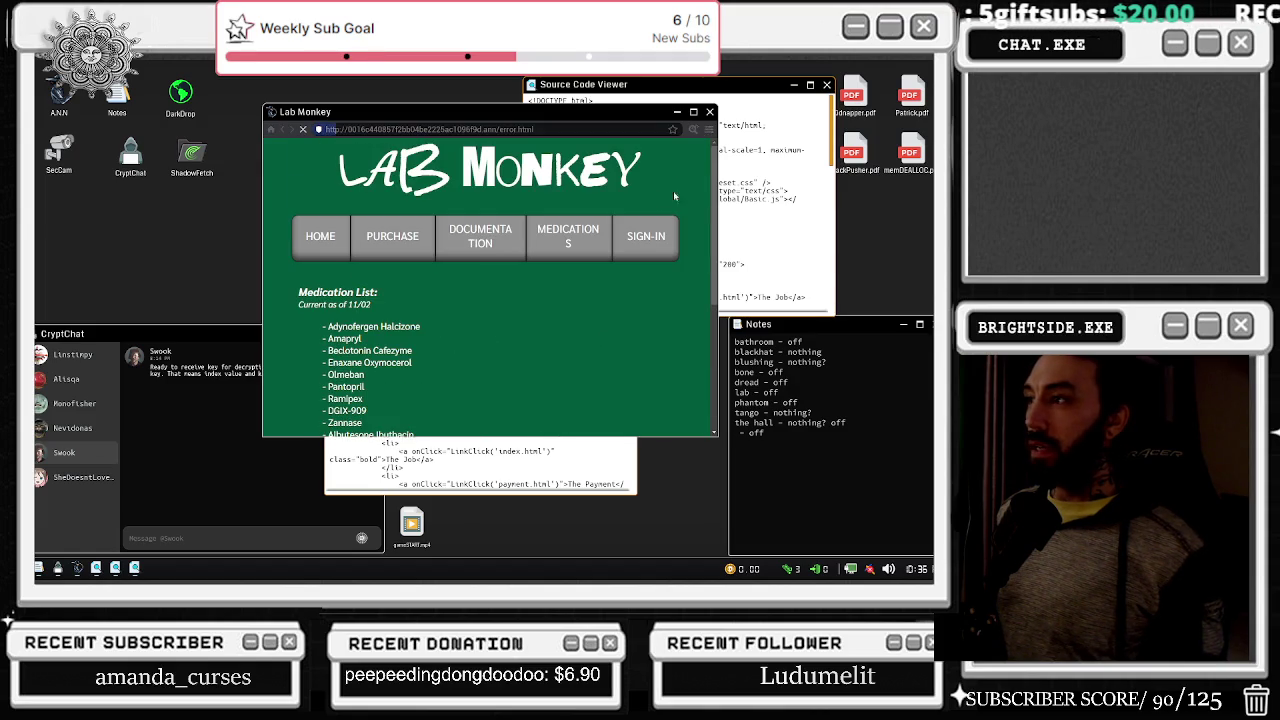
right_click(485, 322)
left_click(485, 322)
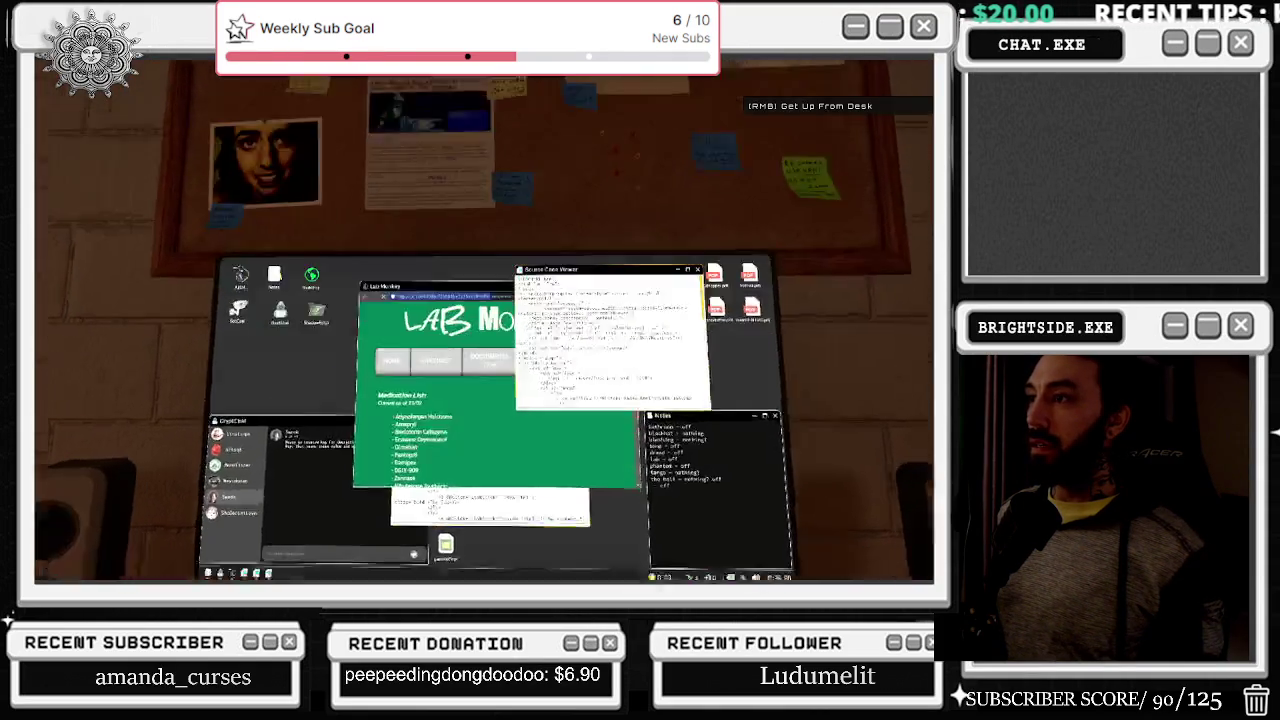
scroll(560, 260, "down", 15)
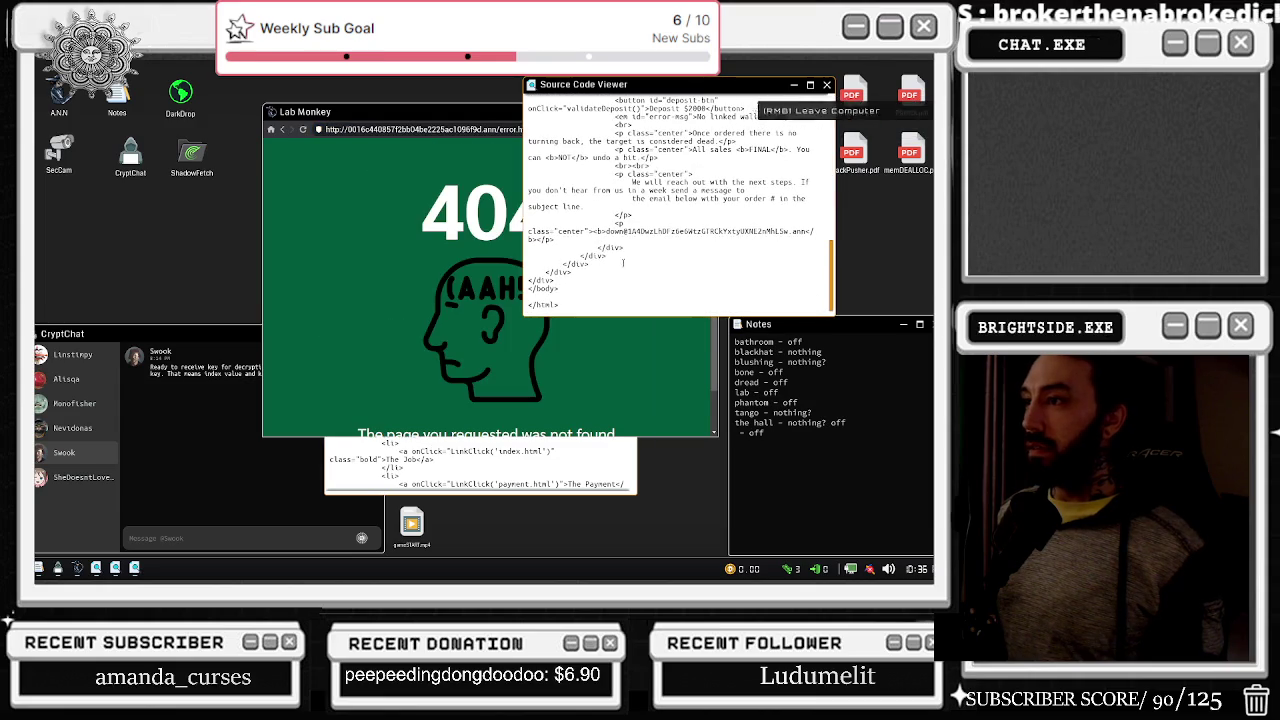
scroll(618, 262, "up", 3)
scroll(728, 287, "down", 1)
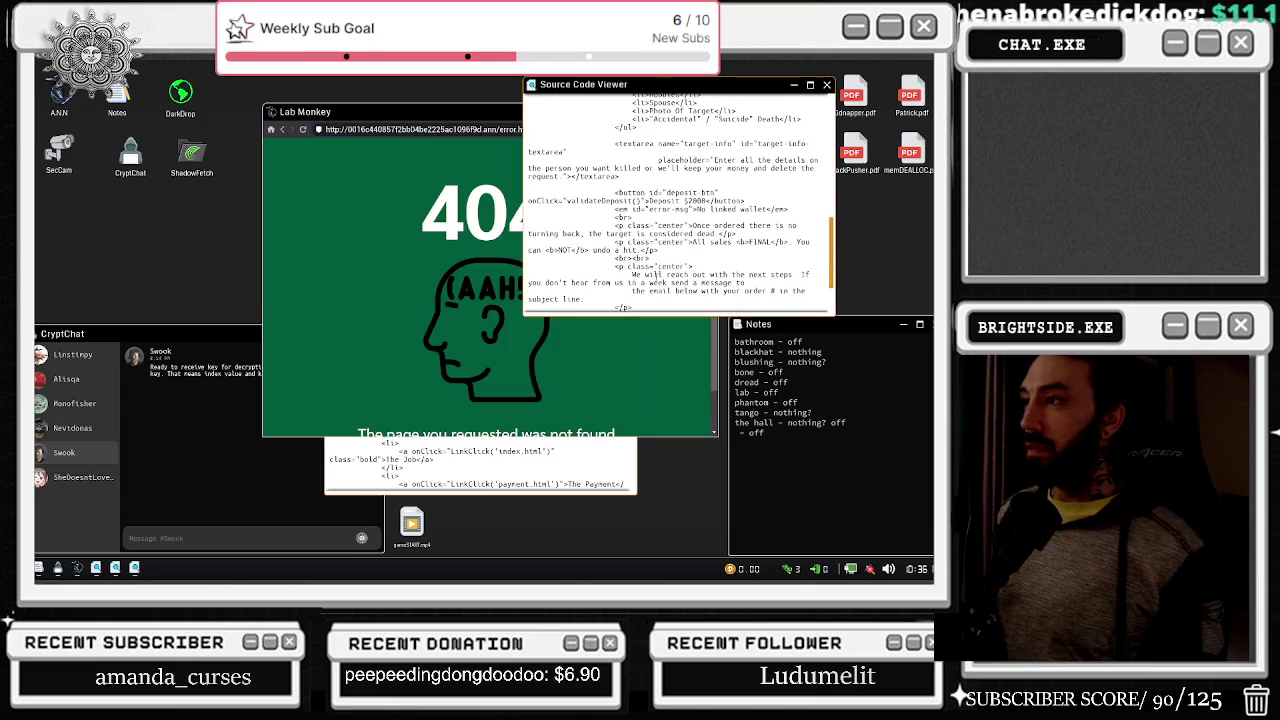
- View the 404 page's HTML source, return to the Lab Monkey homepage, and close the source view
mouse_move(515, 215)
left_mouse_down()
mouse_move(462, 300)
mouse_move(480, 380)
mouse_move(475, 280)
left_mouse_up()
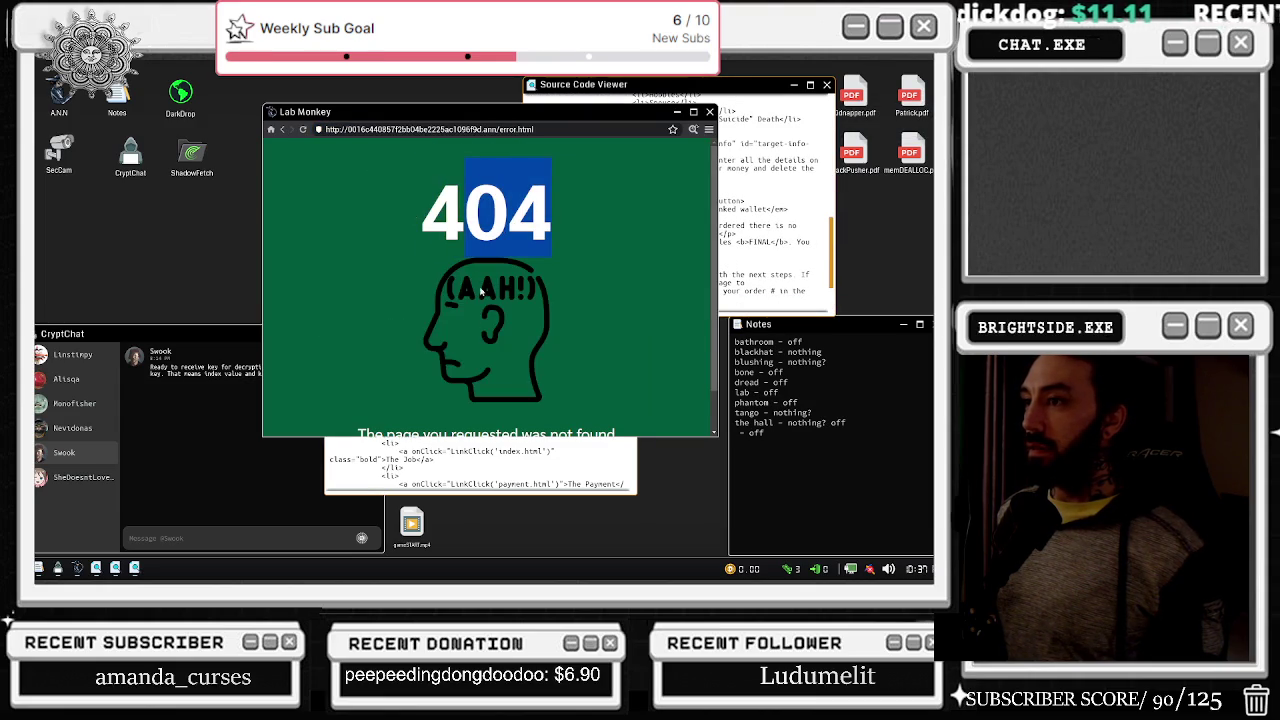
scroll(458, 349, "down", 1)
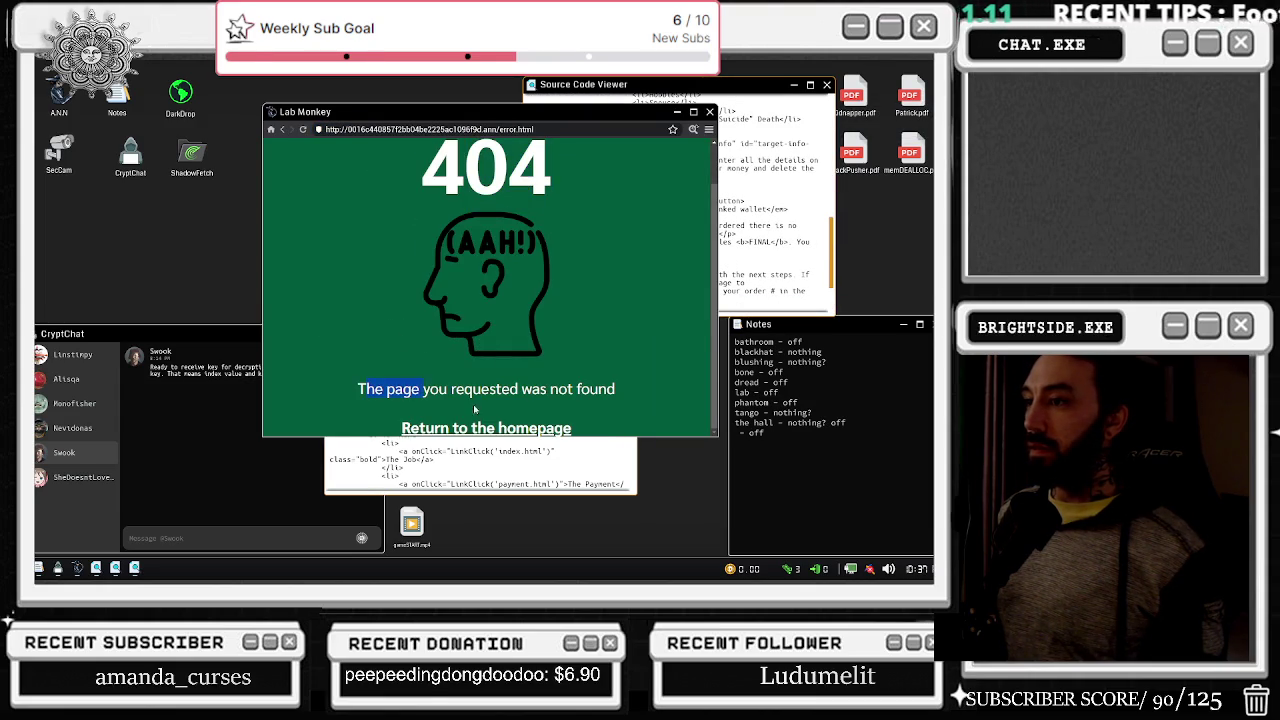
left_click(693, 131)
left_click(502, 424)
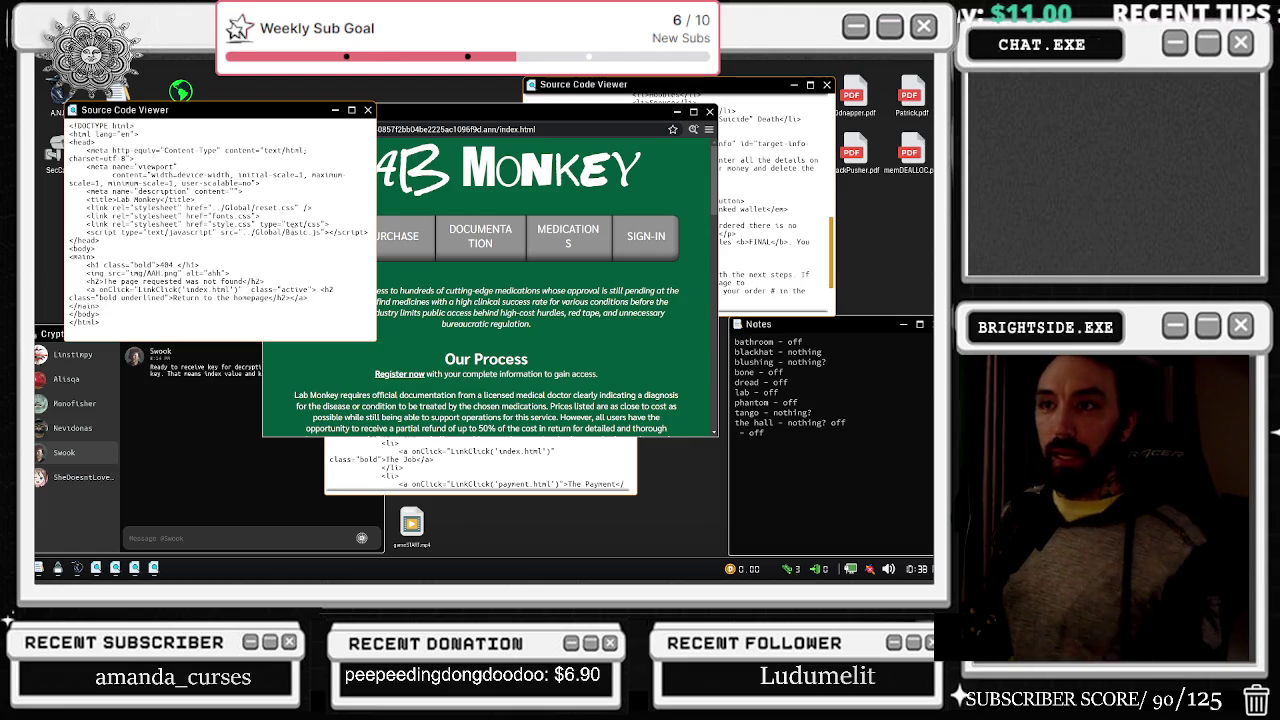
left_click(367, 110)
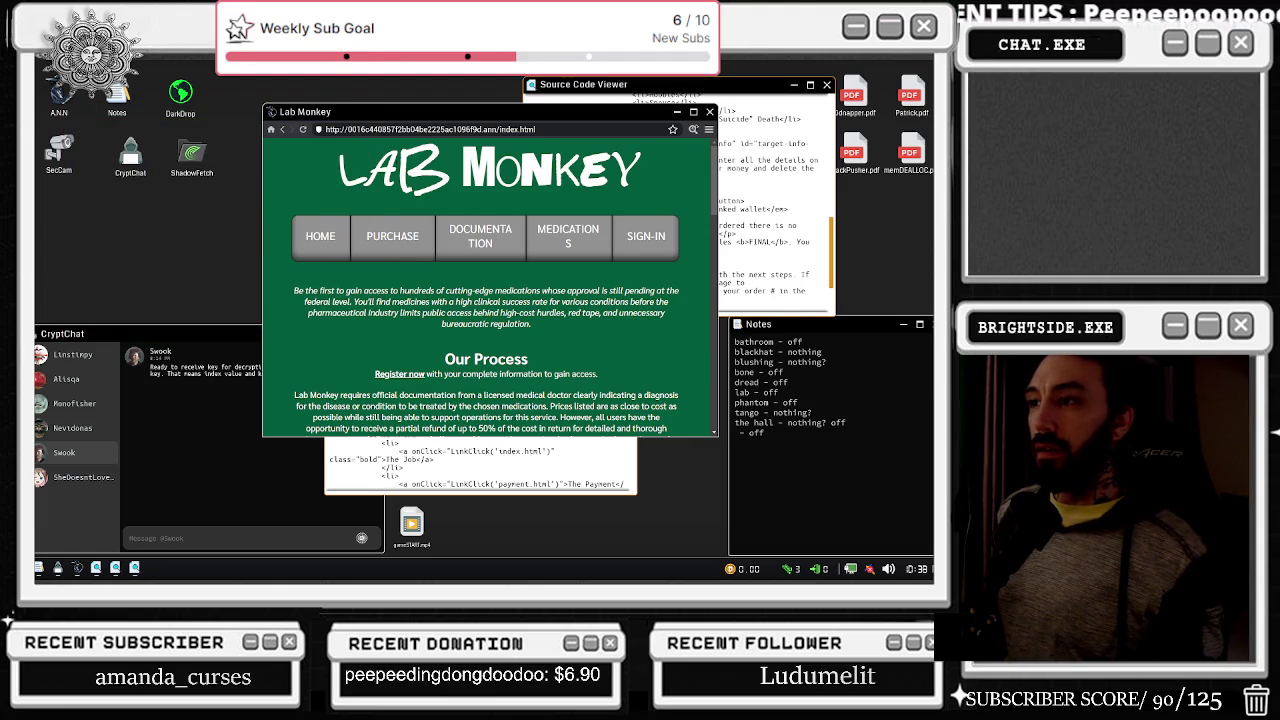
left_click(401, 237)
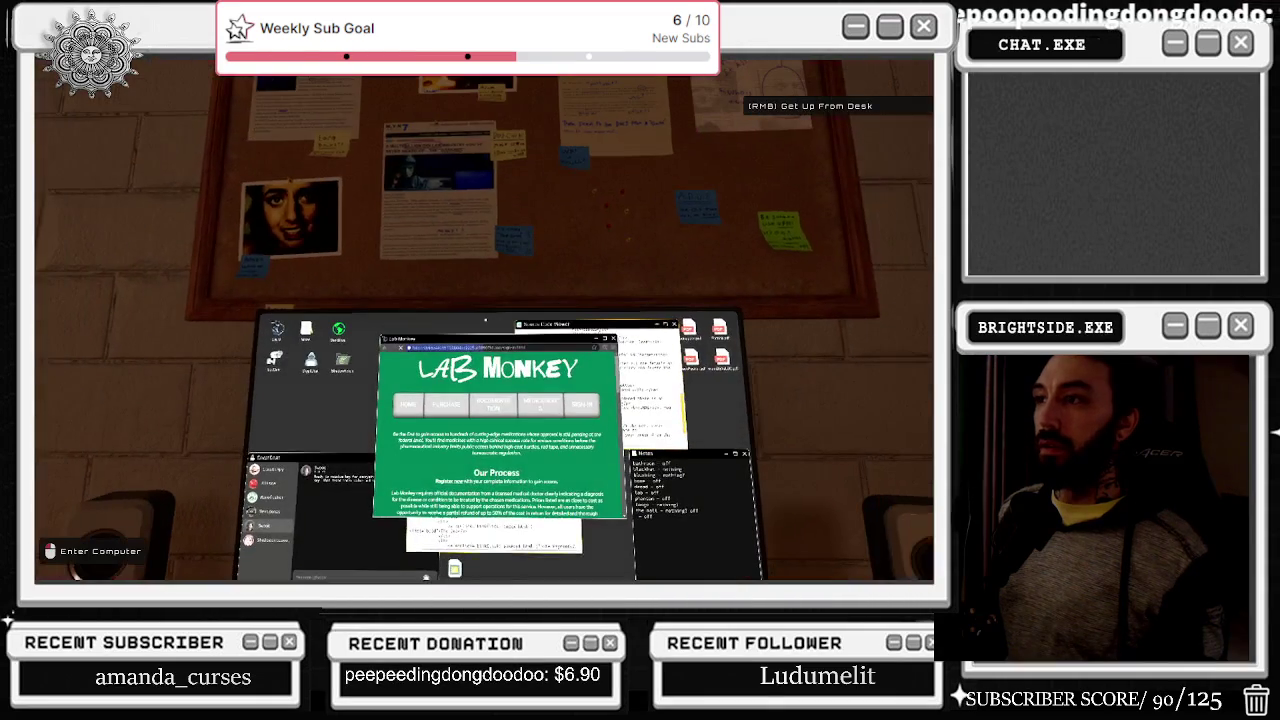
- Launch SecCam, check the fence and street camera views, and close the feed
left_click(485, 319)
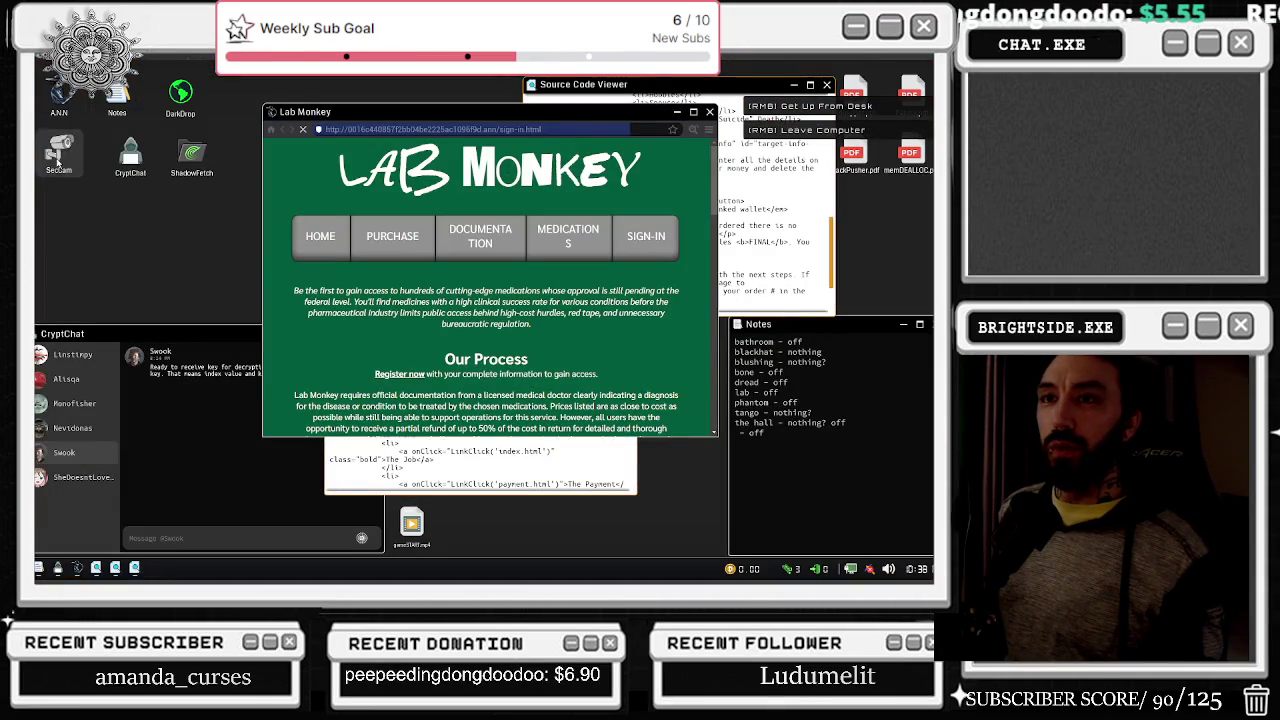
double_click(69, 168)
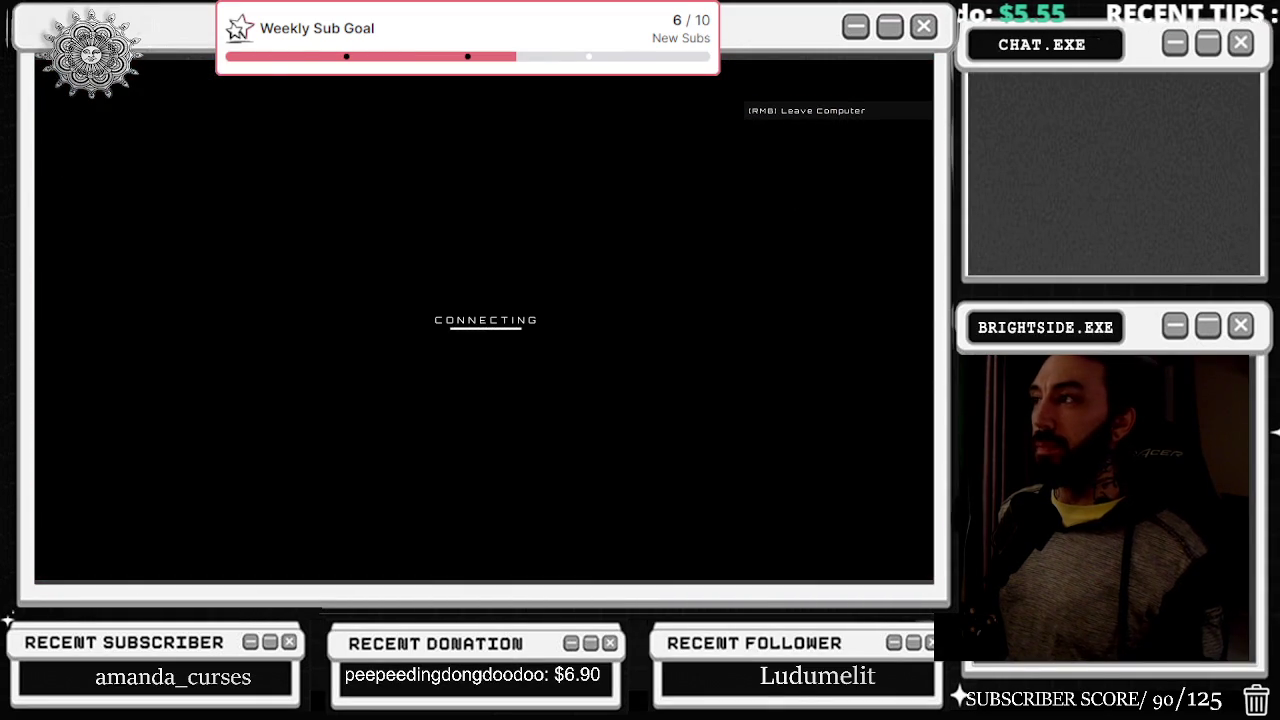
left_click(919, 319)
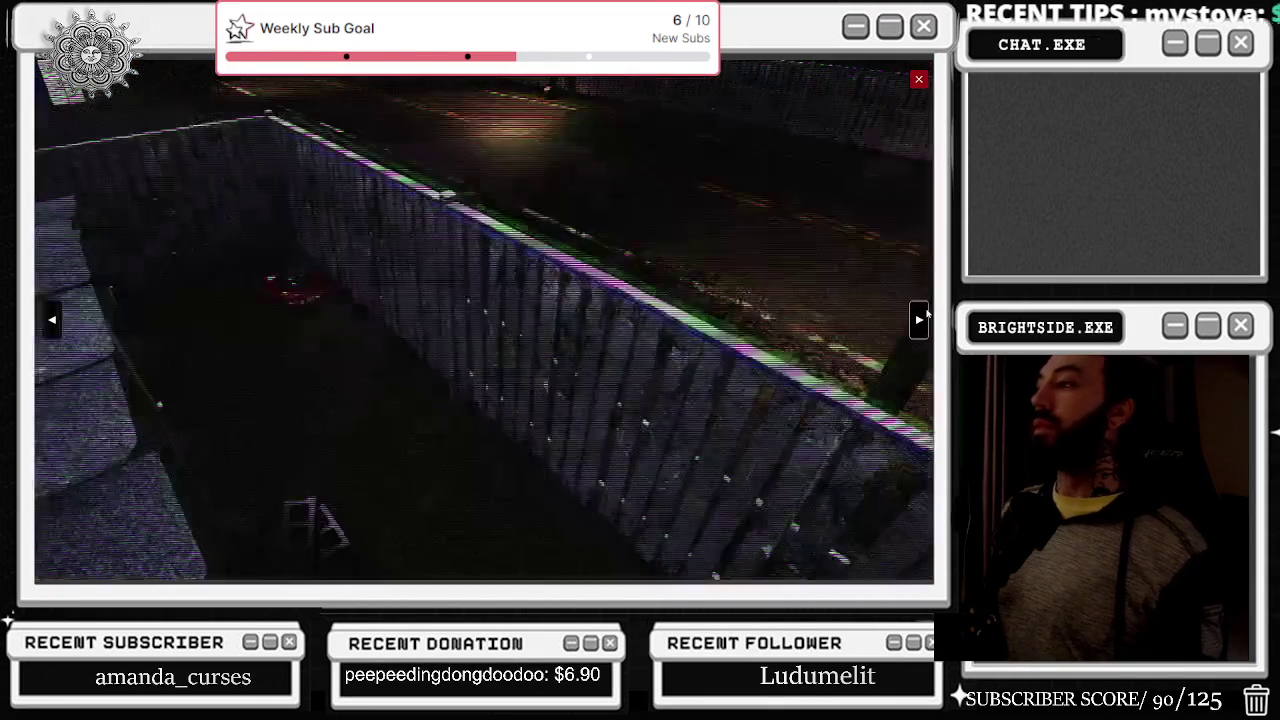
left_click(919, 319)
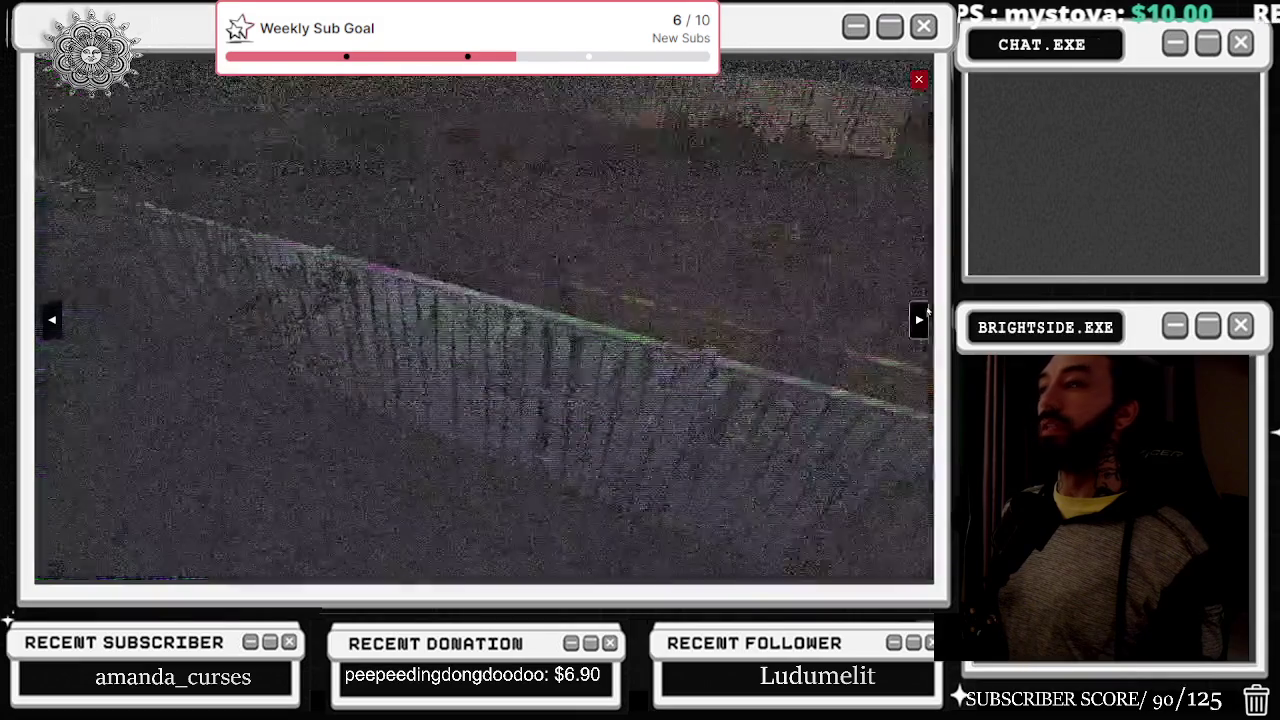
left_click(918, 80)
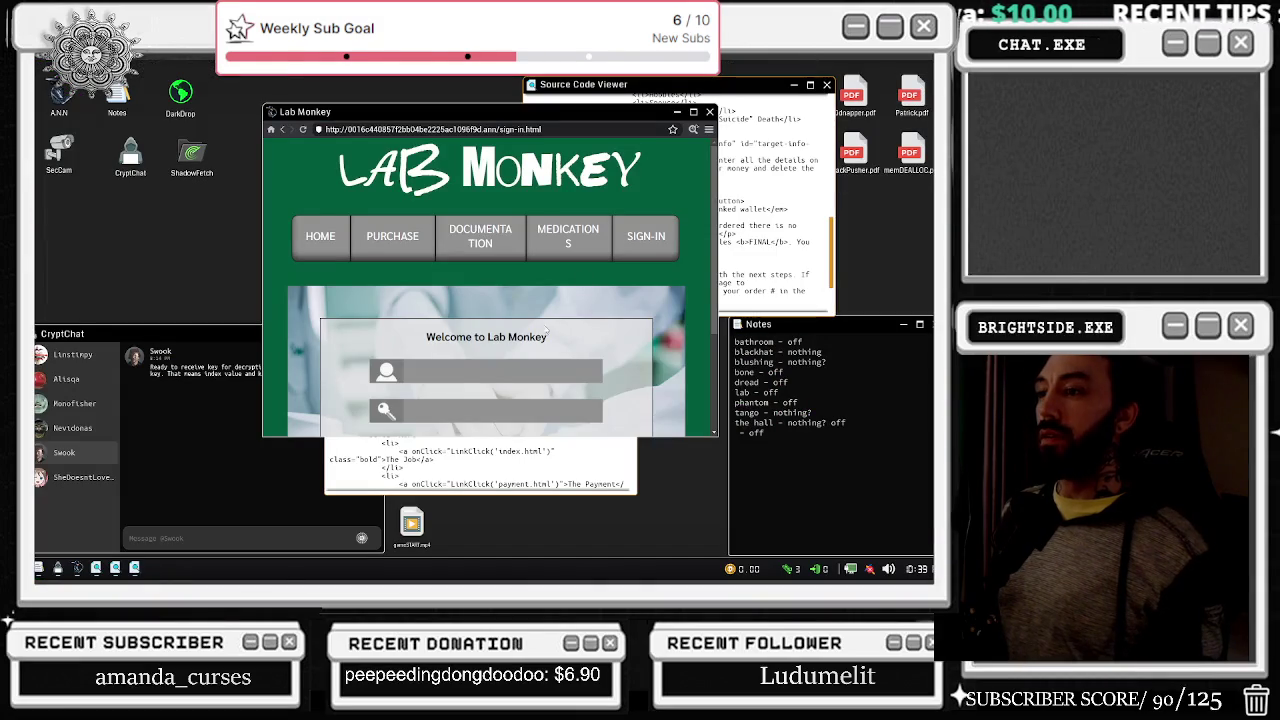
- Follow Lab Monkey's 'No account? Register here.' link to a 404, then scroll the source listing
scroll(471, 342, "down", 3)
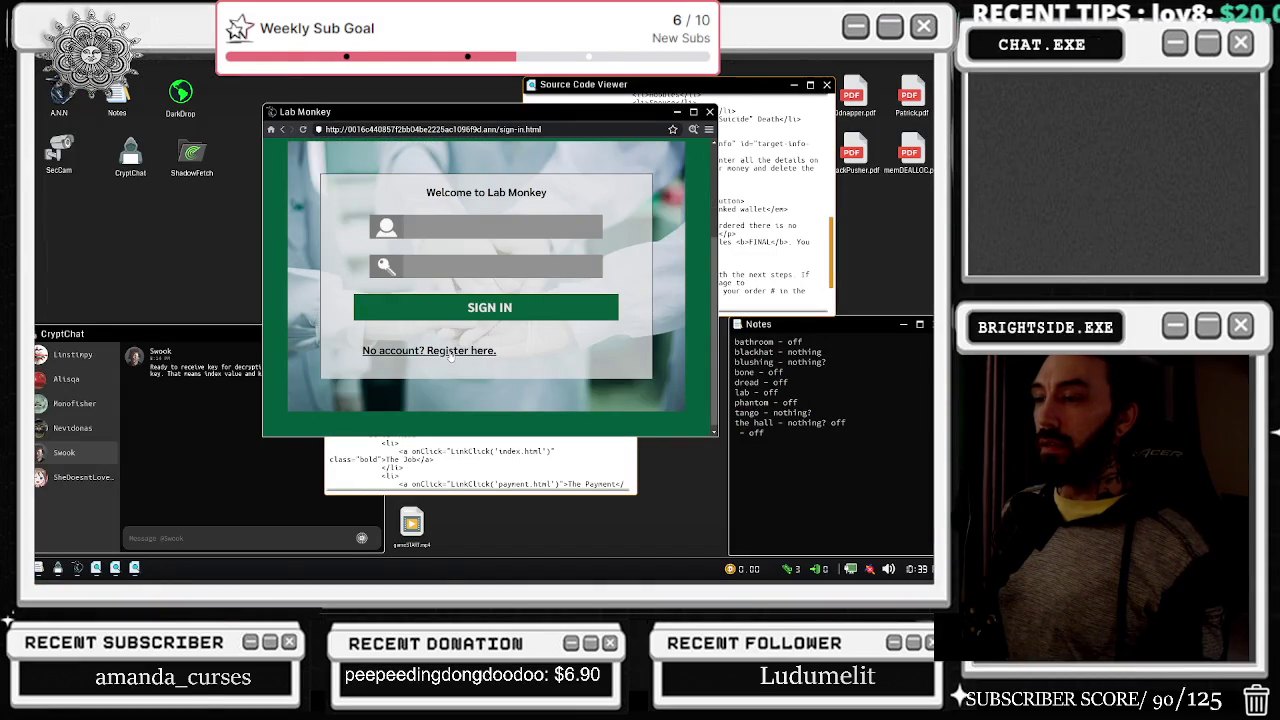
left_click(449, 351)
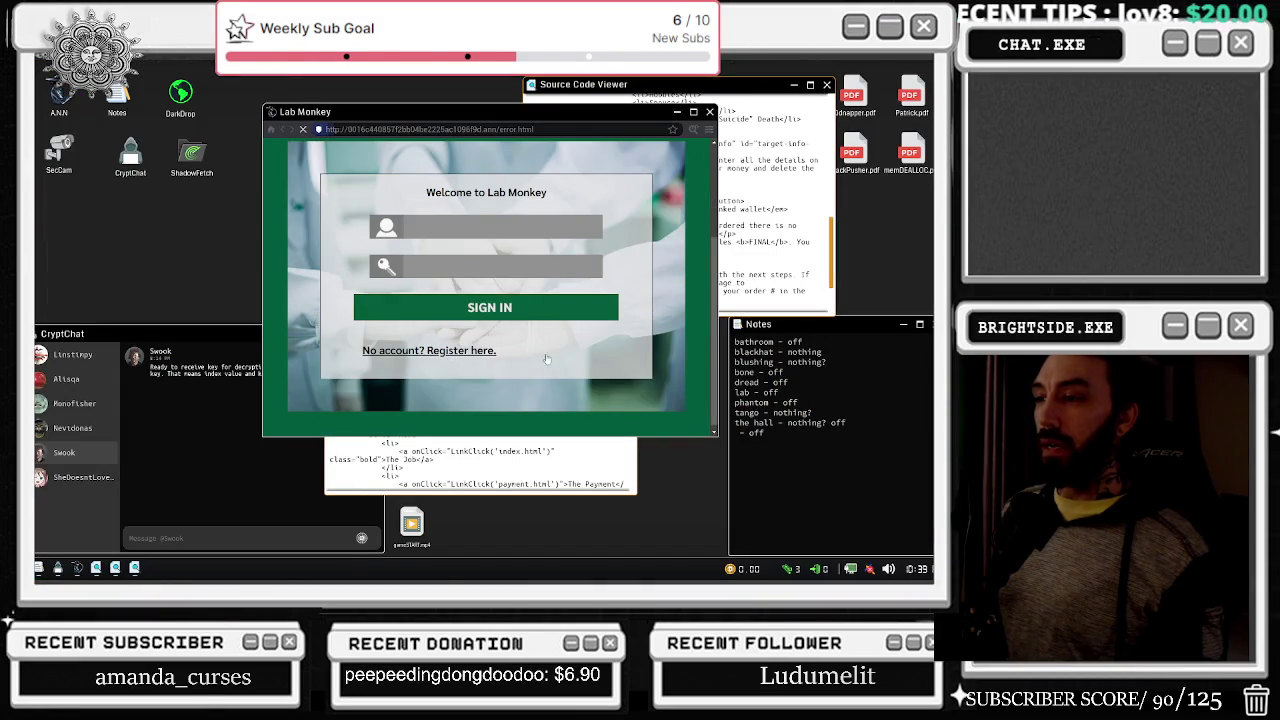
left_click(505, 482)
scroll(533, 413, "down", 6)
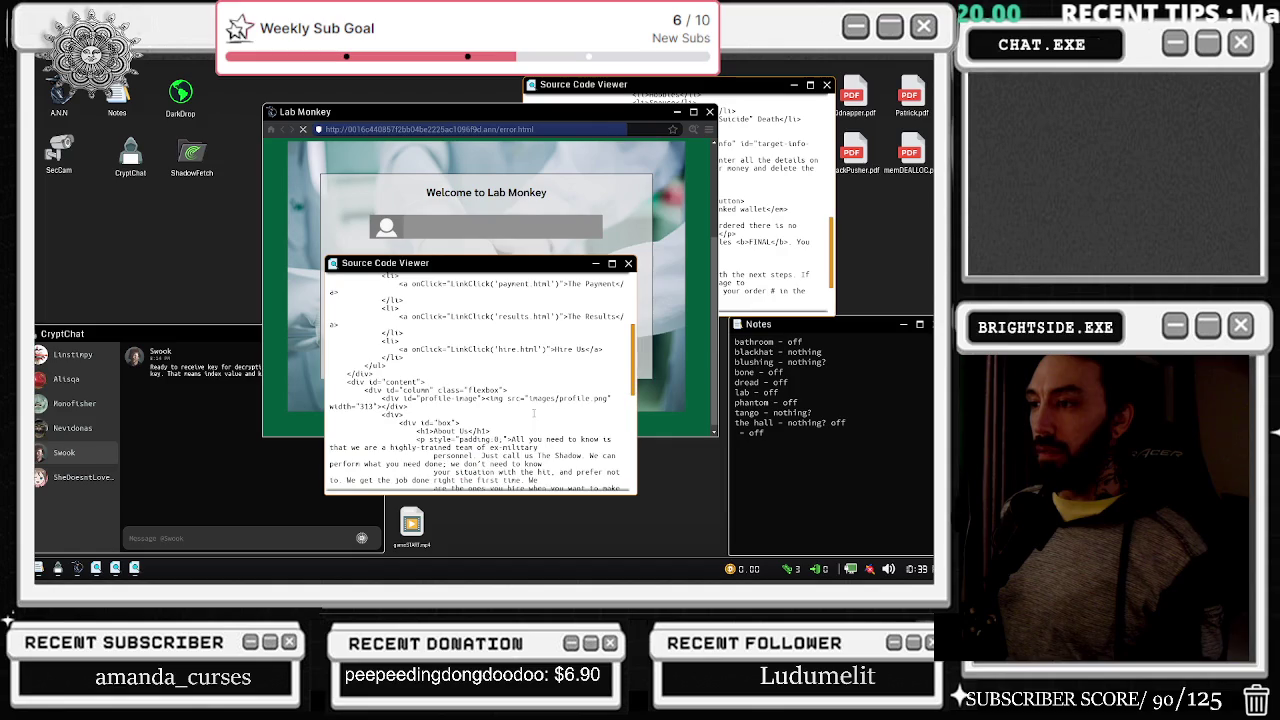
scroll(525, 401, "down", 3)
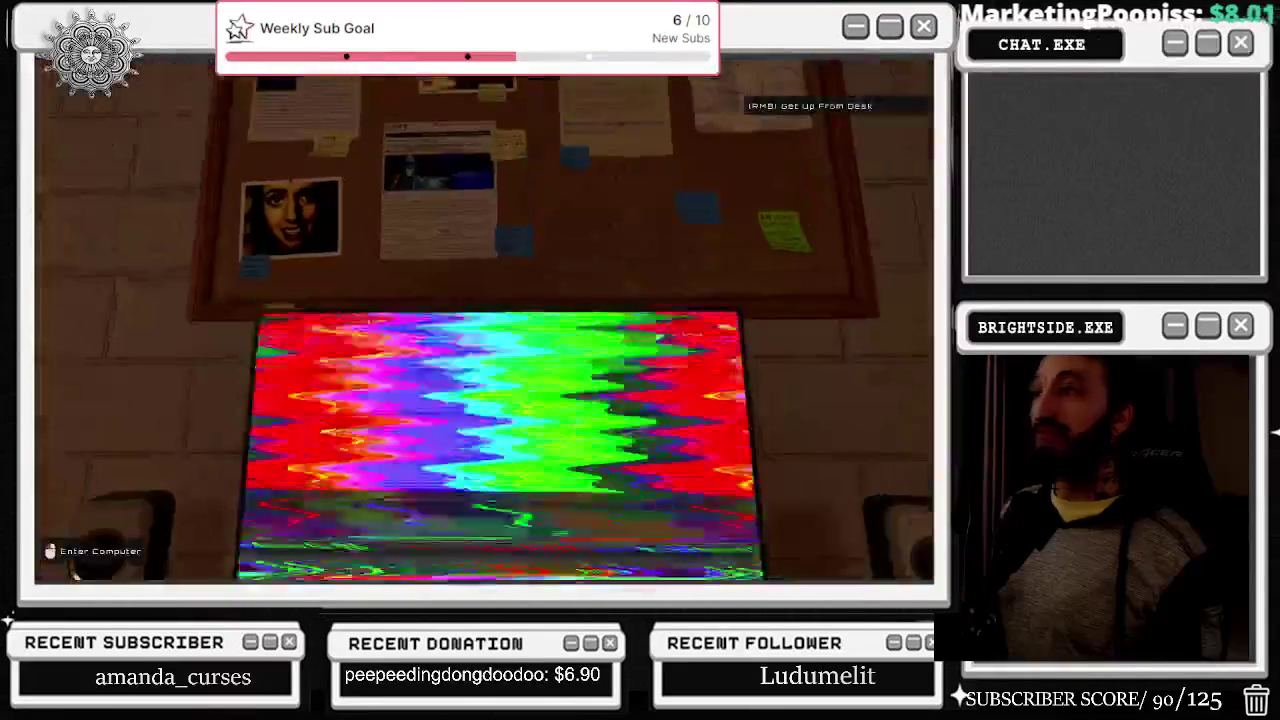
- Sit back down at the glitching computer and wait through the reboot to HACK BLOCKED
left_click(536, 398)
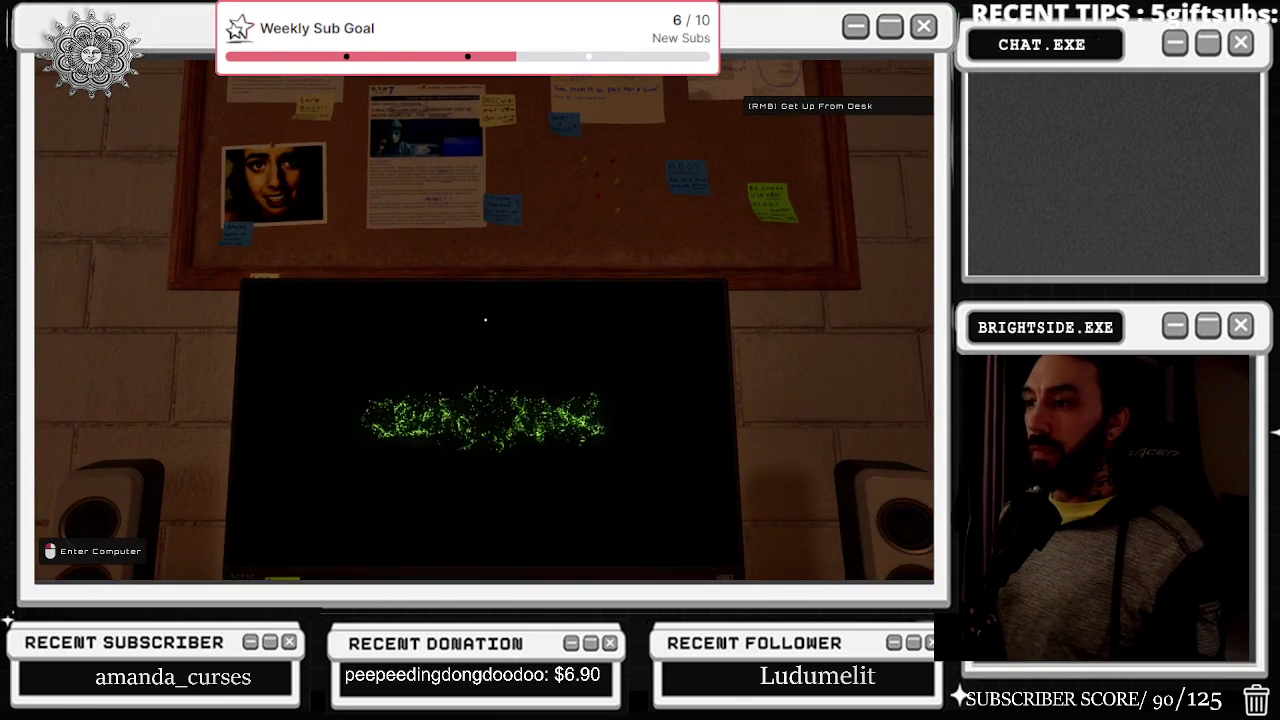
- Bring the Lab Monkey 404 page forward and follow 'Return to the homepage'
left_click(484, 321)
left_click(518, 349)
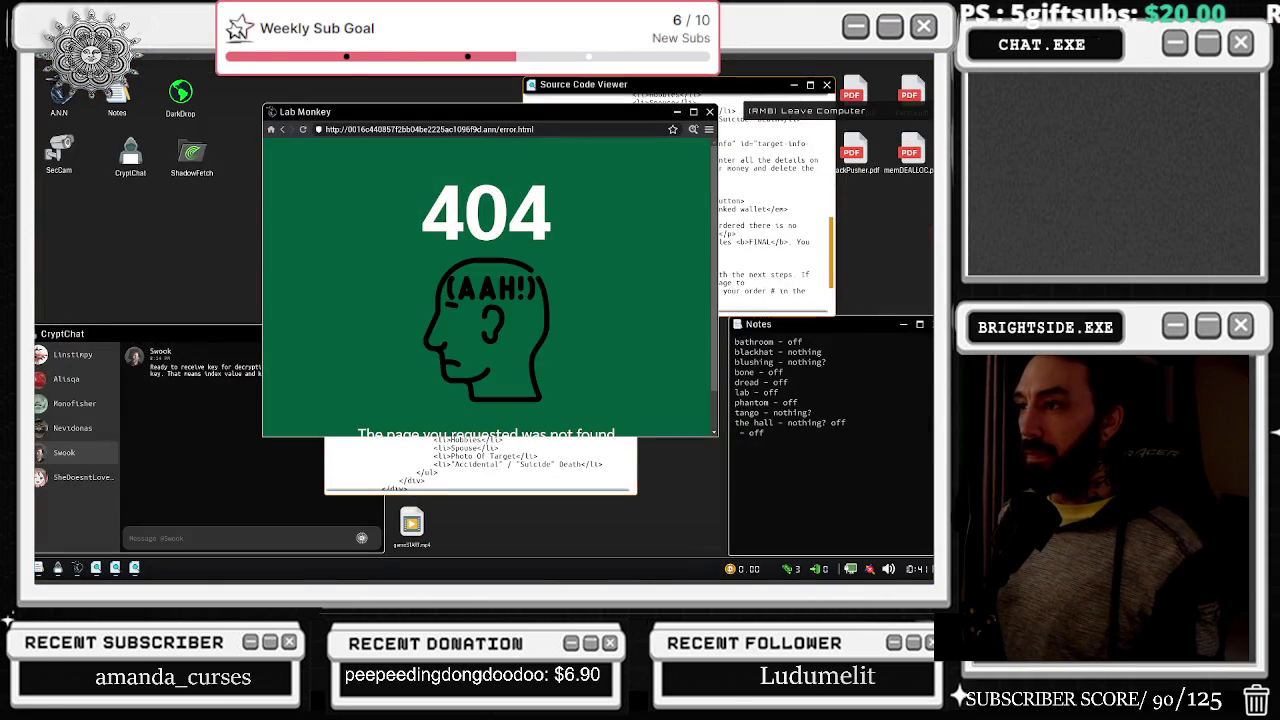
scroll(503, 365, "down", 1)
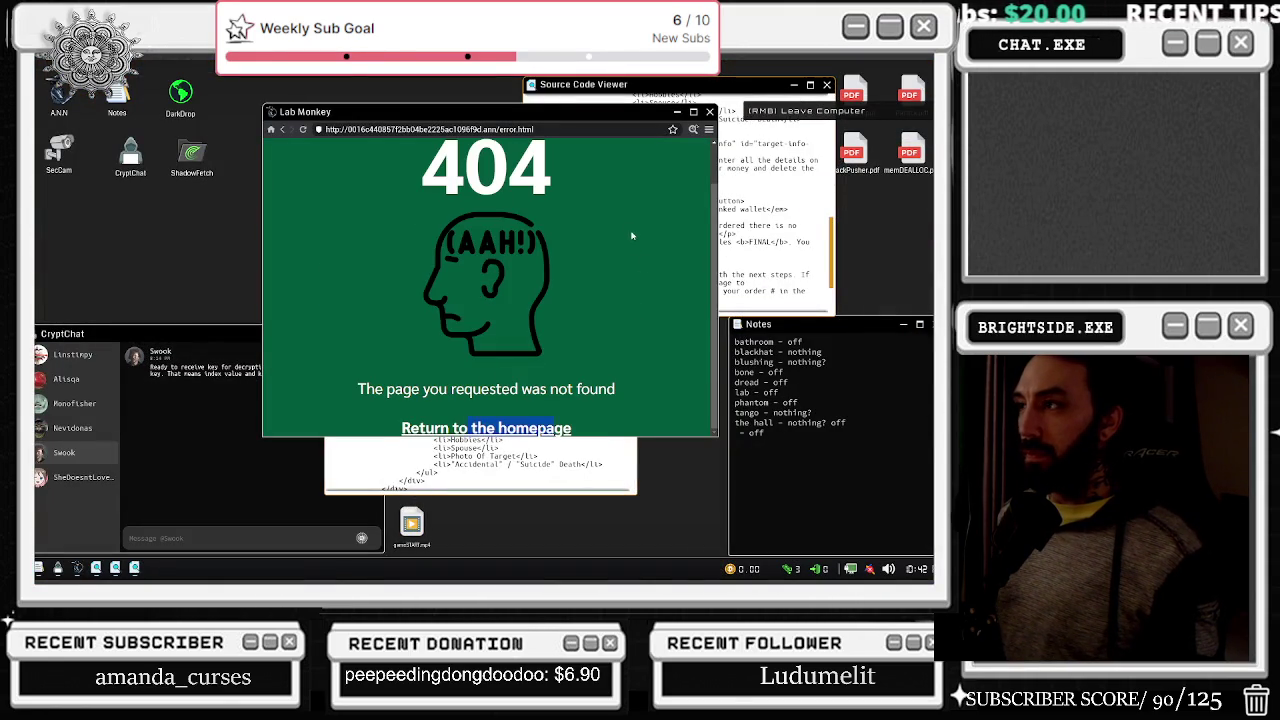
scroll(633, 245, "up", 1)
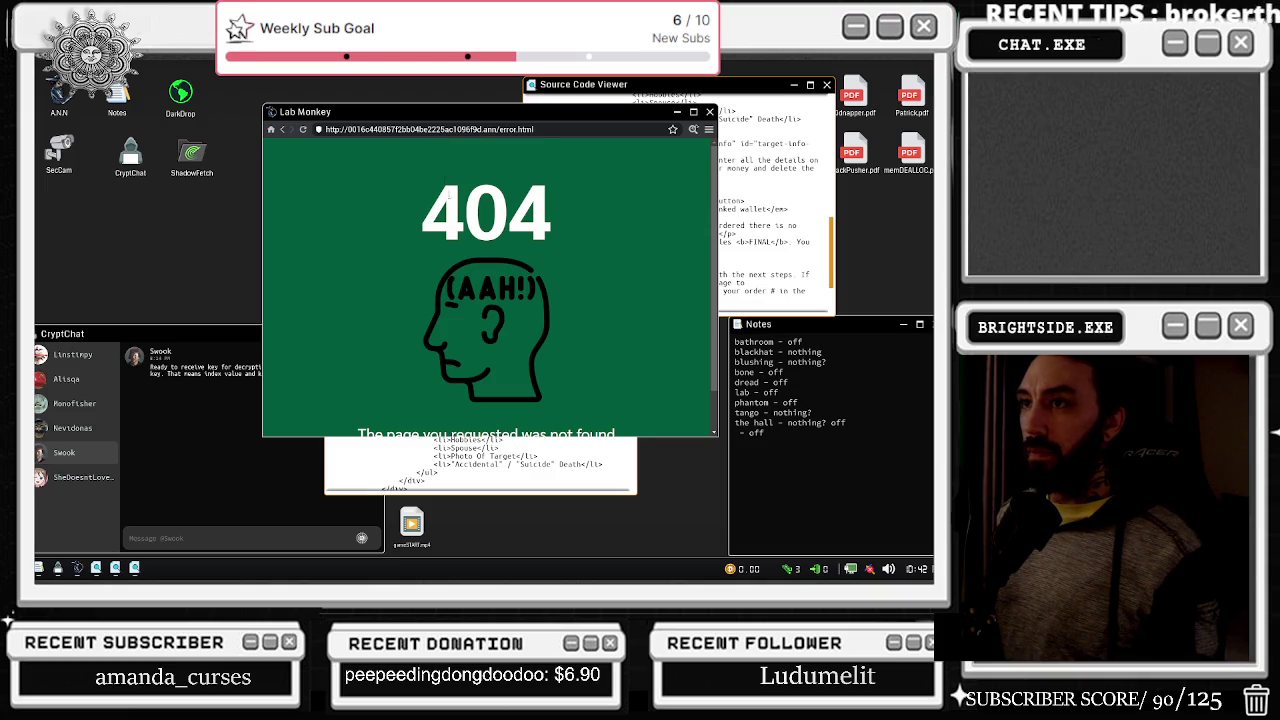
scroll(521, 380, "down", 1)
left_click(502, 428)
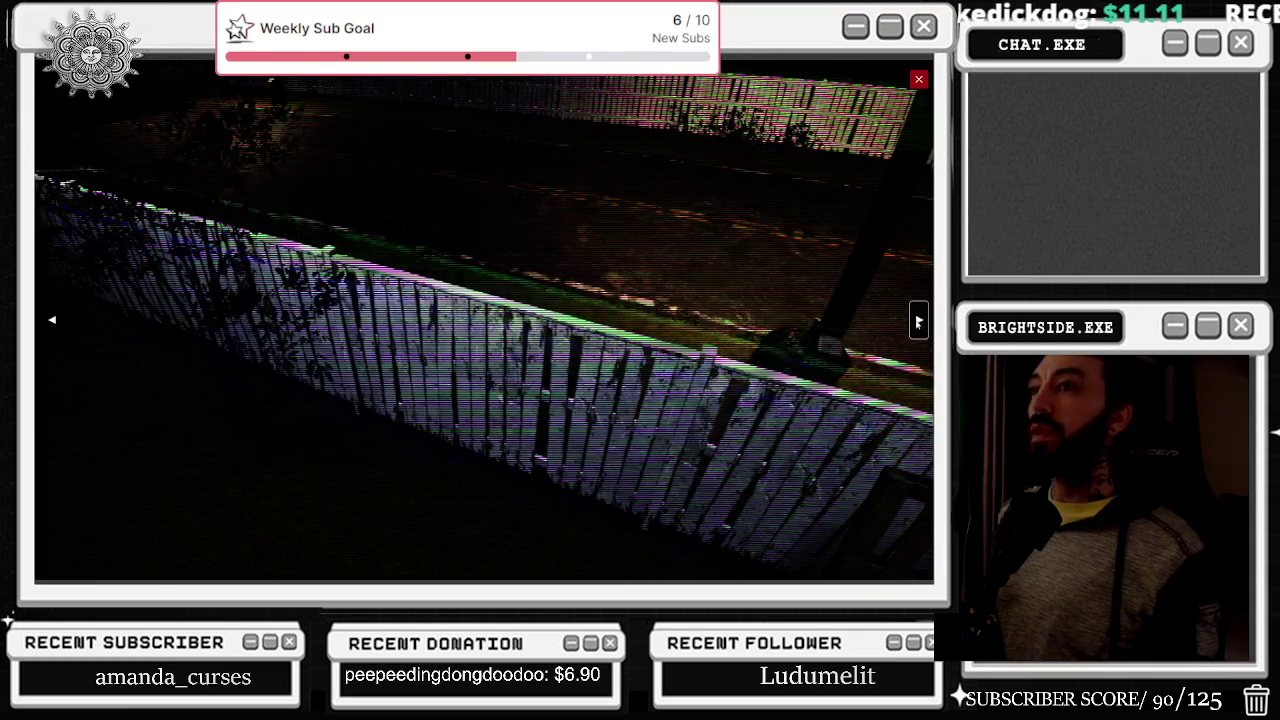
- Cycle through four fence and street camera views, then close the camera feed
left_click(918, 320)
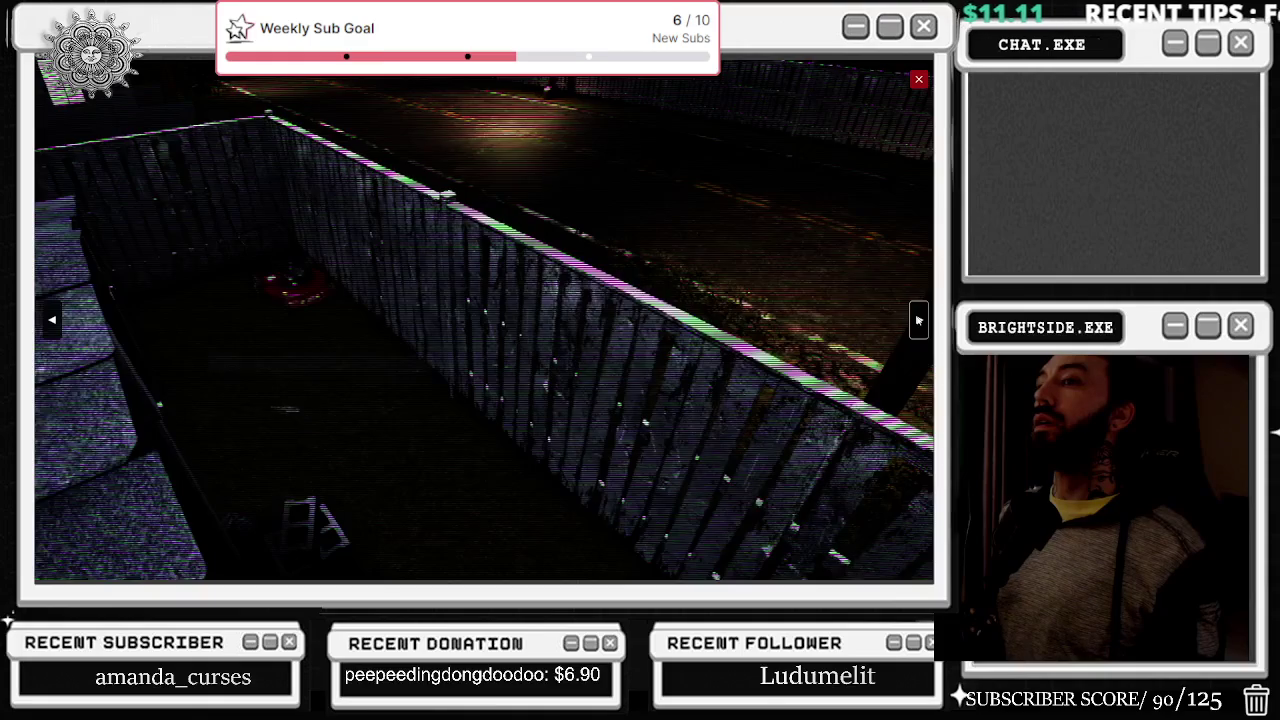
left_click(918, 320)
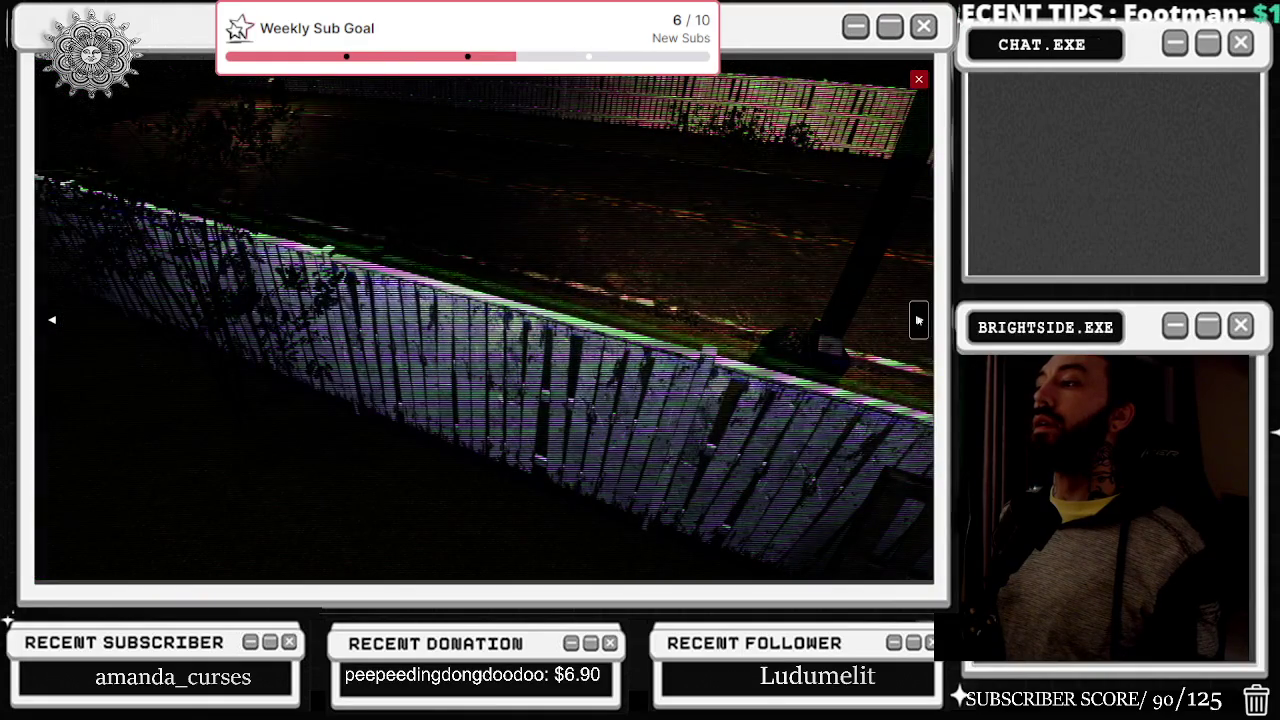
left_click(918, 320)
left_click(918, 320)
left_click(918, 79)
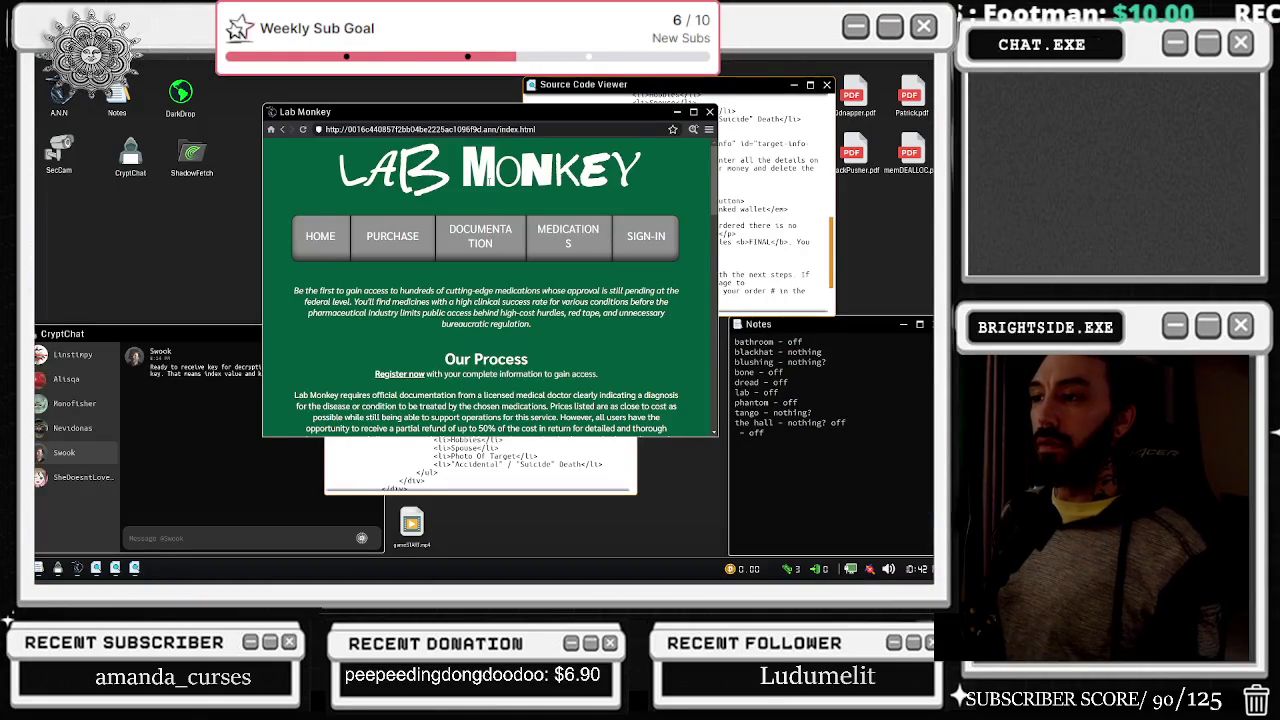
- View the home page's HTML source, then bring the Lab Monkey page back to the front
scroll(486, 345, "down", 5)
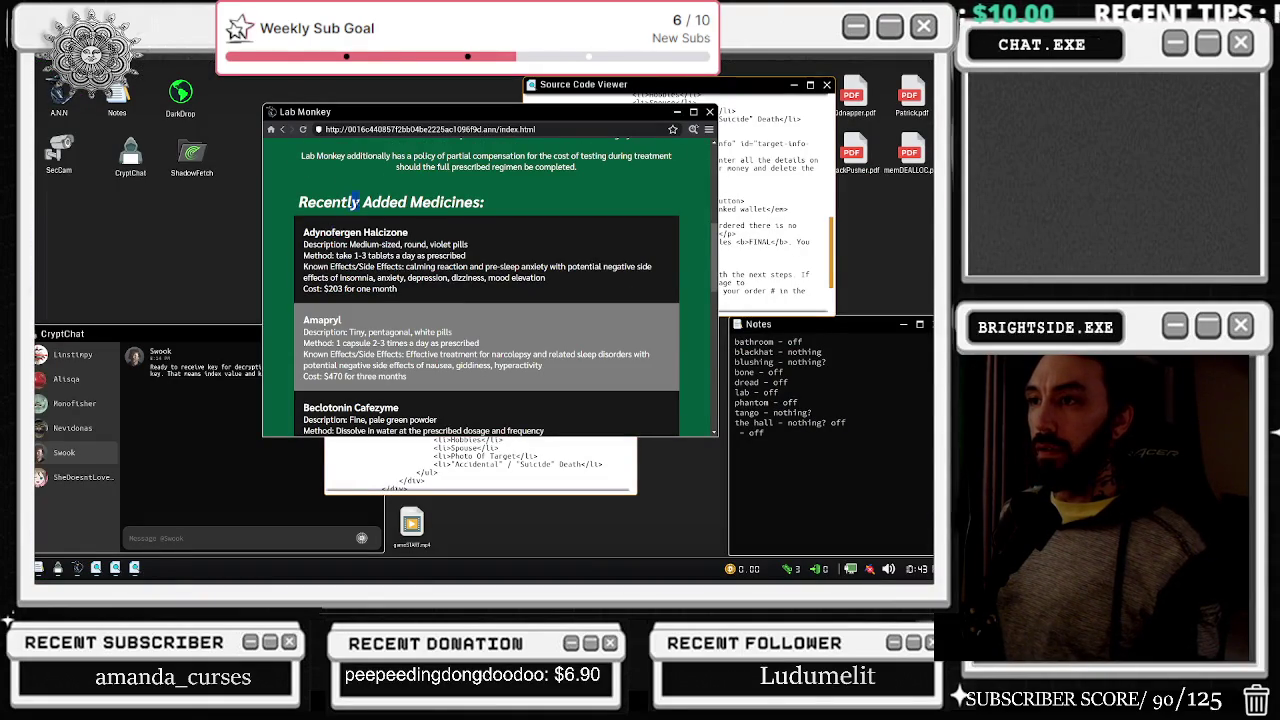
scroll(548, 205, "down", 5)
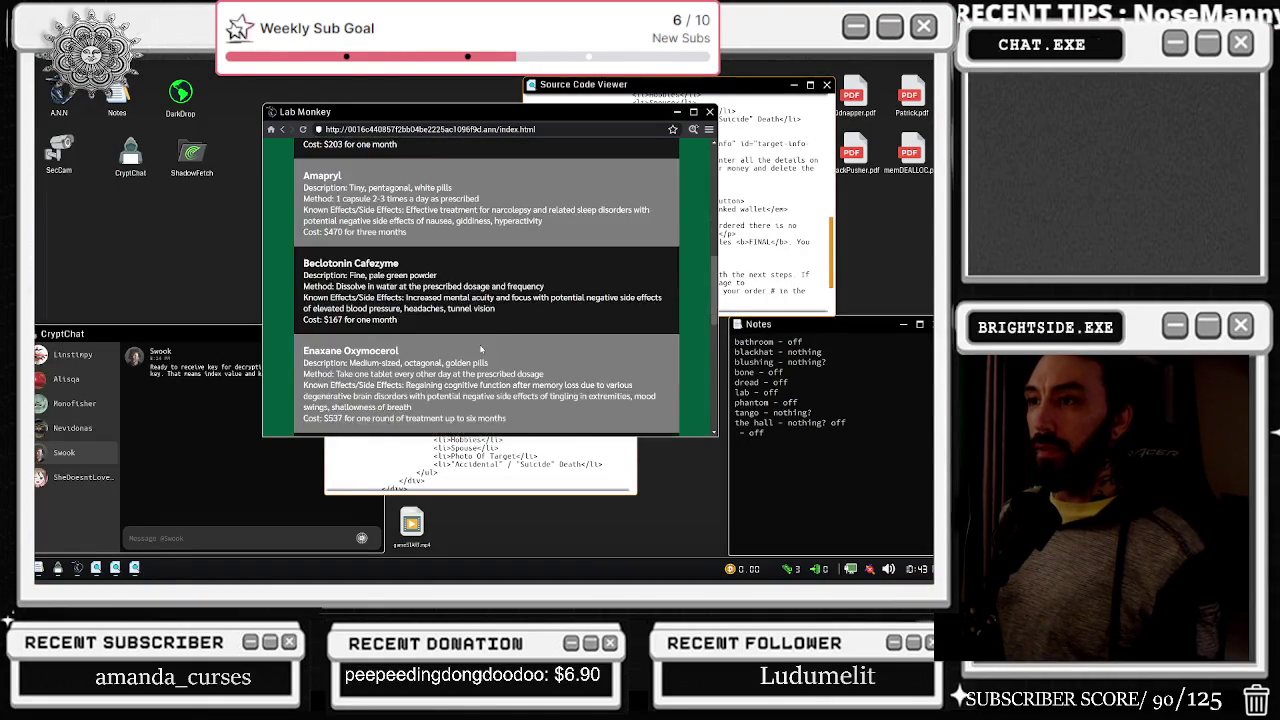
left_click(692, 130)
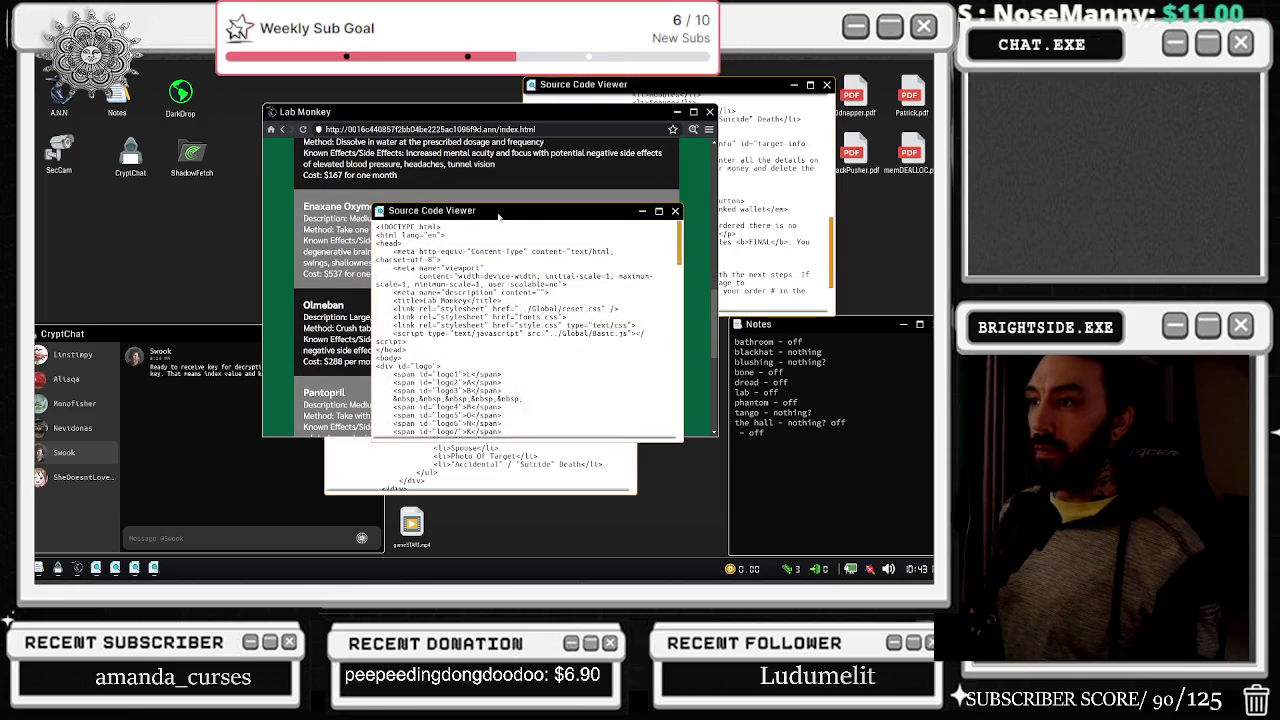
left_click_drag(456, 209, 669, 142)
left_click(480, 250)
scroll(478, 335, "down", 5)
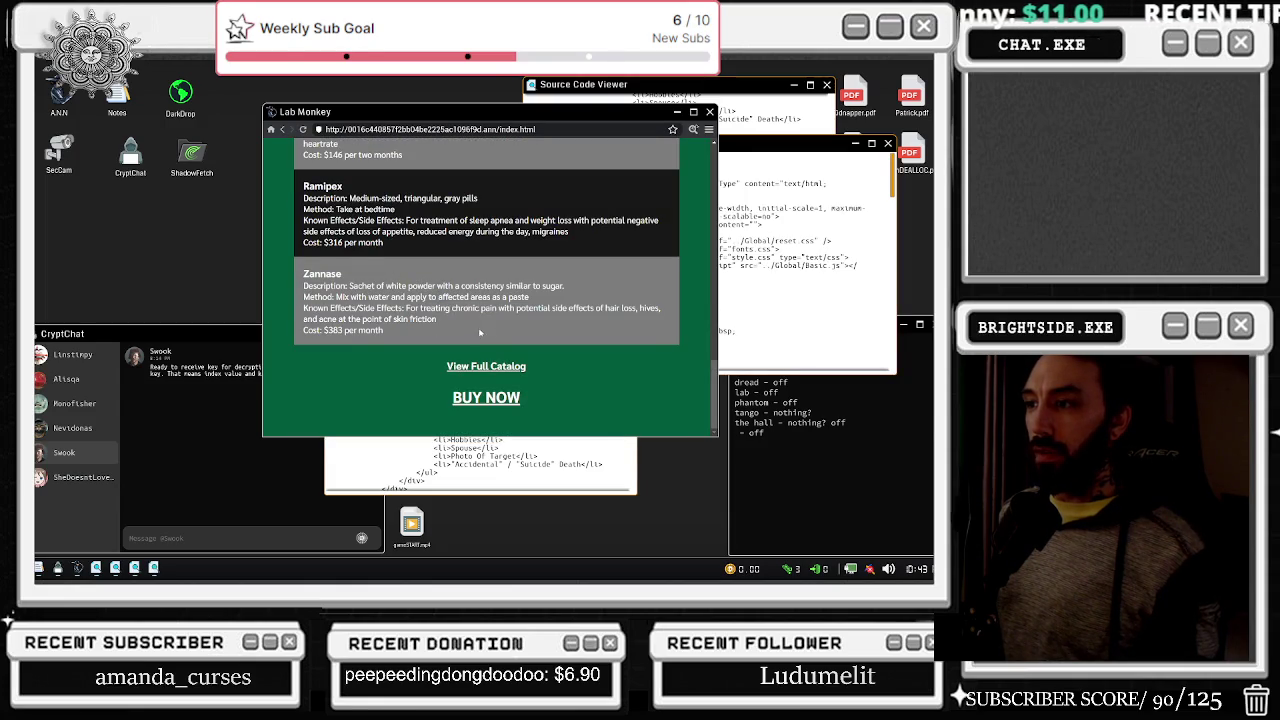
- Start a purchase with Lab Monkey's BUY NOW and scroll through the sign-in page
left_click(484, 398)
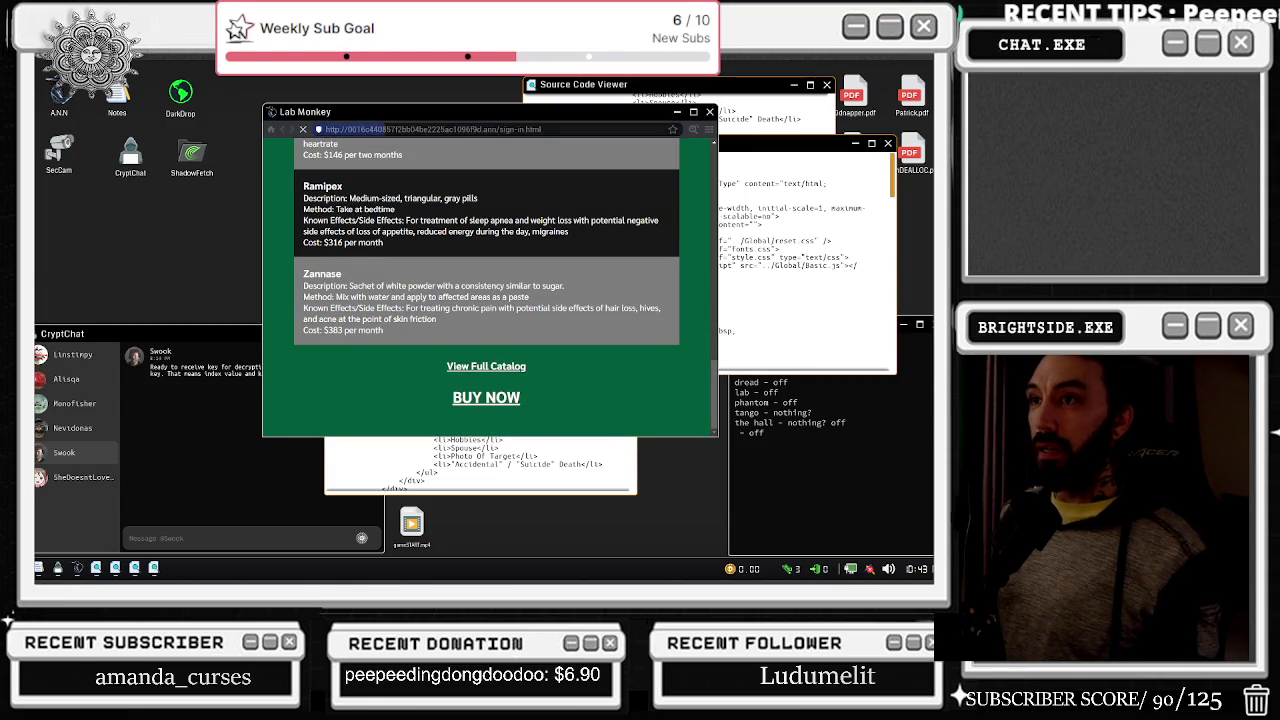
left_click_drag(437, 112, 250, 86)
scroll(687, 251, "down", 5)
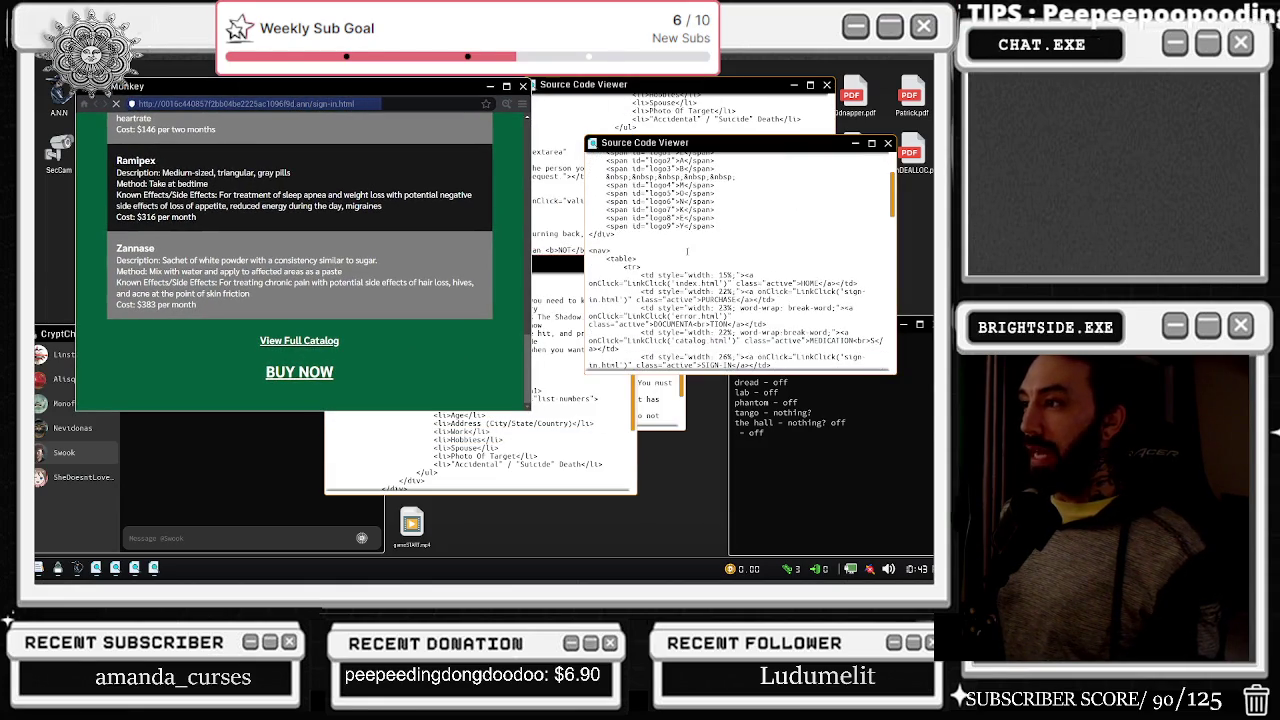
scroll(689, 243, "down", 10)
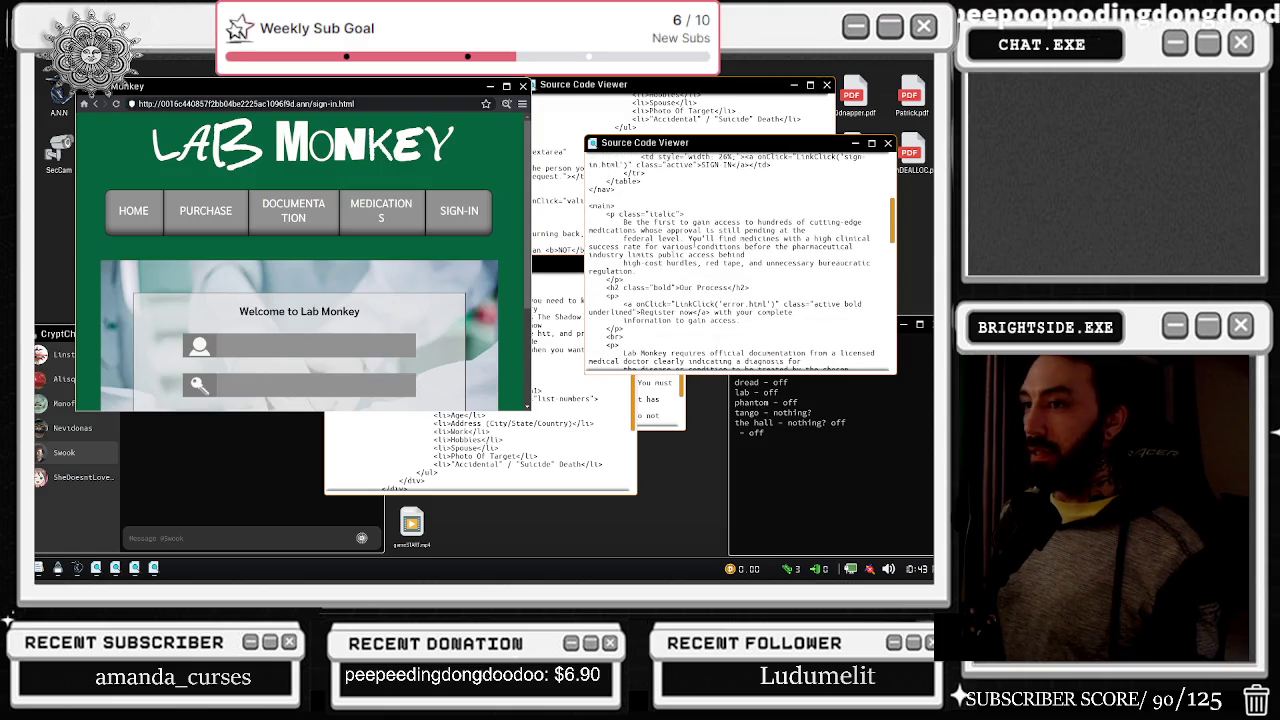
scroll(288, 266, "down", 3)
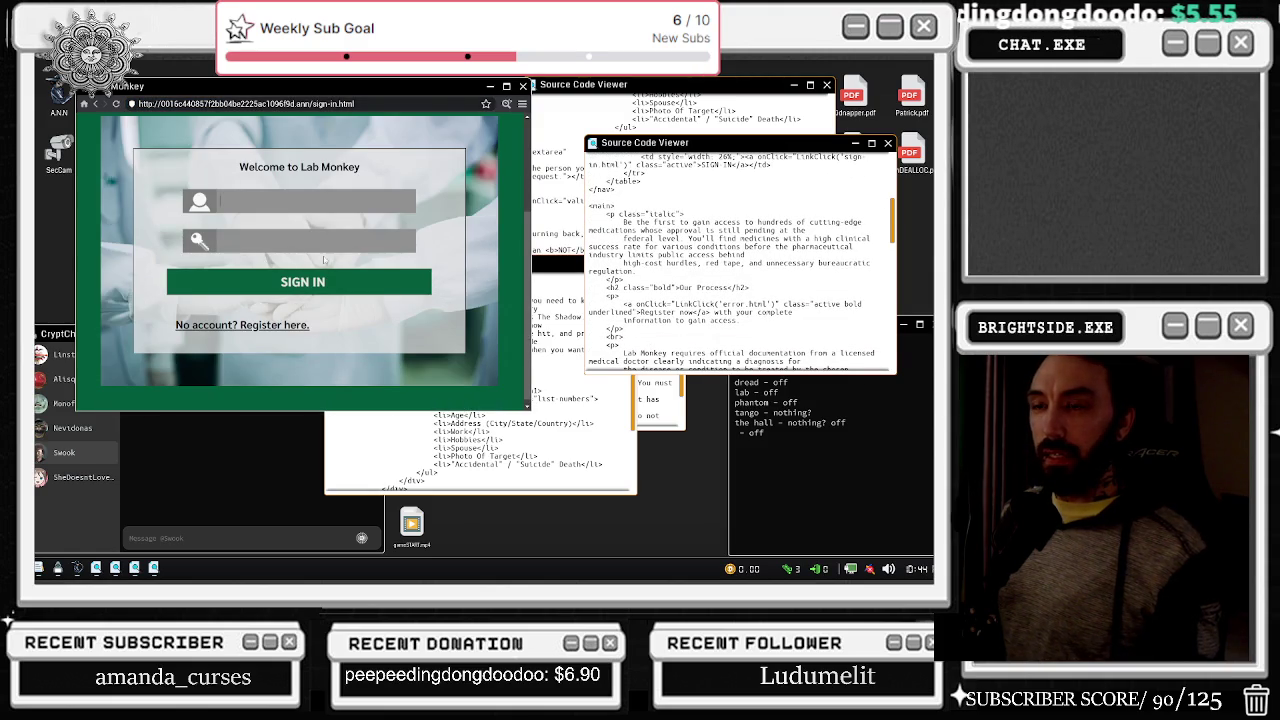
- Follow the 'Register here.' link and look over the resulting 404 page
left_click(245, 328)
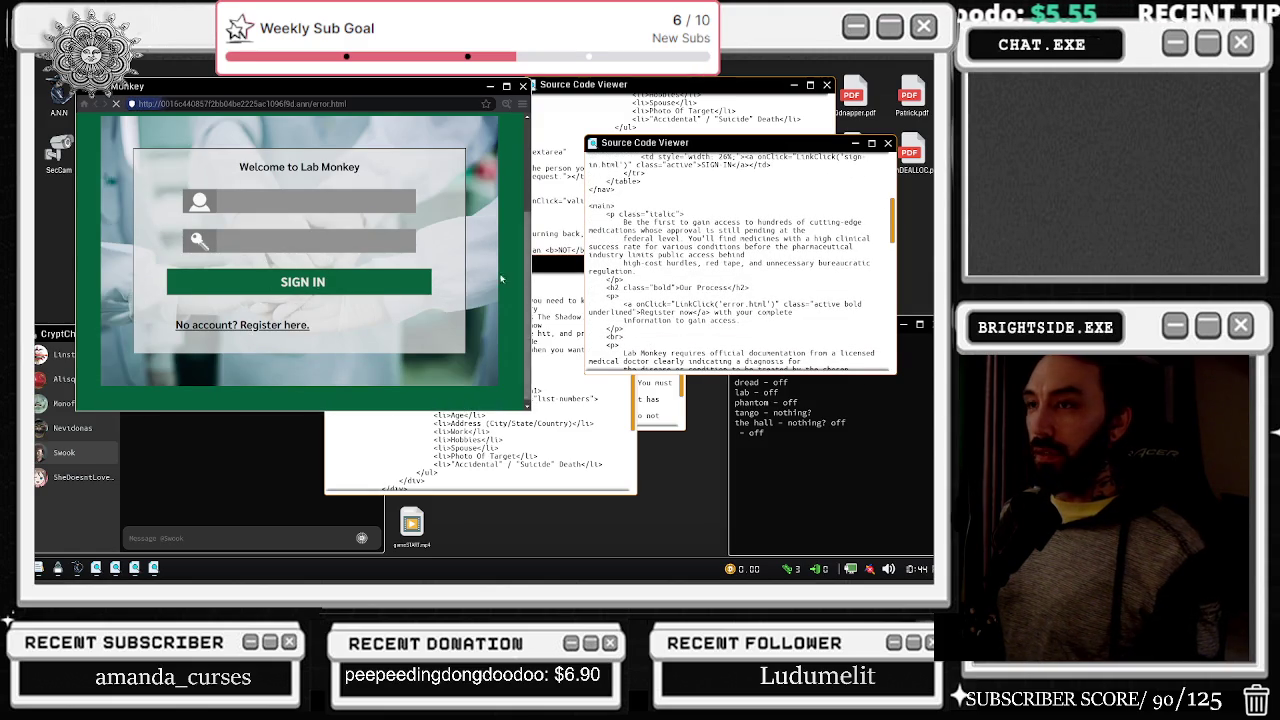
scroll(690, 282, "down", 10)
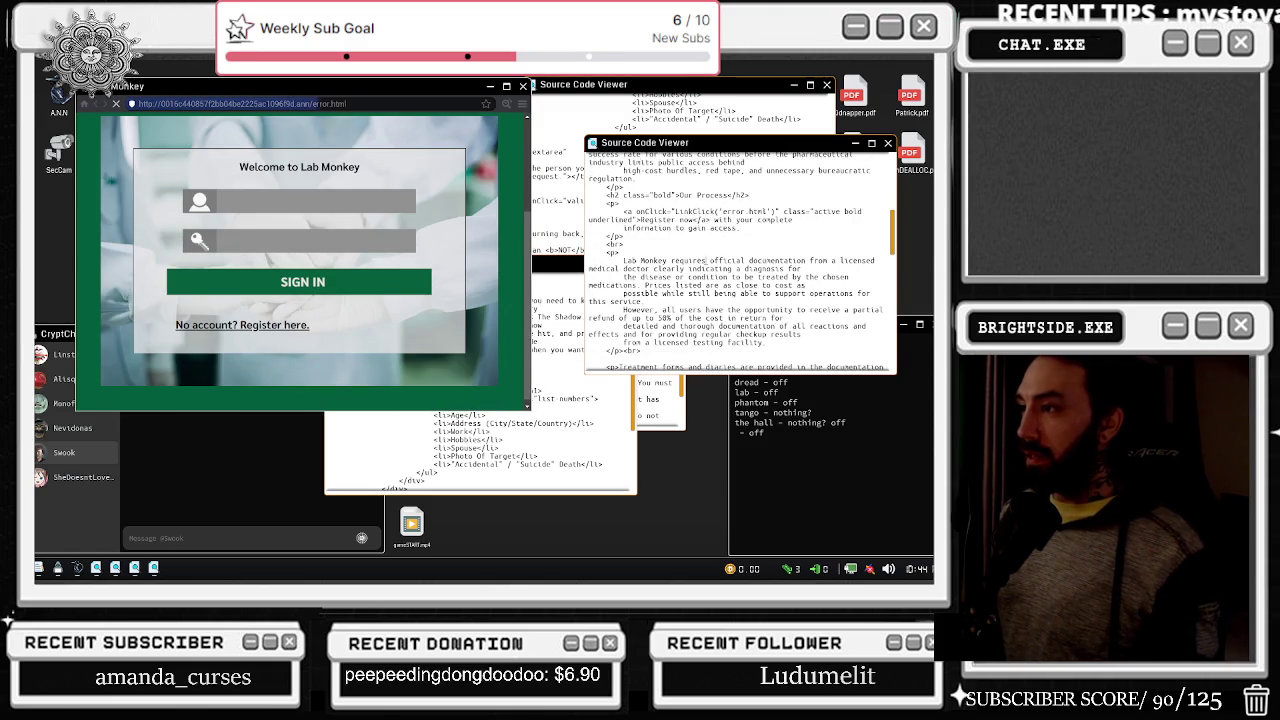
scroll(740, 260, "down", 10)
scroll(737, 254, "down", 5)
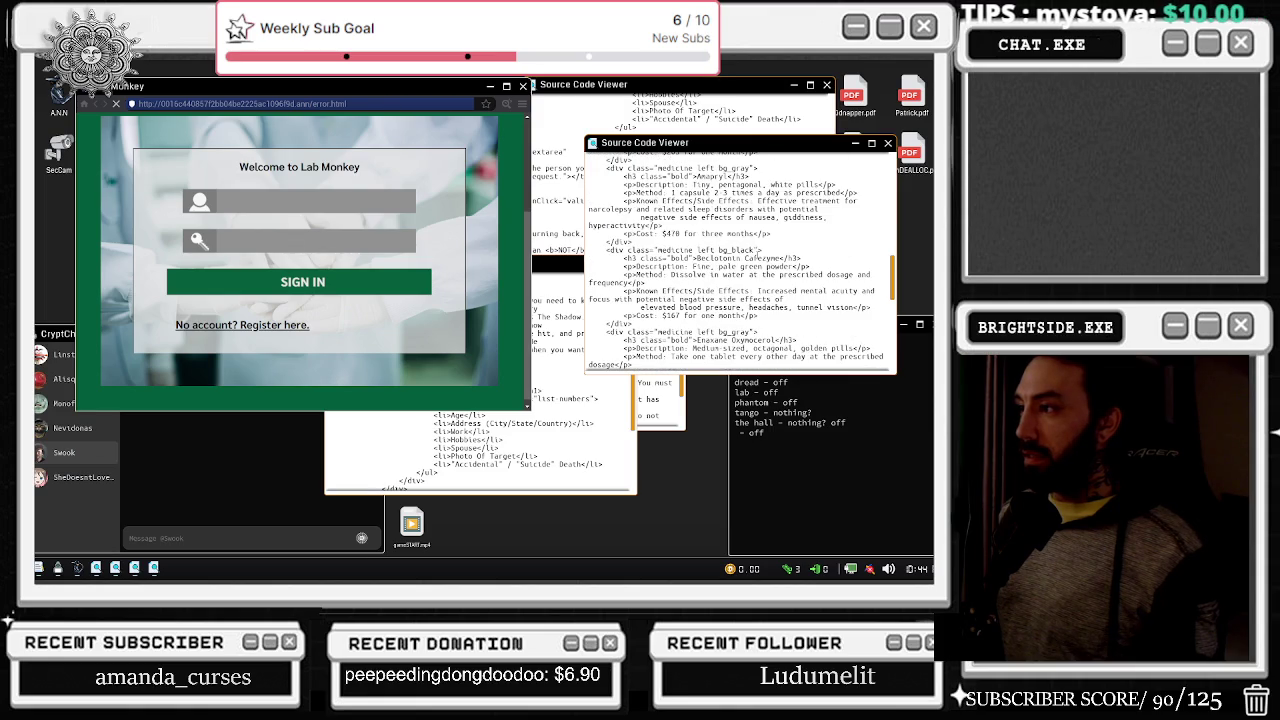
scroll(757, 258, "down", 10)
scroll(727, 283, "down", 10)
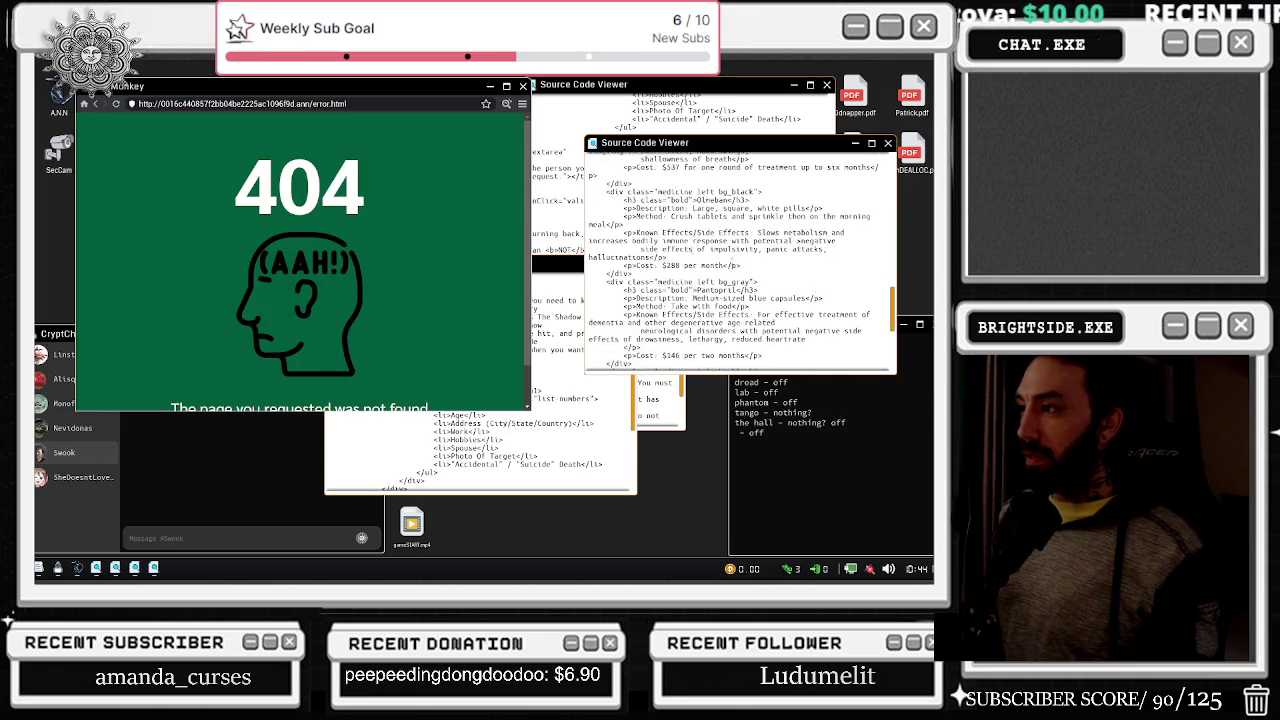
left_click_drag(398, 214, 304, 280)
left_click(116, 127)
scroll(116, 127, "down", 1)
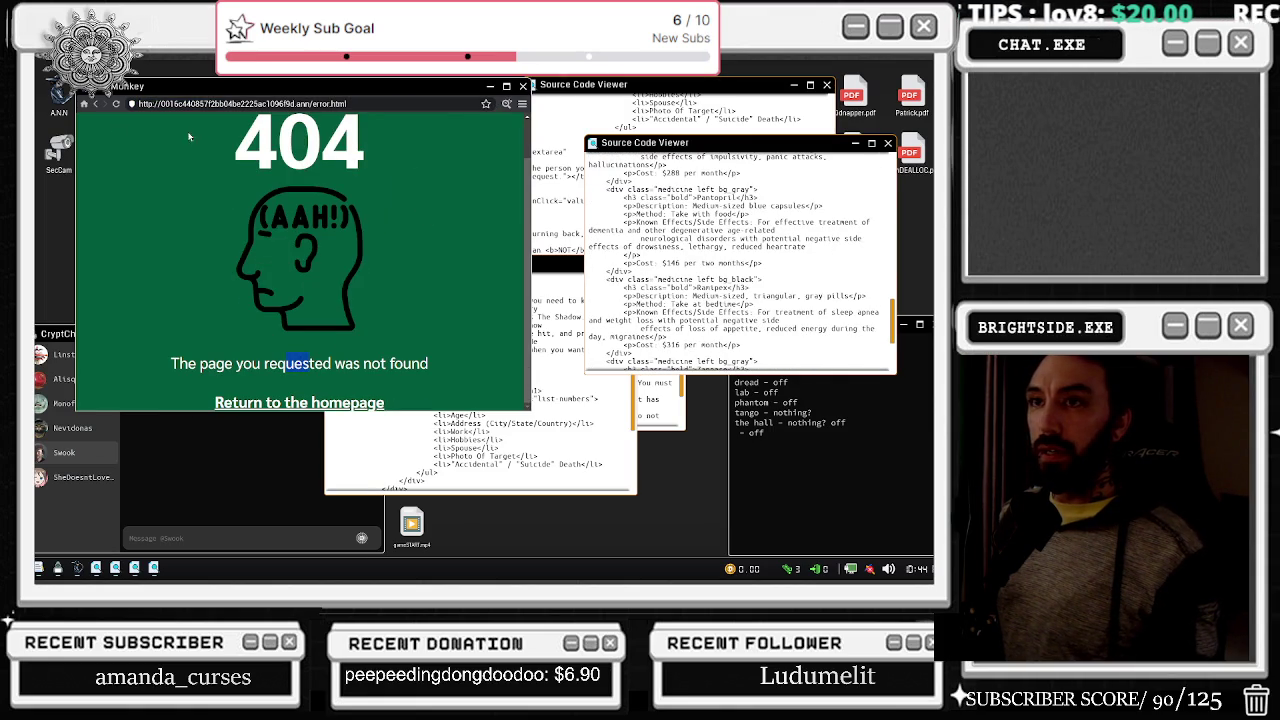
- Return to Codex of Silence from the bookmarks and connect to the security camera feed
left_click(486, 104)
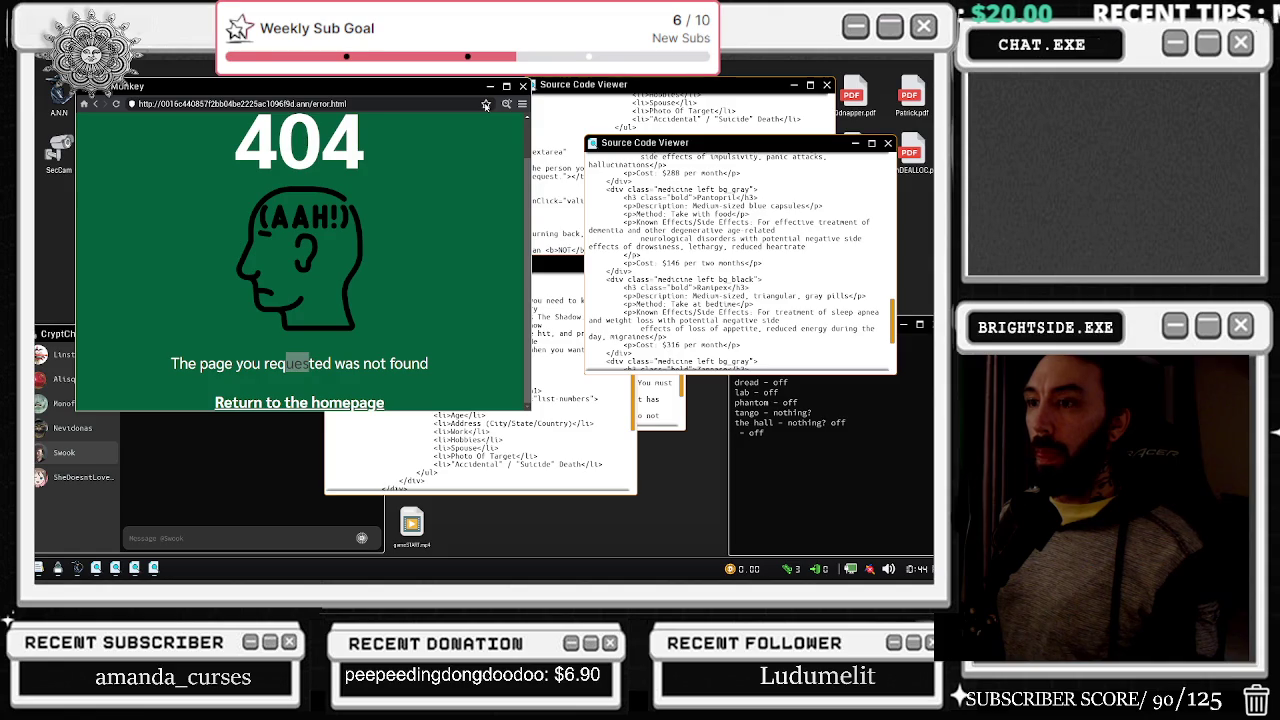
left_click(521, 104)
left_click(497, 133)
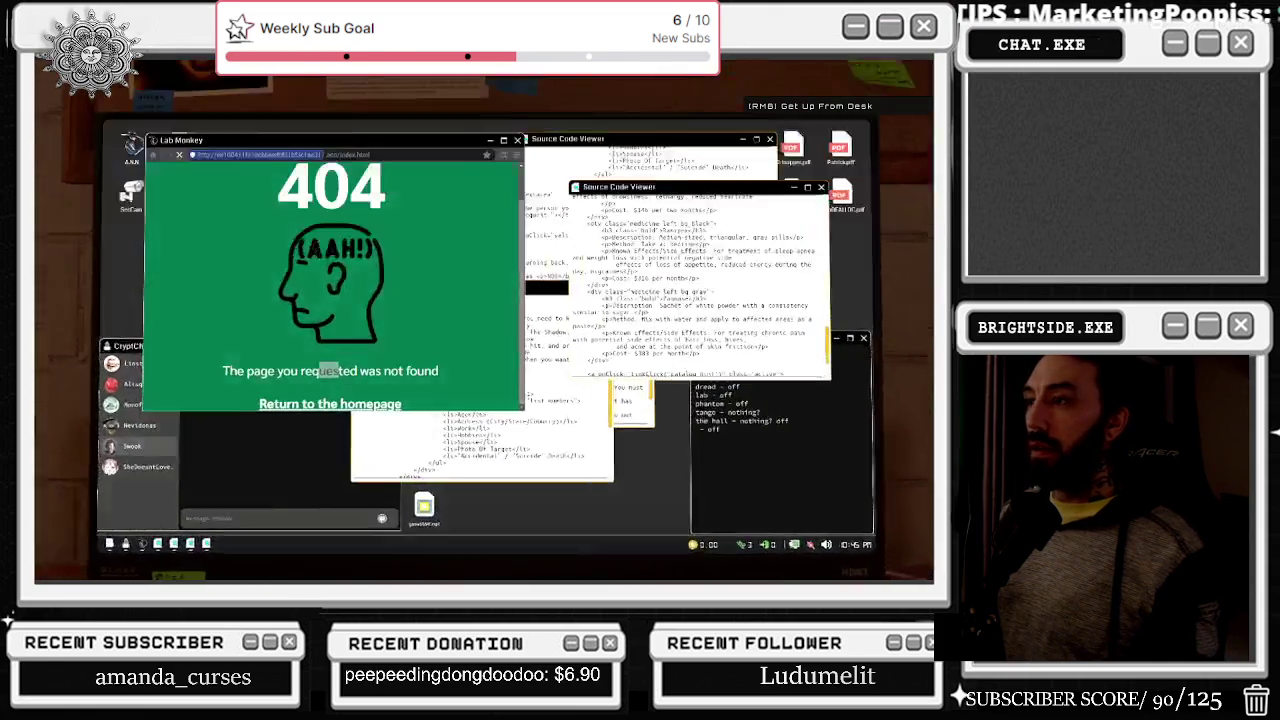
left_click(484, 320)
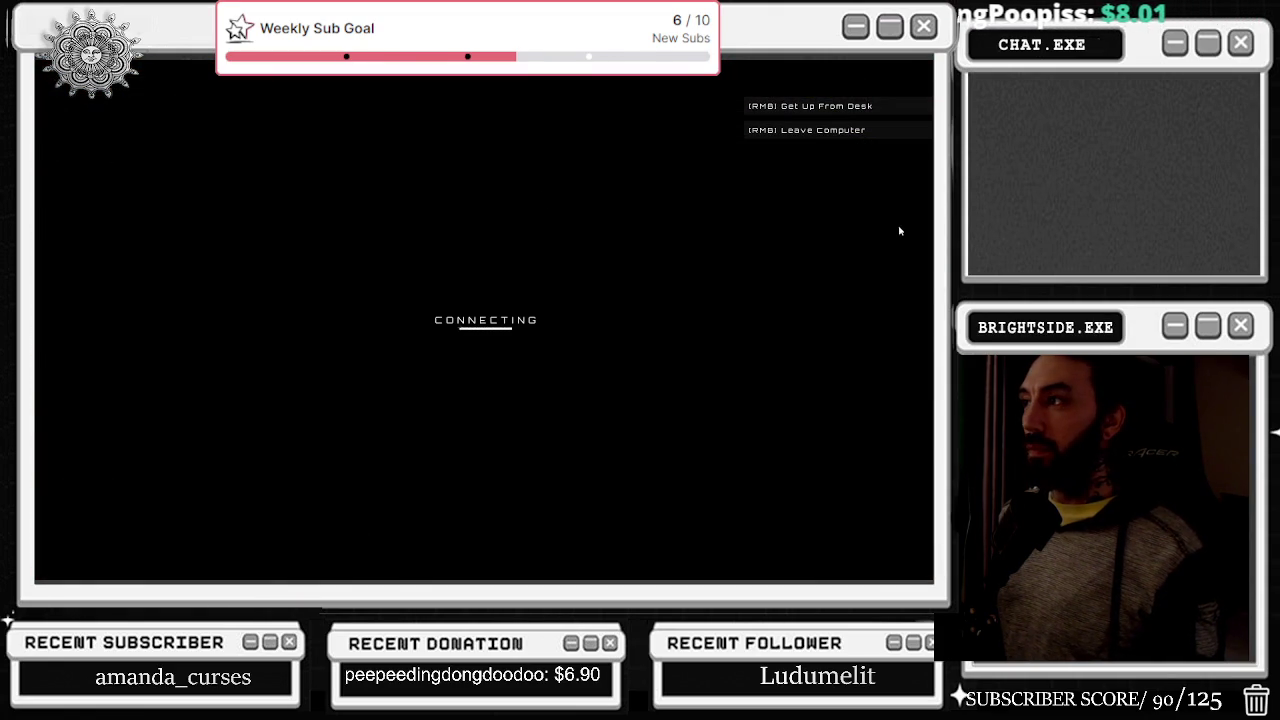
- Cycle through three outdoor camera views, then close the camera feed
left_click(918, 322)
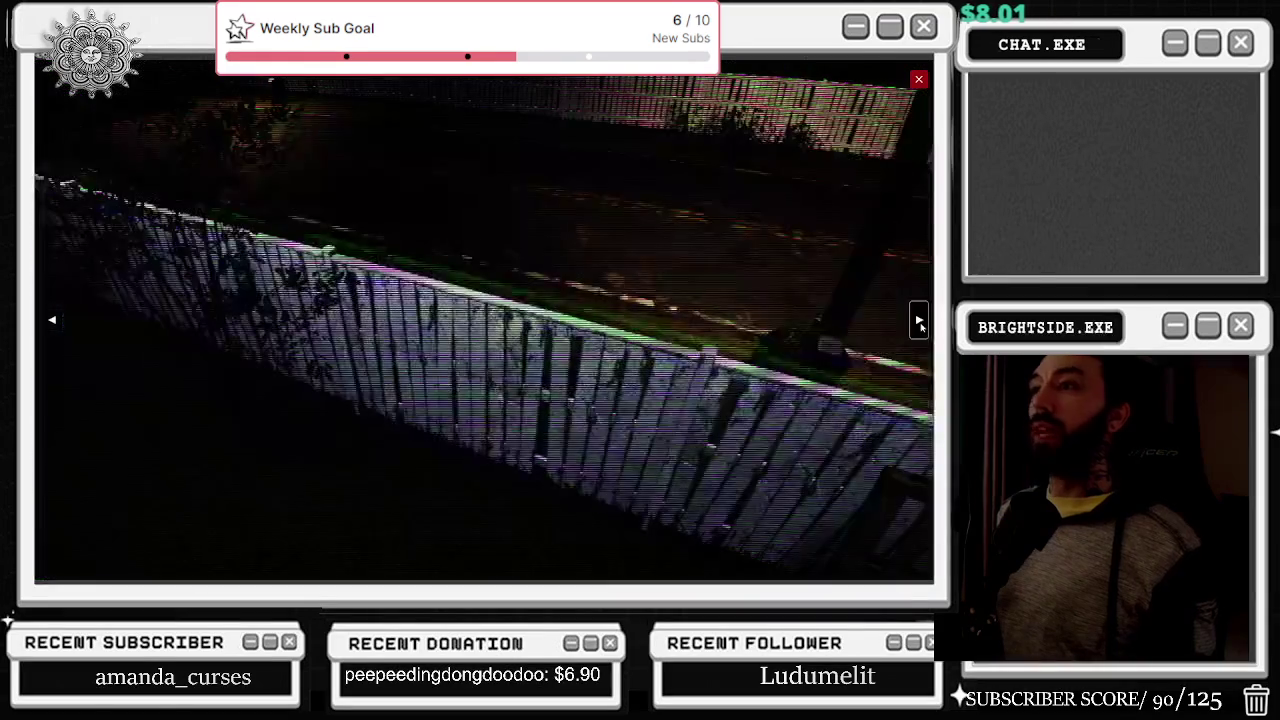
left_click(918, 322)
left_click(918, 322)
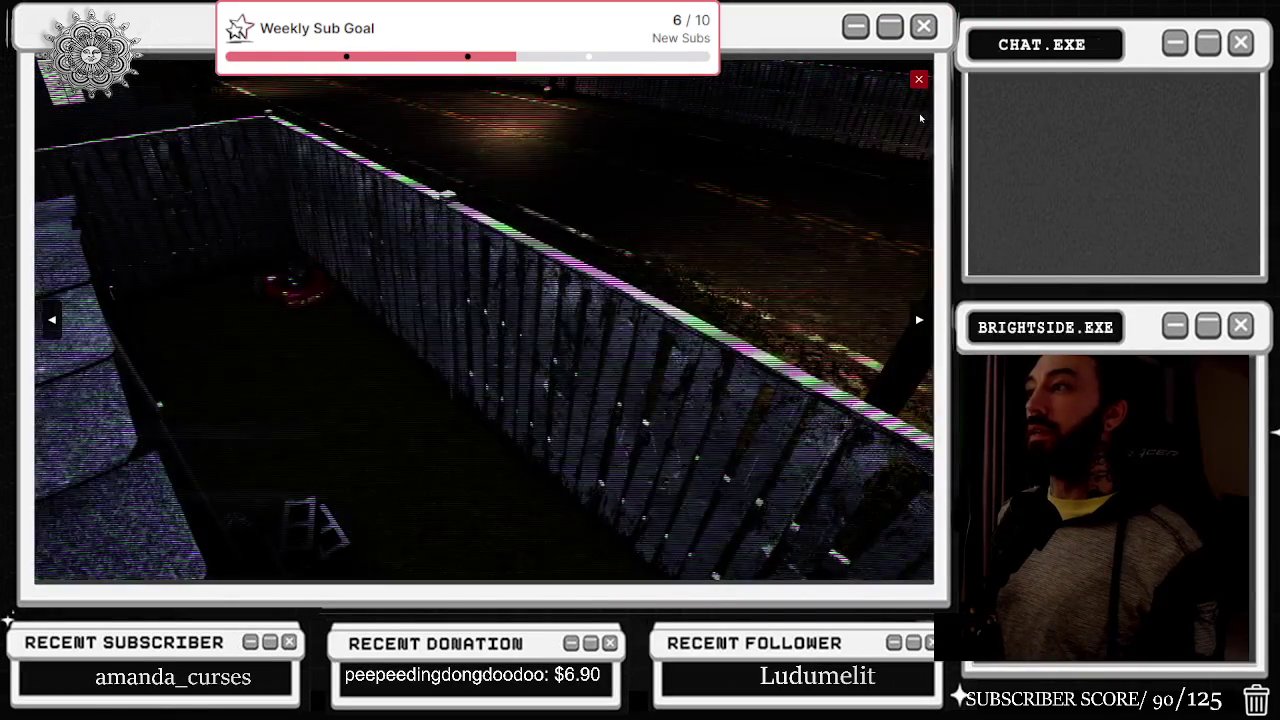
left_click(918, 79)
- Open the Dread Signal link on Codex of Silence, which fails with Unable to connect
scroll(740, 260, "down", 2)
scroll(709, 308, "down", 5)
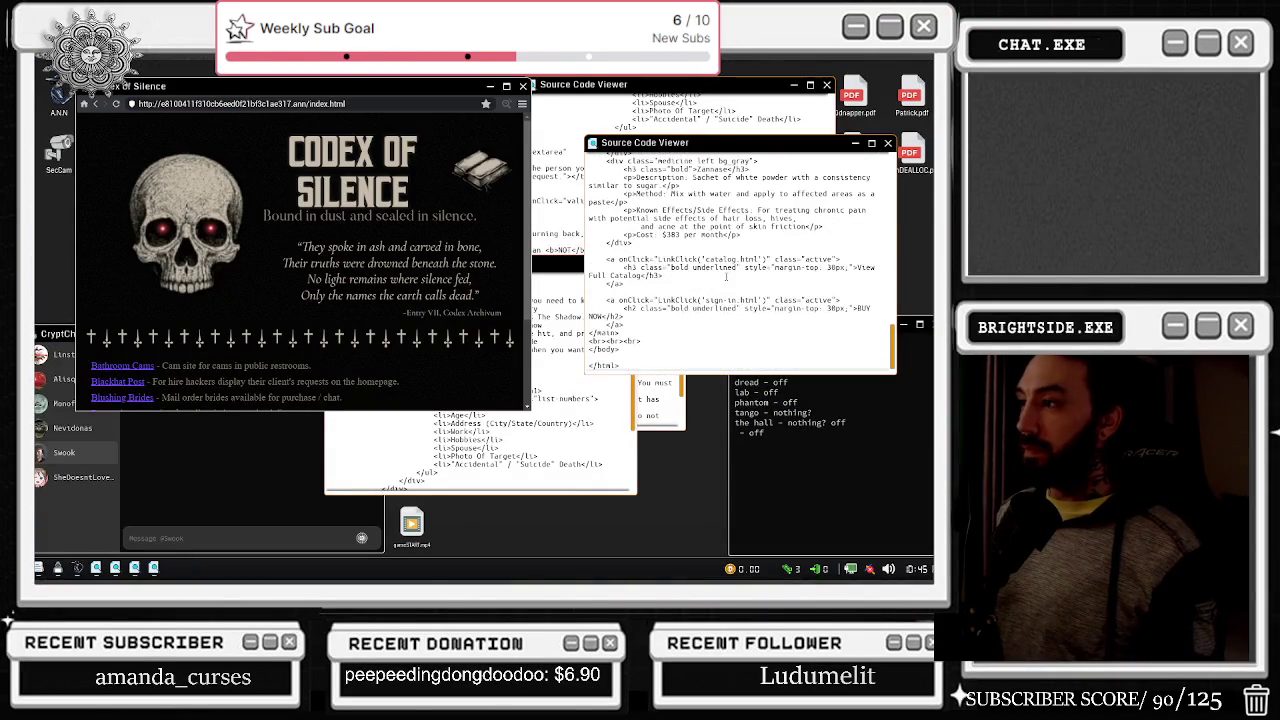
scroll(267, 254, "down", 3)
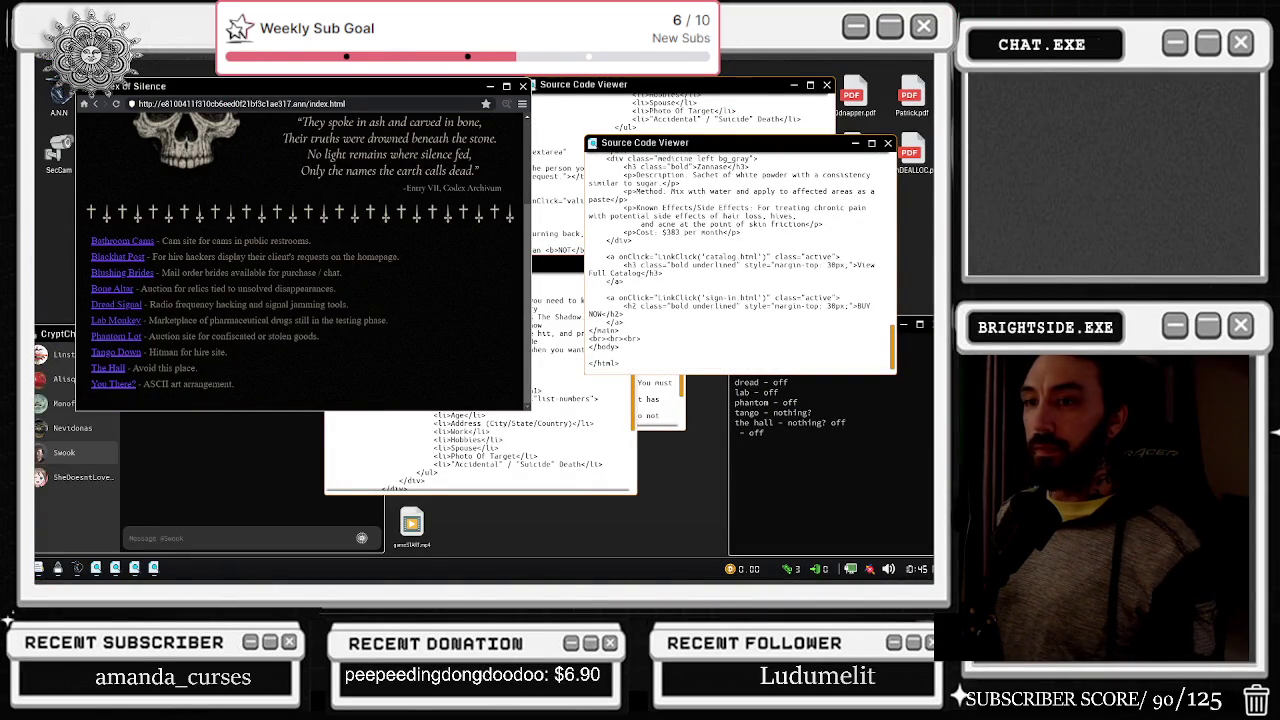
left_click(128, 308)
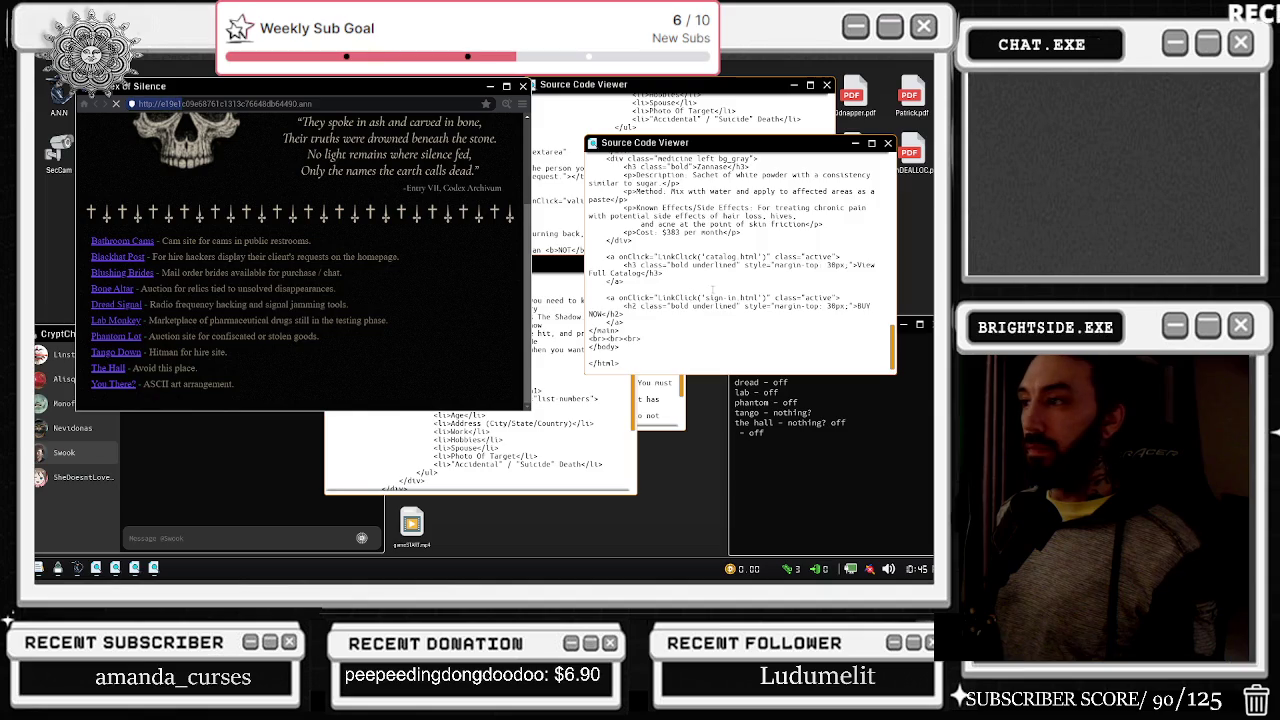
scroll(682, 333, "up", 2)
scroll(695, 323, "up", 1)
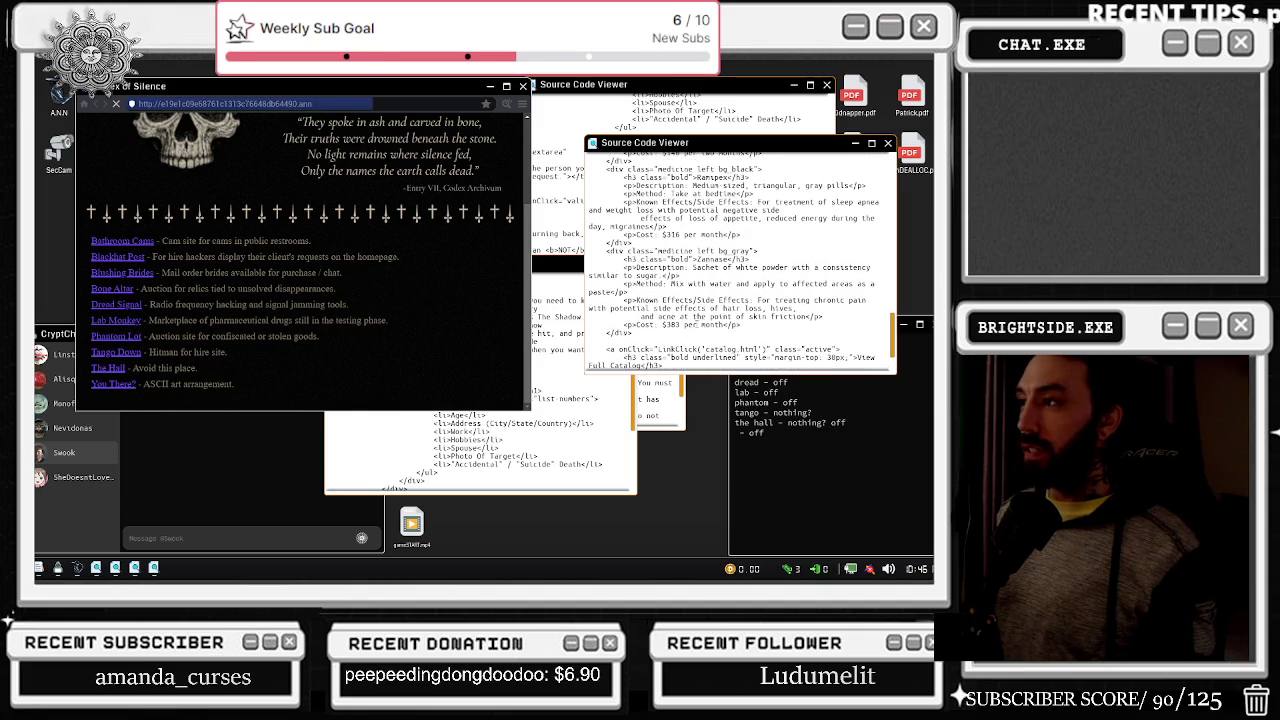
scroll(697, 325, "up", 1)
scroll(697, 325, "up", 2)
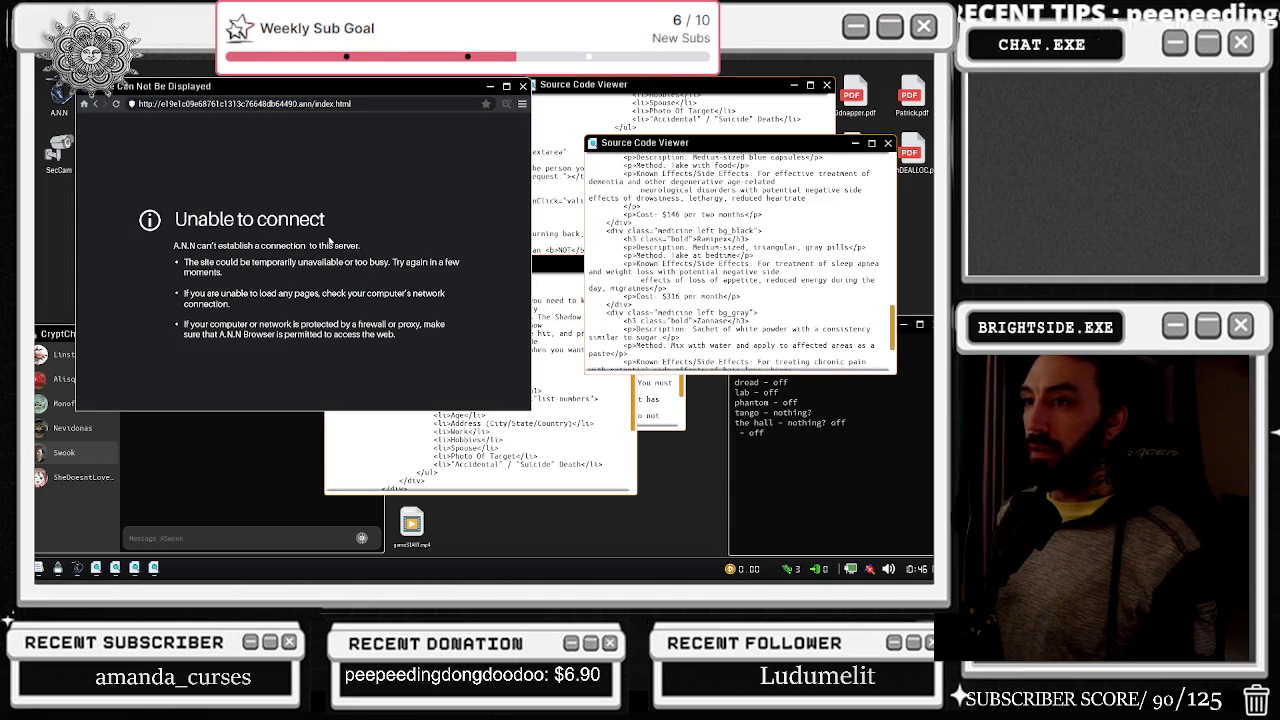
- Go back to the Codex of Silence index, then sit back down at the computer
left_click(95, 105)
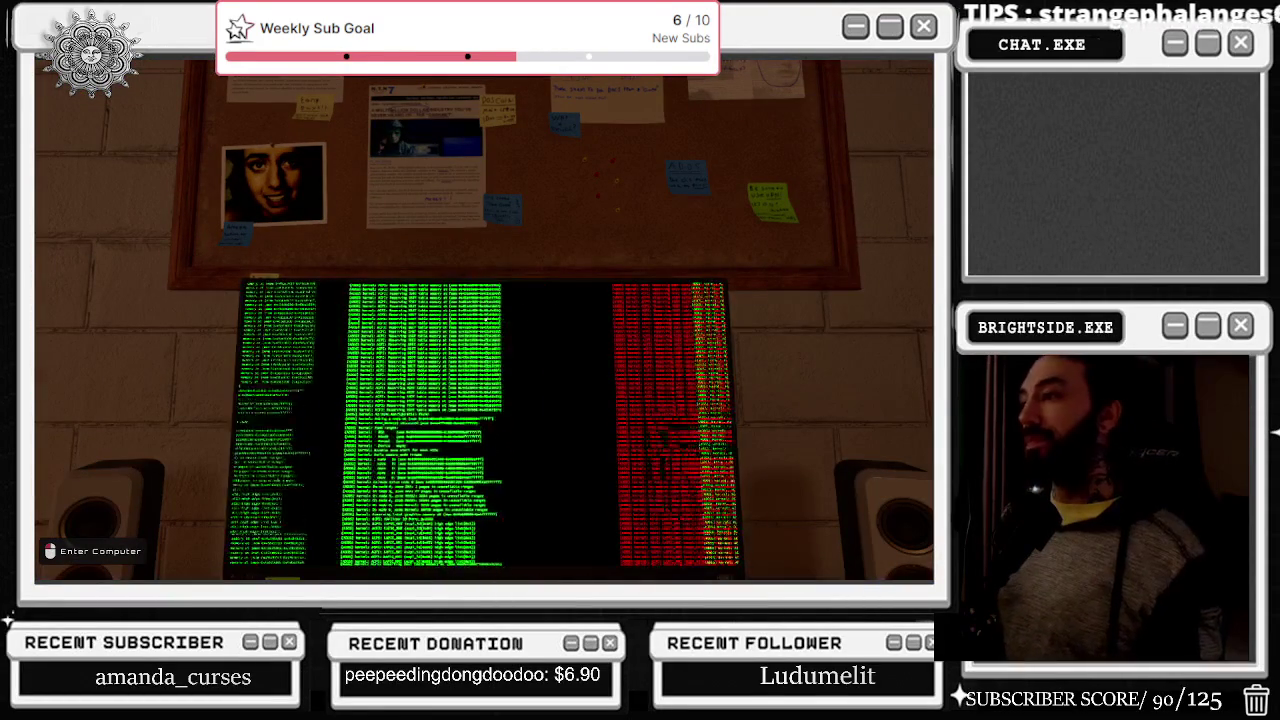
left_click(484, 320)
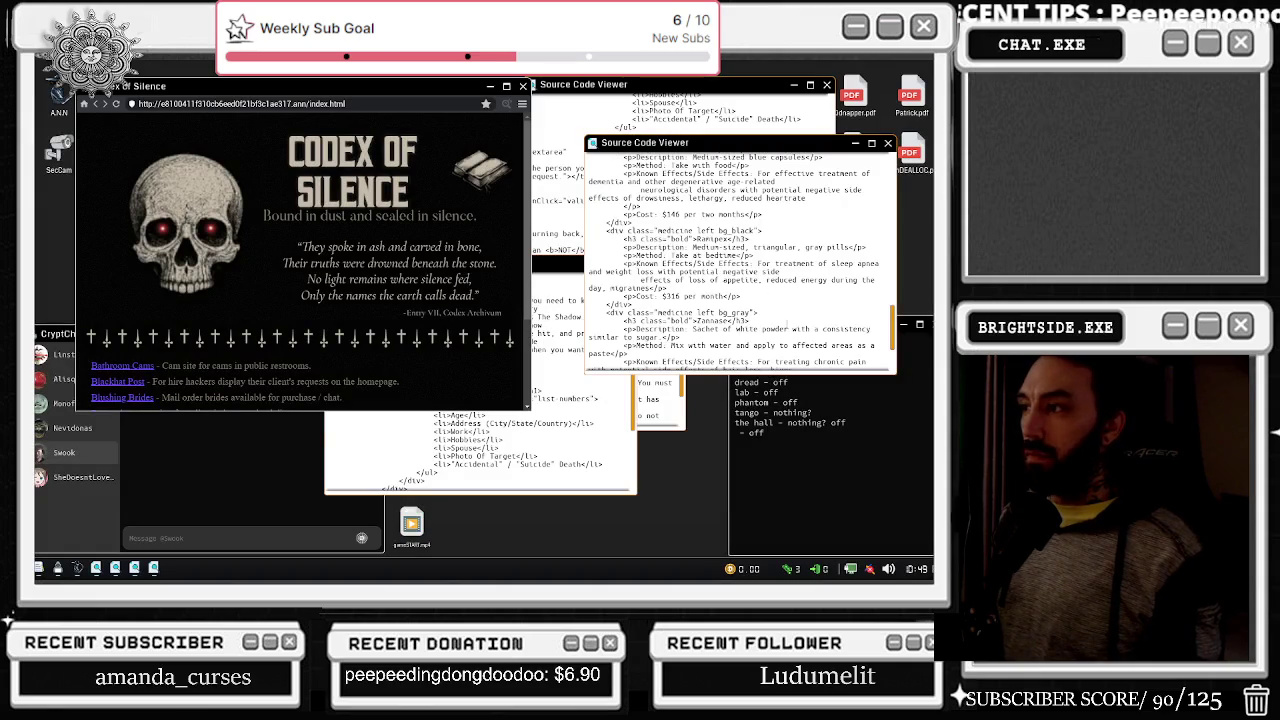
scroll(757, 296, "up", 2)
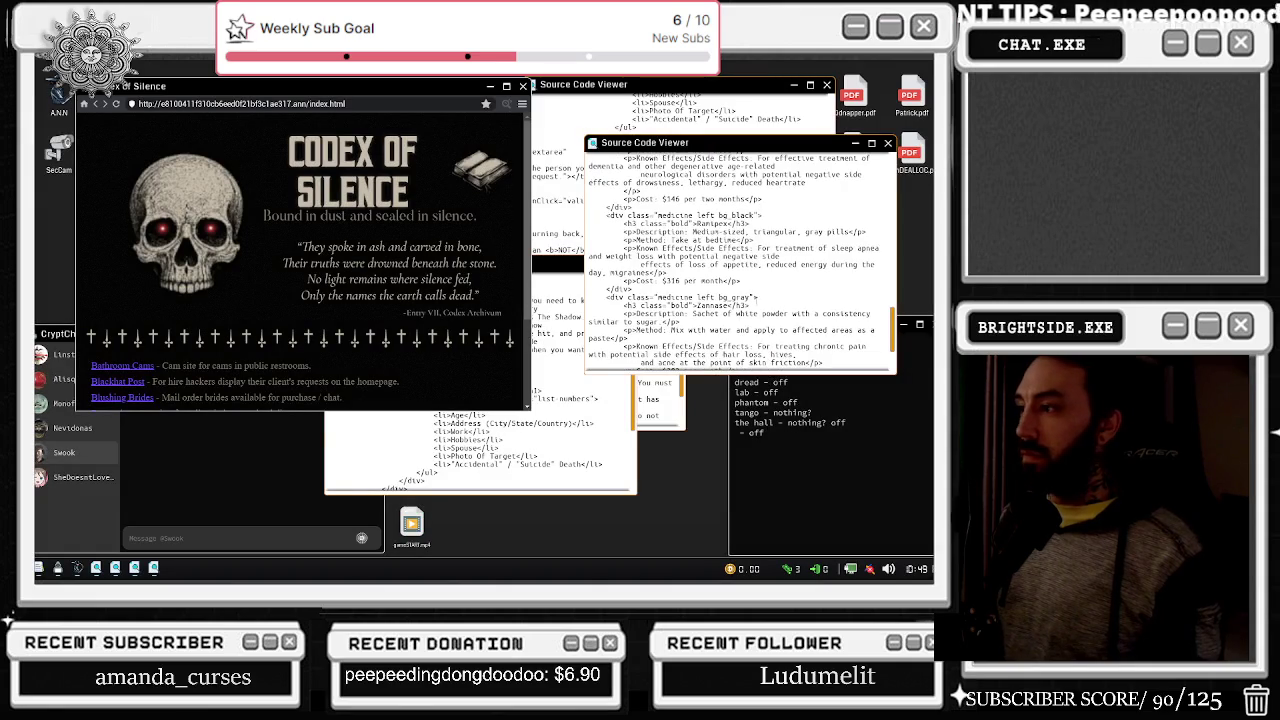
scroll(757, 296, "up", 8)
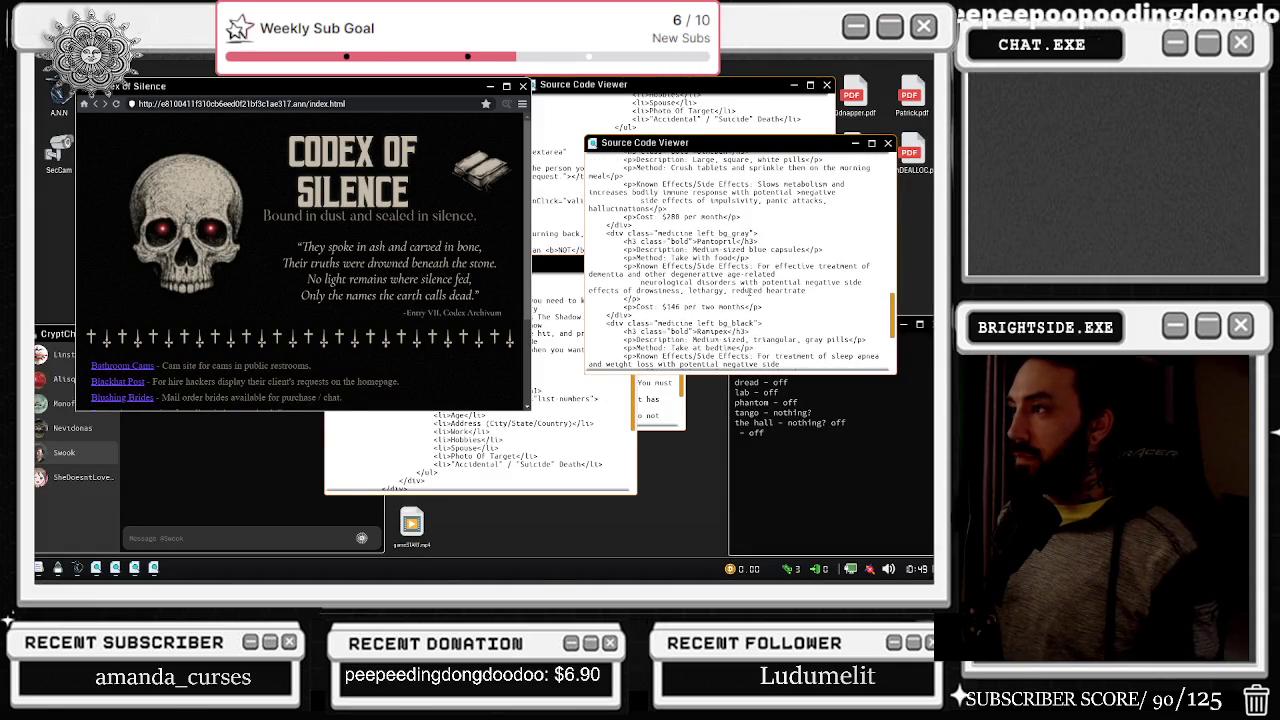
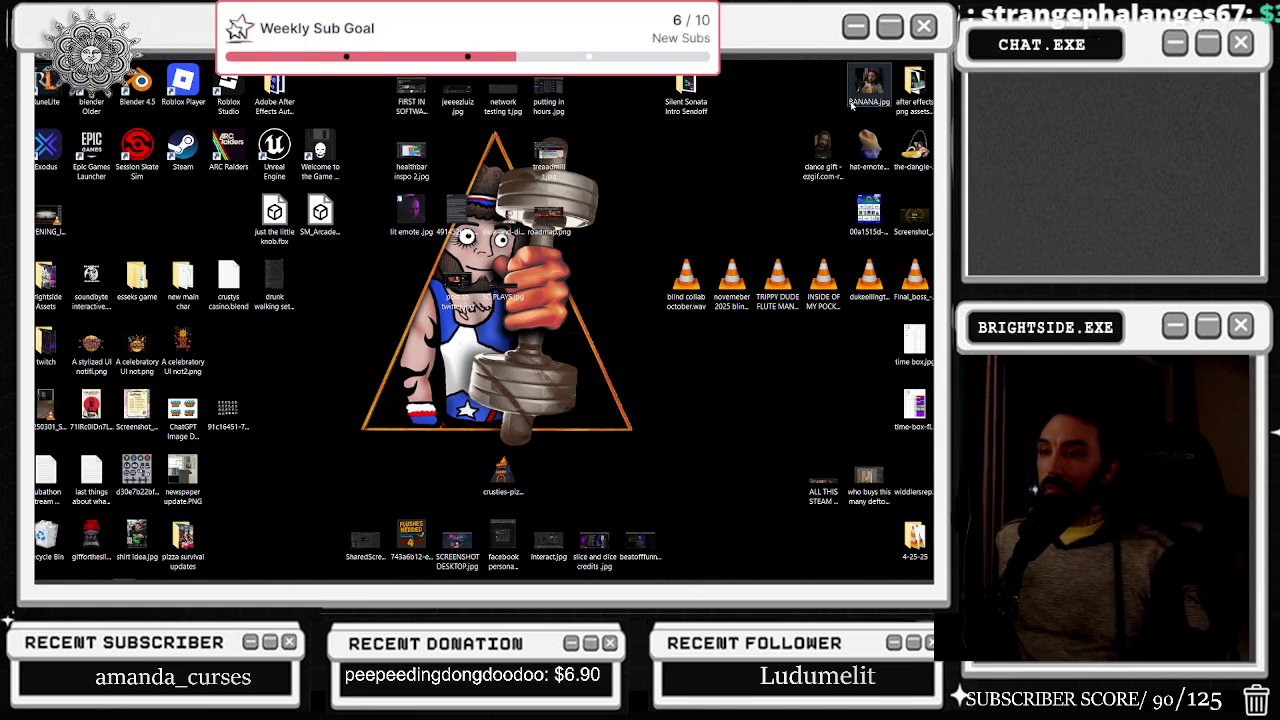
- While the Silent Sonata editor loads, show the hidden tray icons, dismiss the taskbar menu, and return to the browser
mouse_move(791, 582)
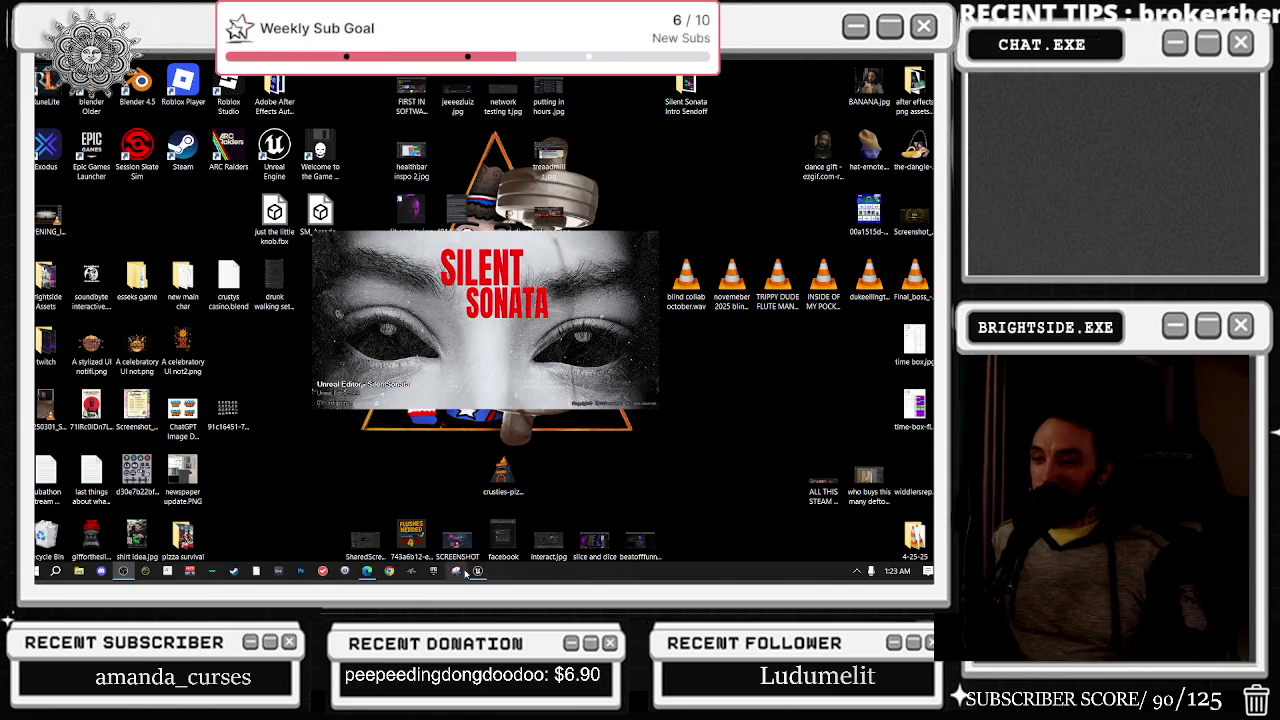
mouse_move(370, 570)
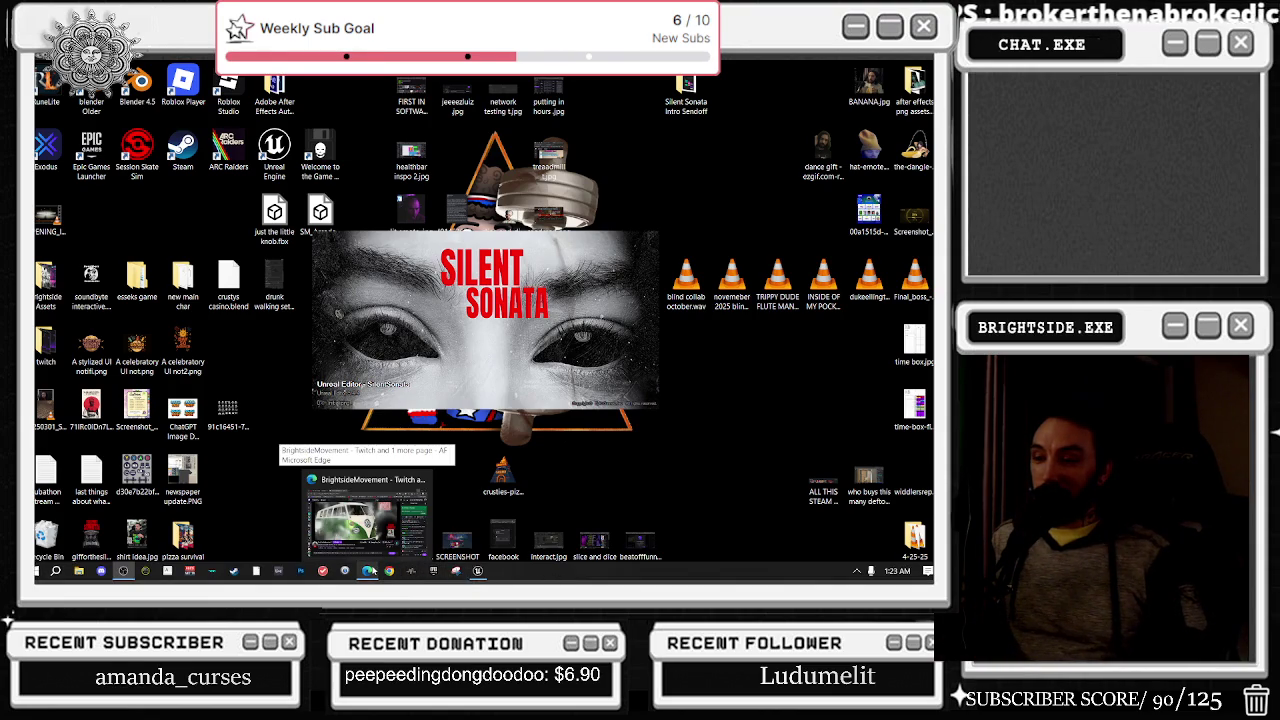
left_click(856, 571)
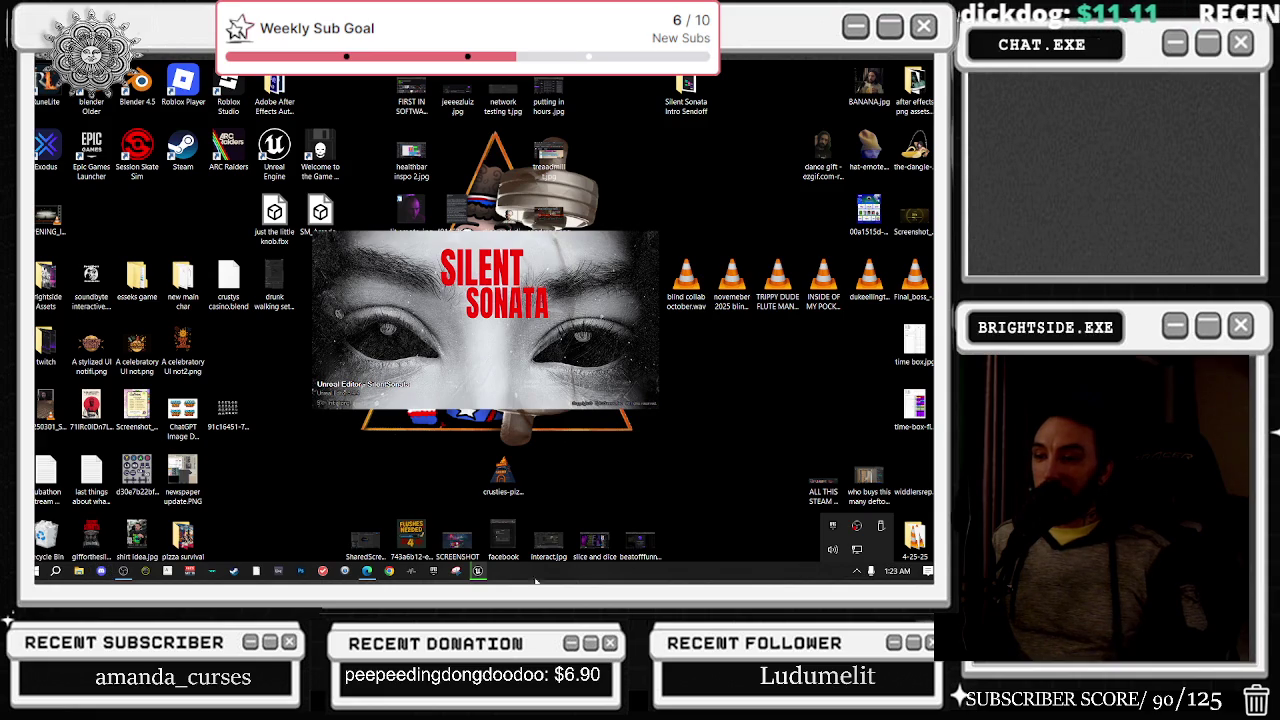
right_click(572, 576)
left_click(600, 525)
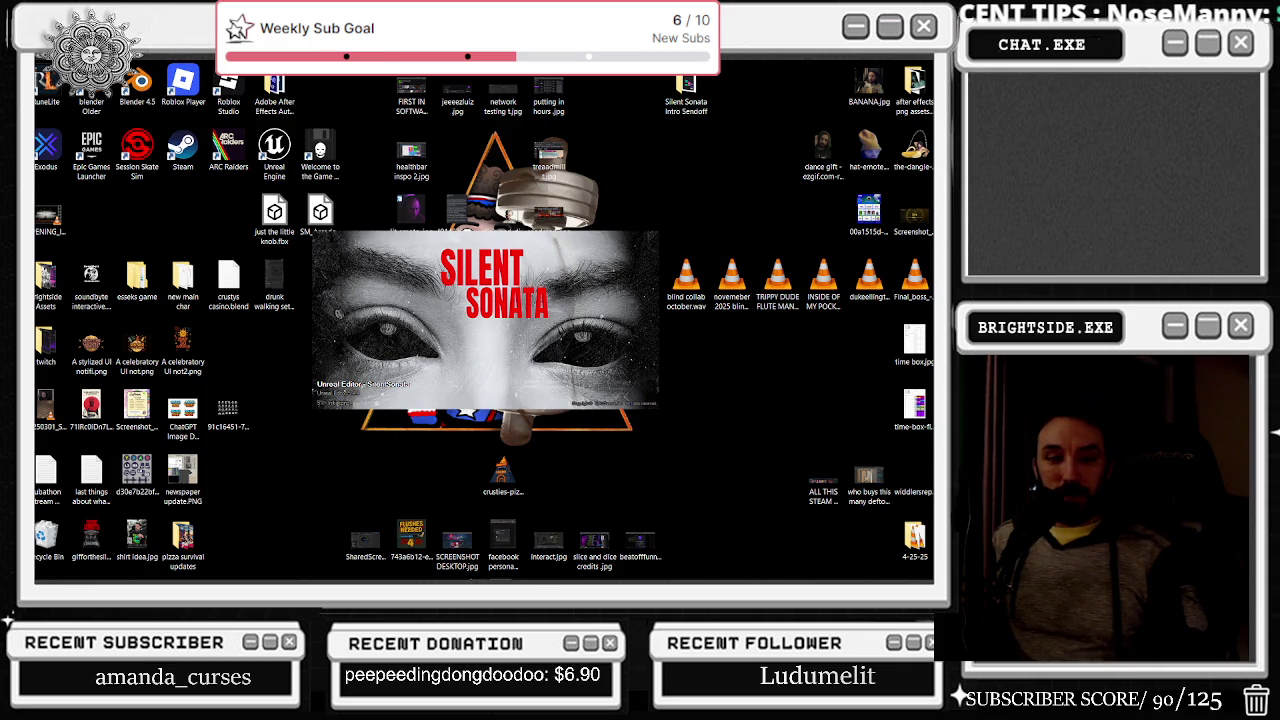
key("alt+Tab")
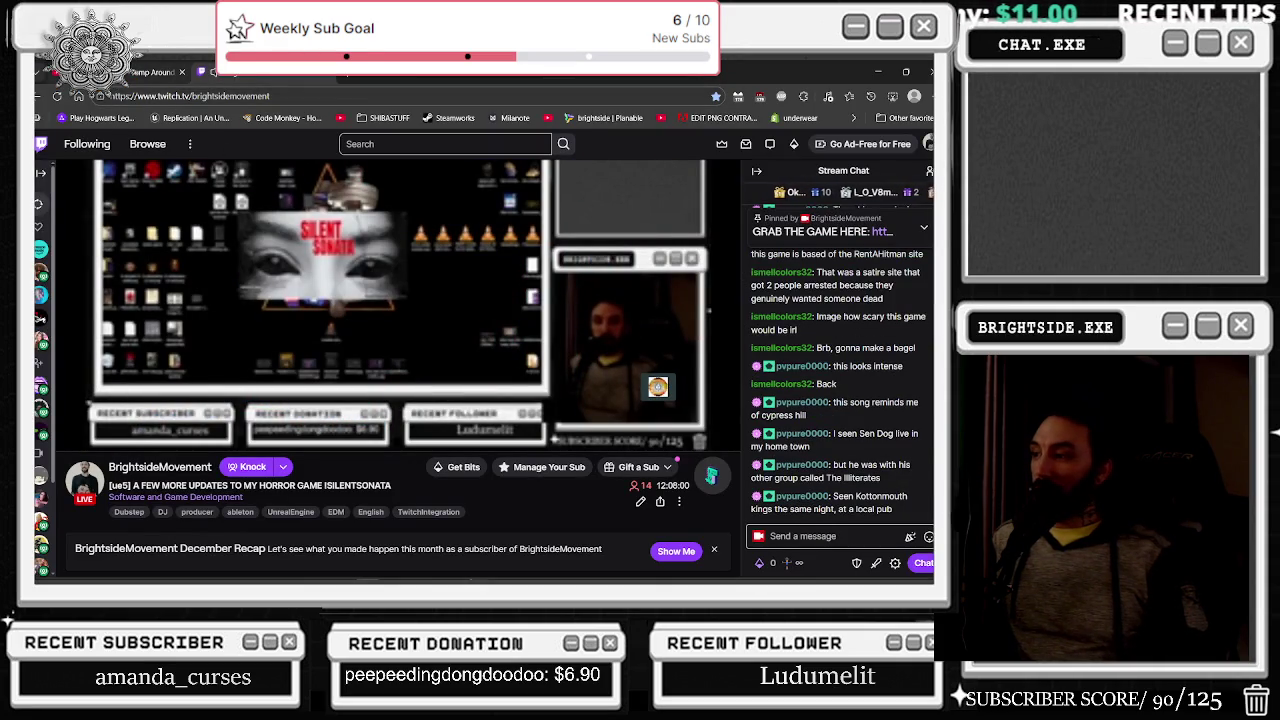
- Return to the Jump Around tab and search YouTube for kottonmouth kings
mouse_move(120, 72)
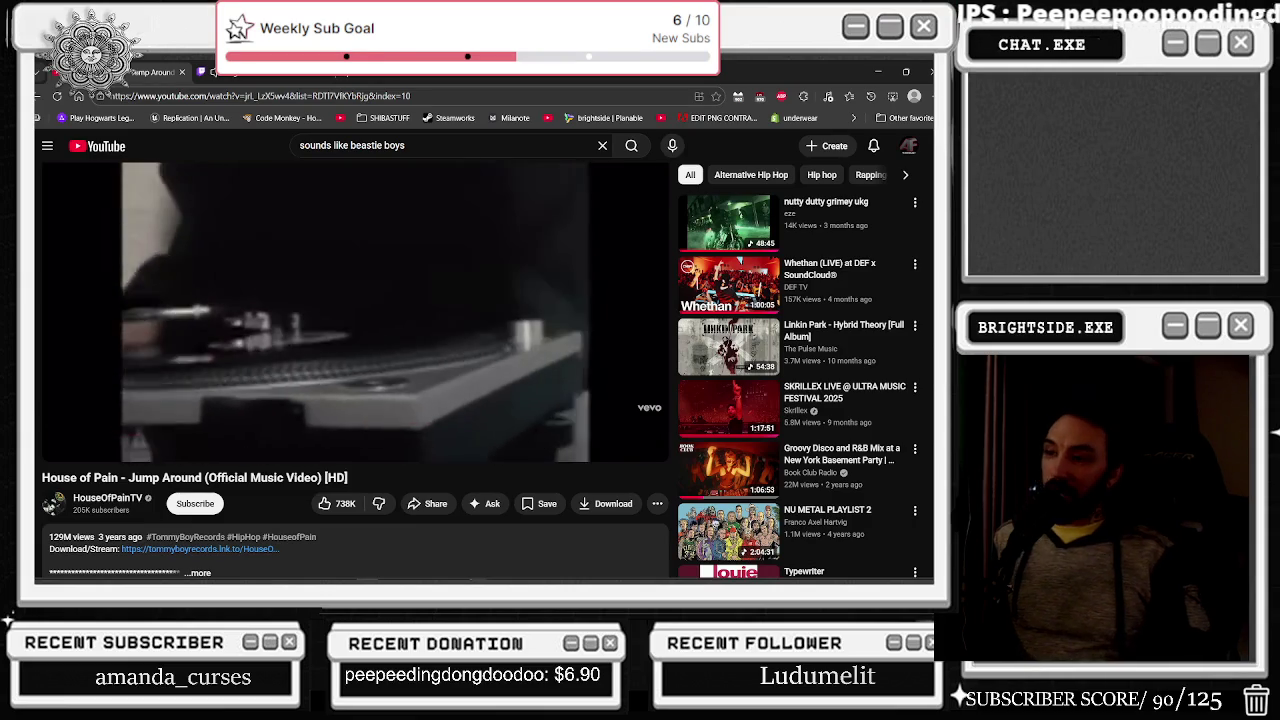
key("ctrl+Tab")
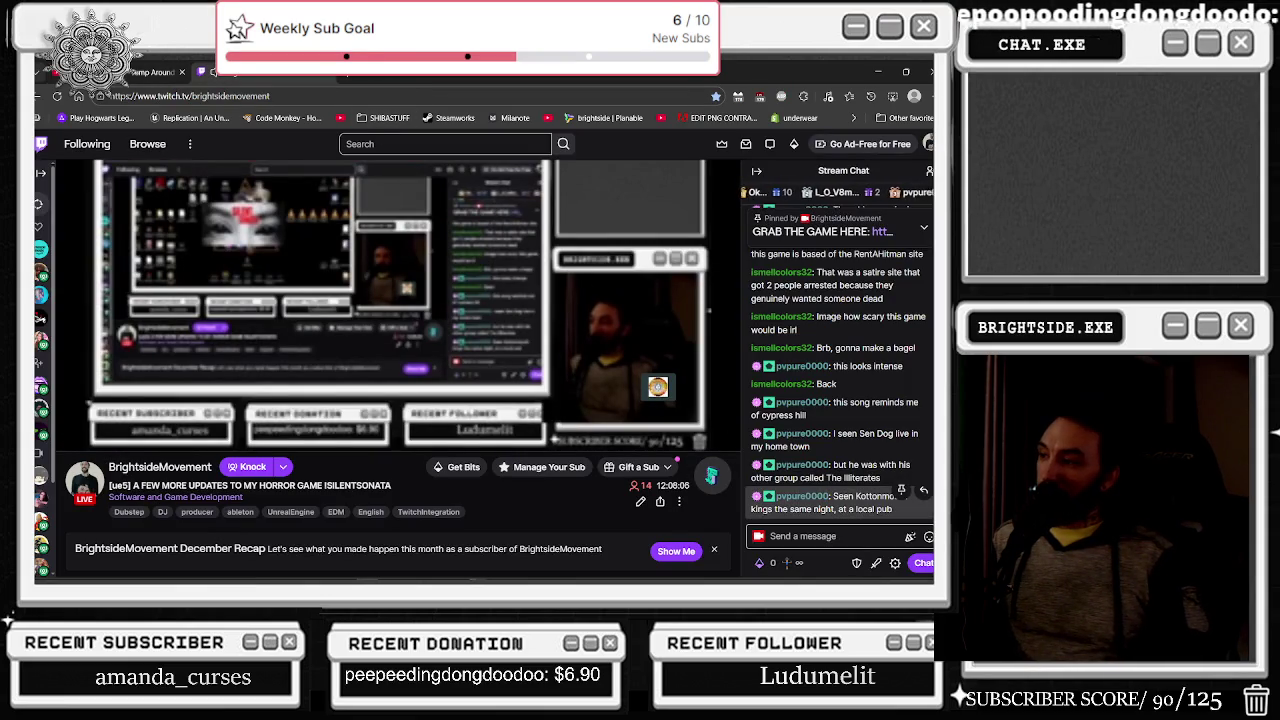
key("ctrl+shift+Tab")
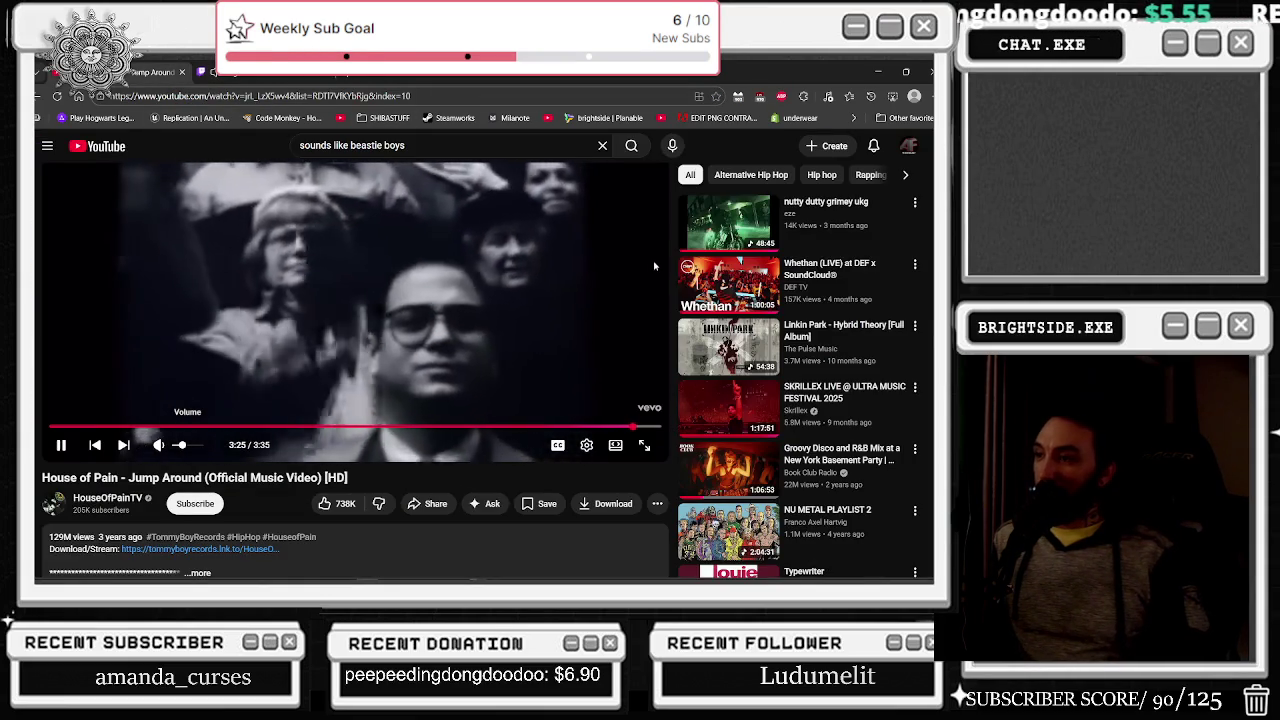
key("slash")
type("kotton mo")
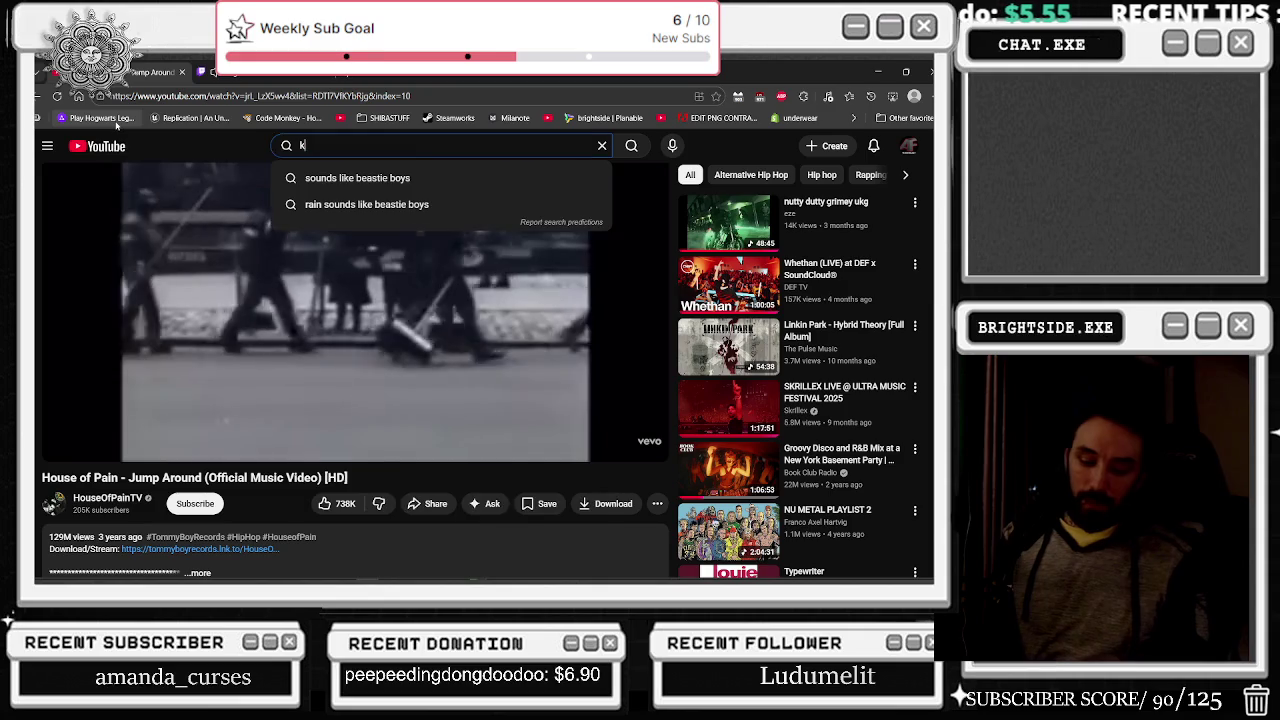
key("Down")
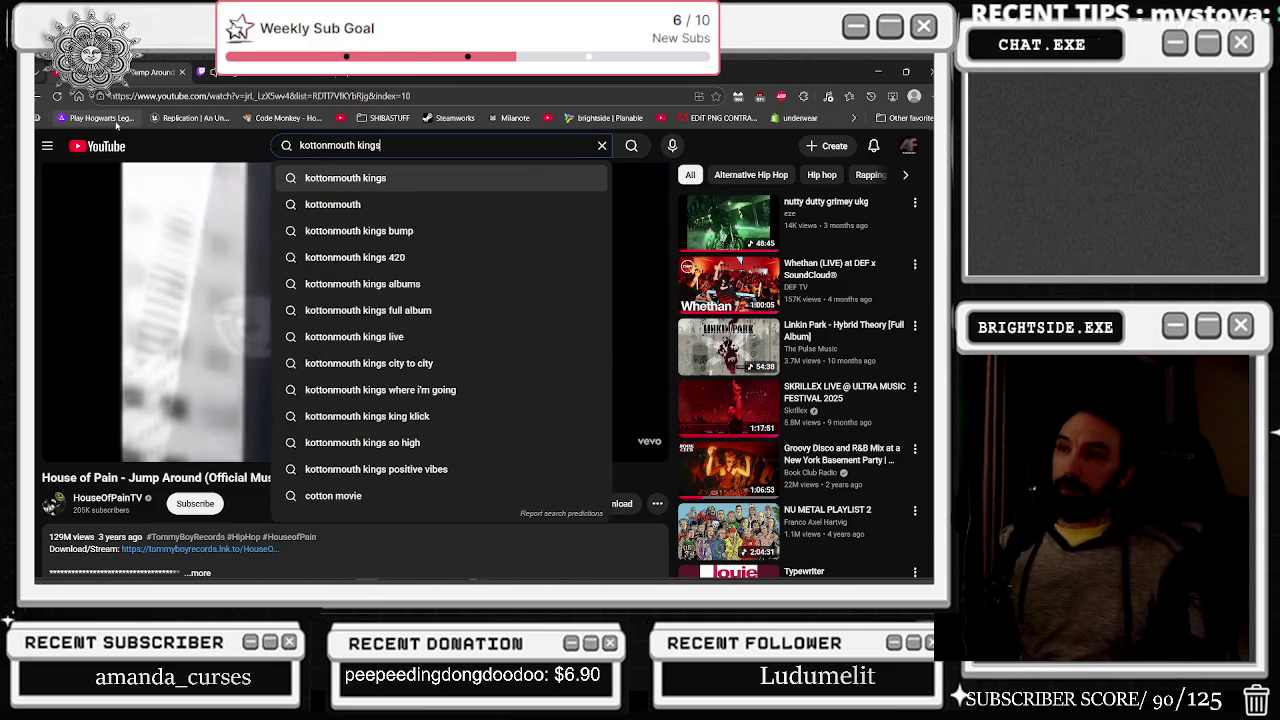
key("Return")
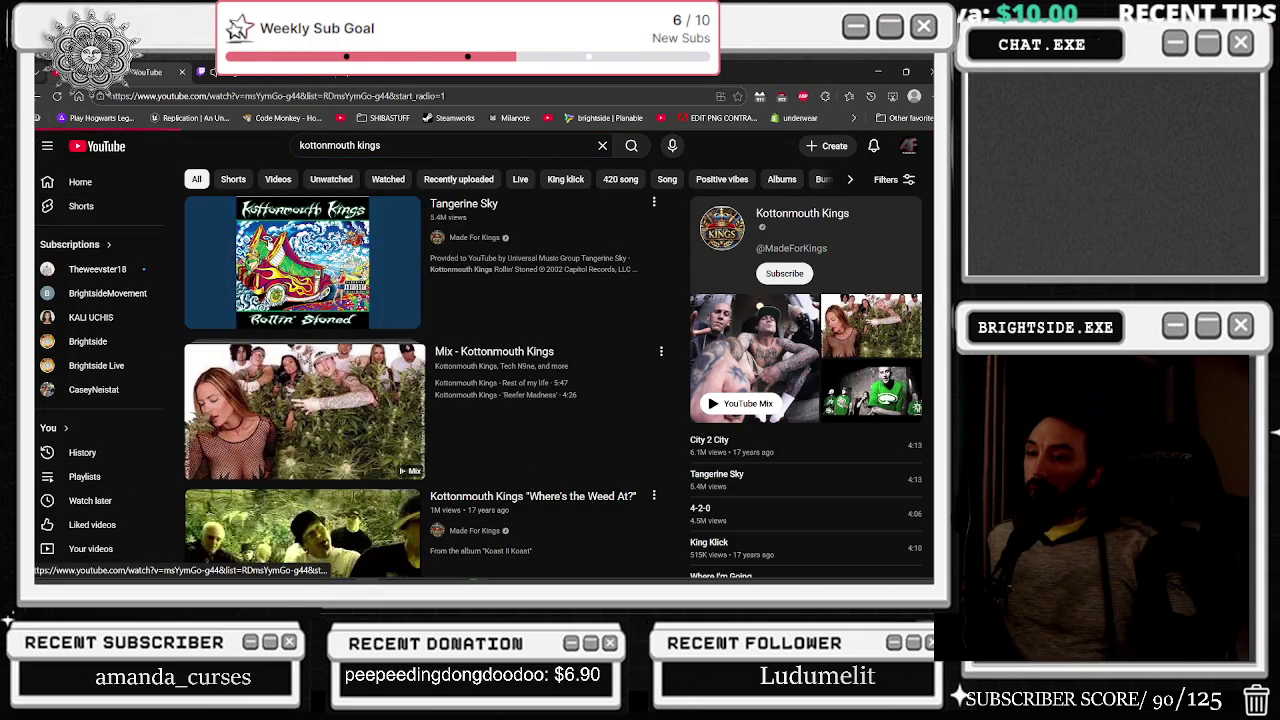
- Play Tangerine Sky, raise the volume slightly, and scroll down to the comments
left_click(268, 244)
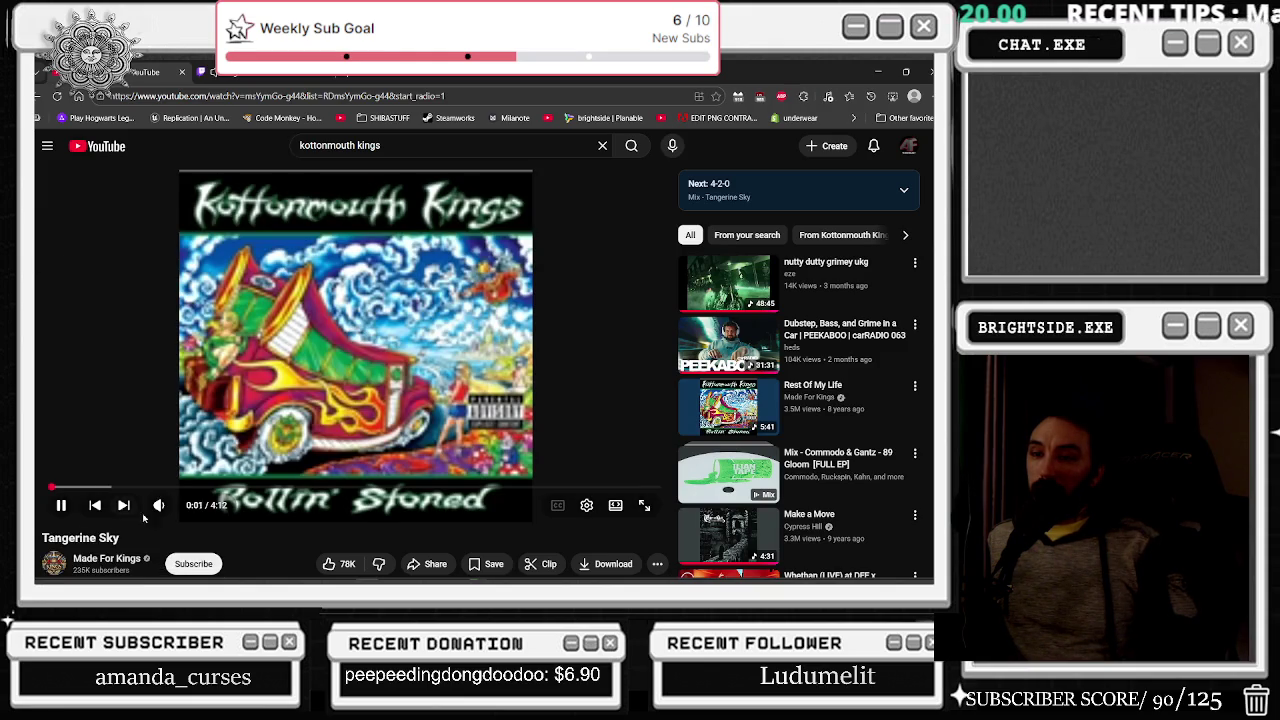
left_click_drag(185, 516, 191, 517)
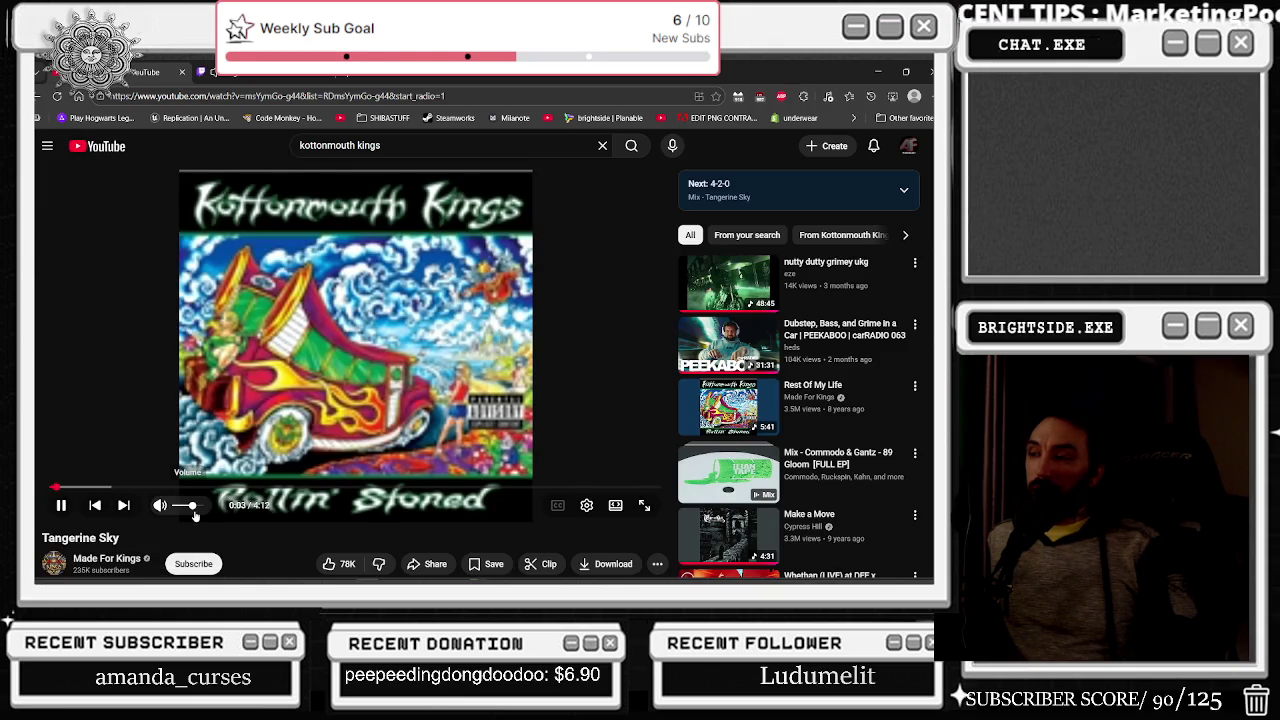
scroll(449, 285, "down", 3)
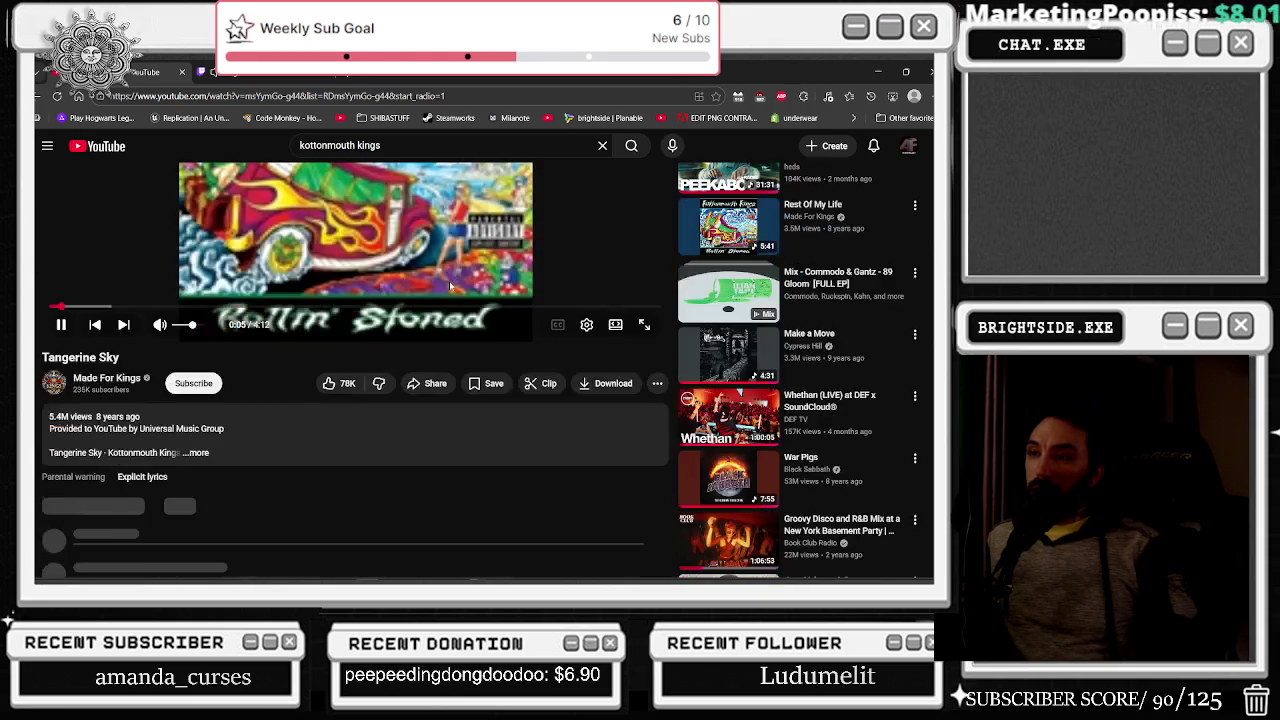
scroll(449, 281, "down", 2)
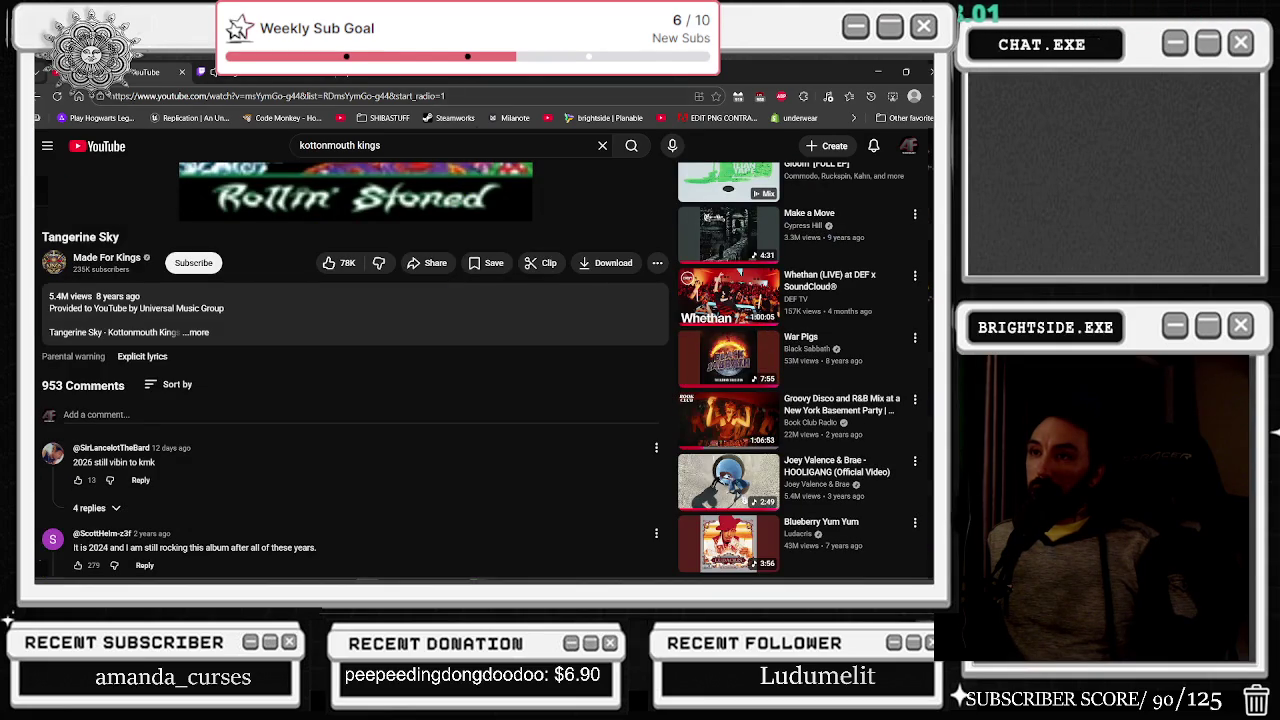
- Minimize the browser with Win+D to reveal the desktop
key("super+d")
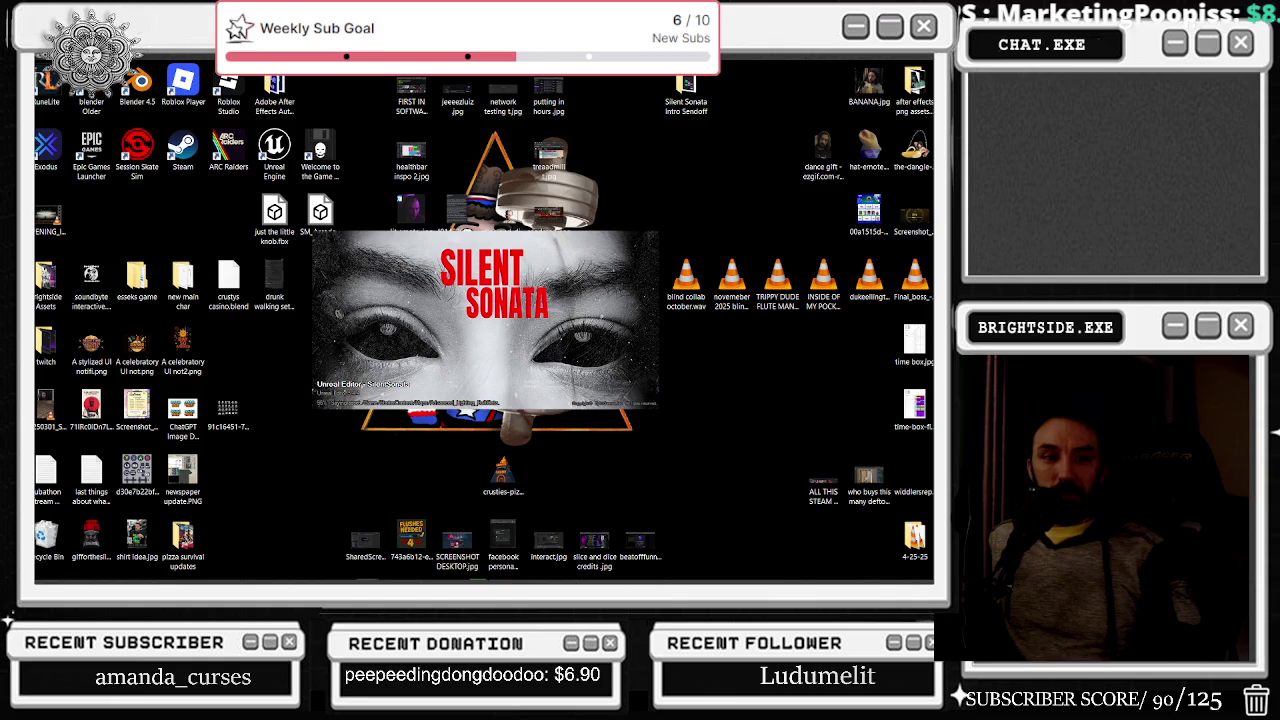
- Restore and maximize Edge, then run a Google search for 'twisted' in a new tab
key("alt+Tab")
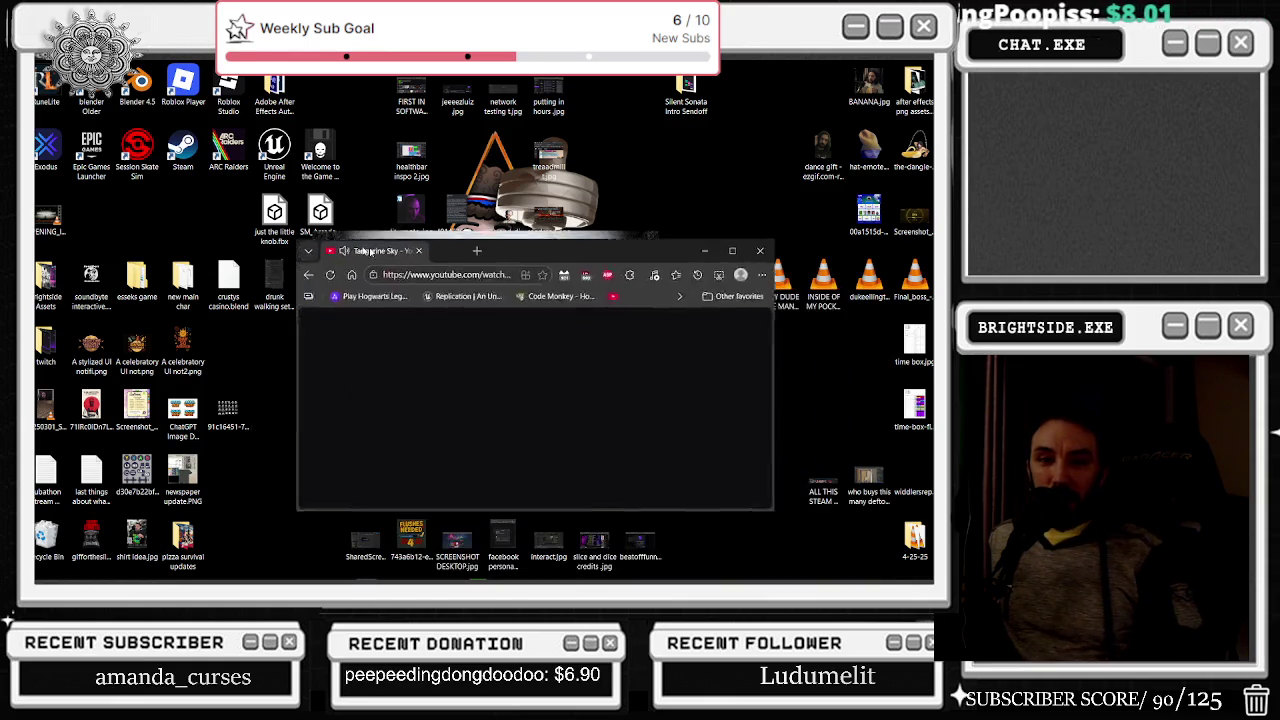
left_click(589, 246)
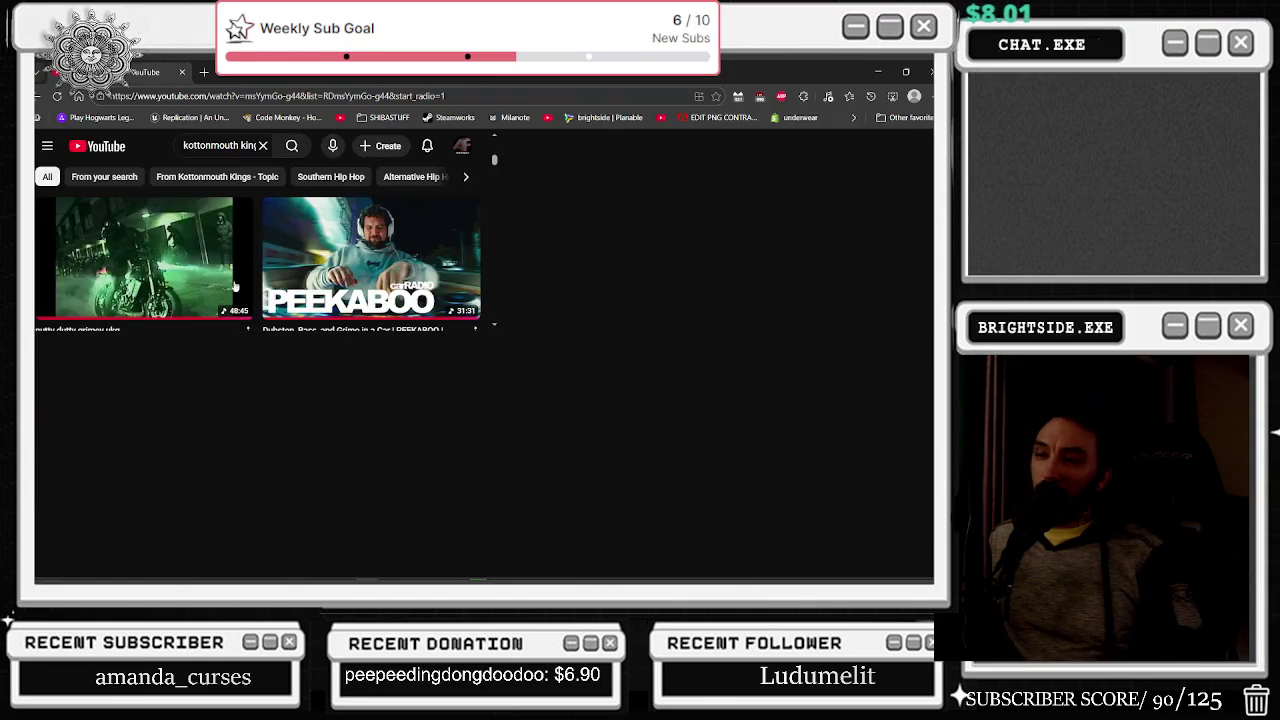
scroll(230, 283, "up", 10)
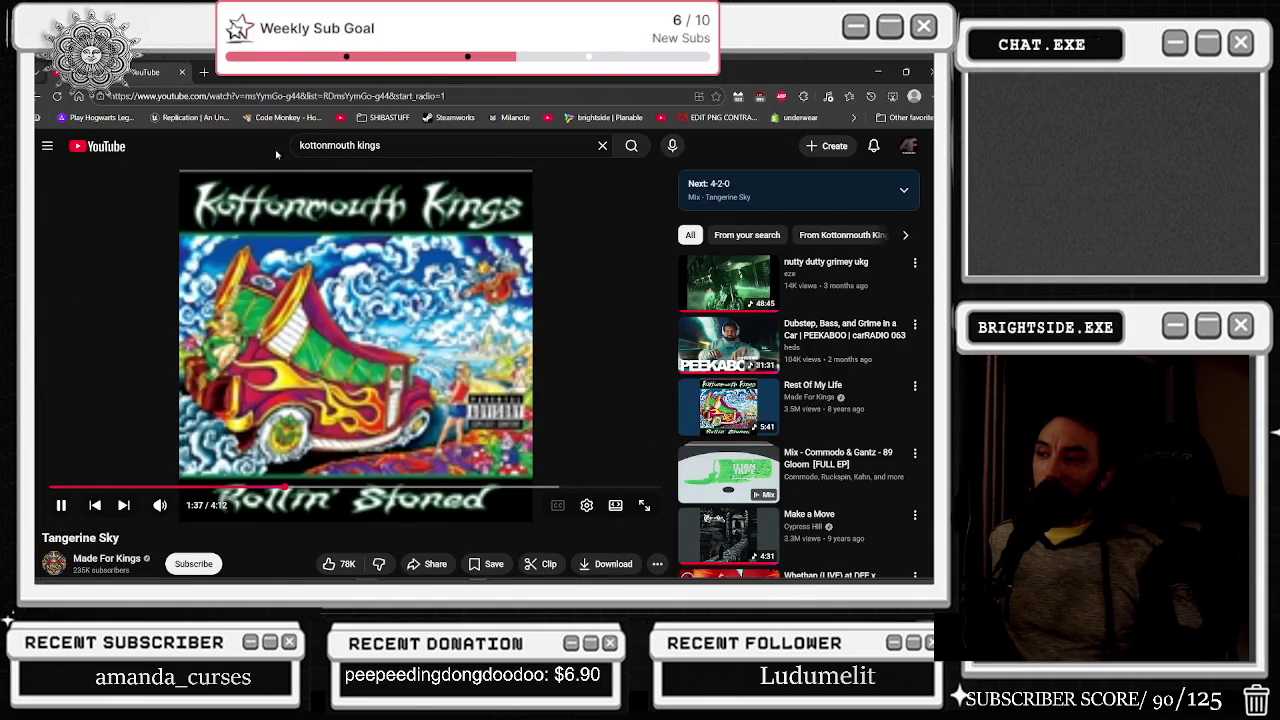
left_click(205, 73)
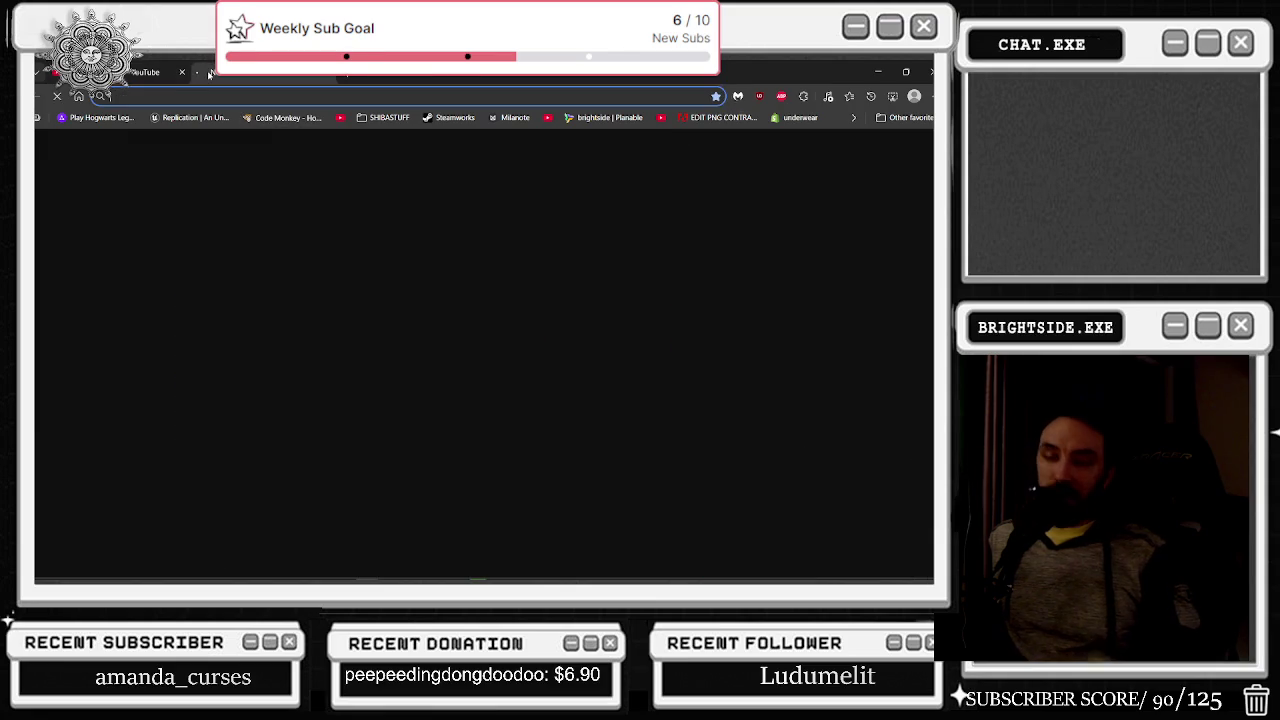
type("twiste")
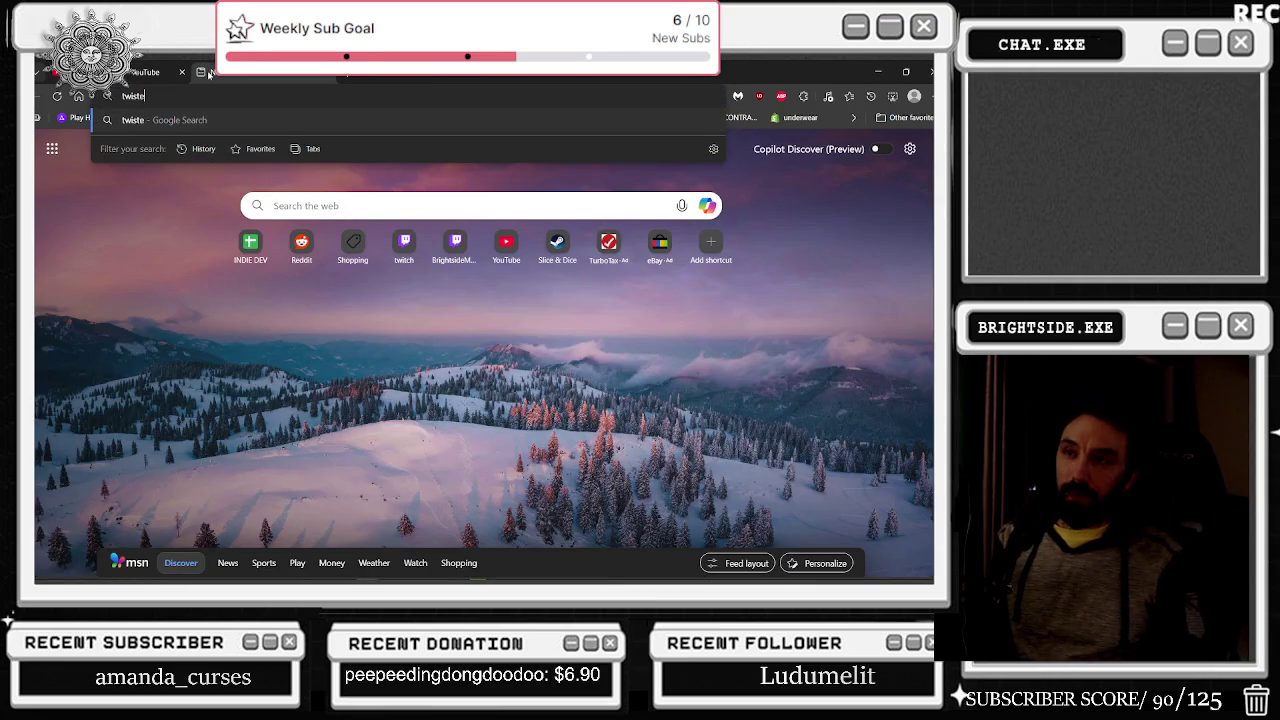
type("d")
key("Return")
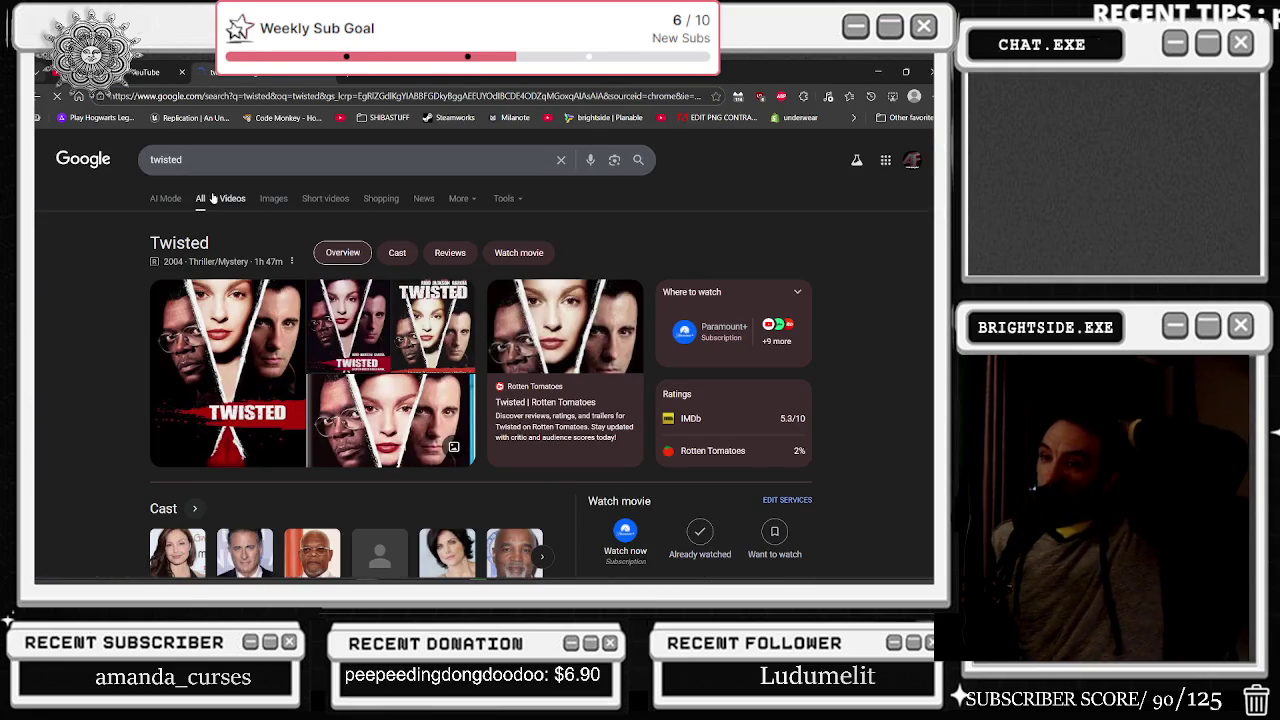
- Refine the search to 'twisted icp', browse the Twiztid images, and close the tab
left_click(238, 160)
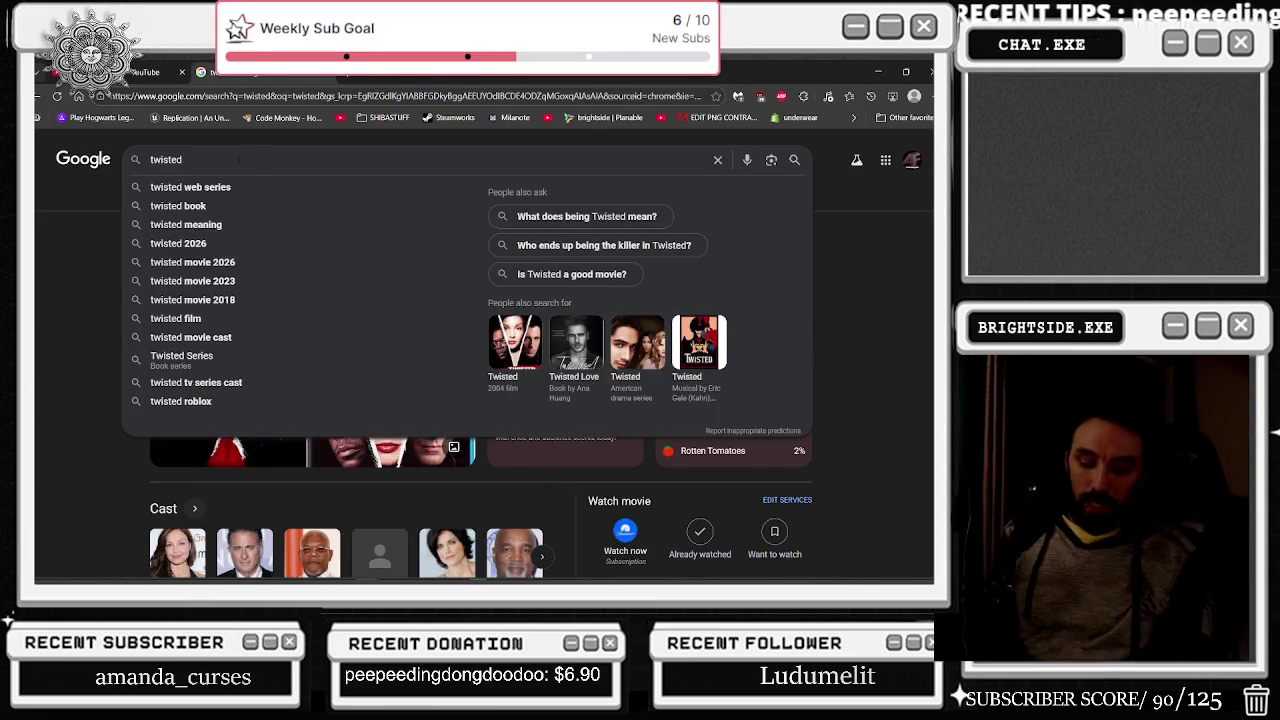
type(" icp")
key("Return")
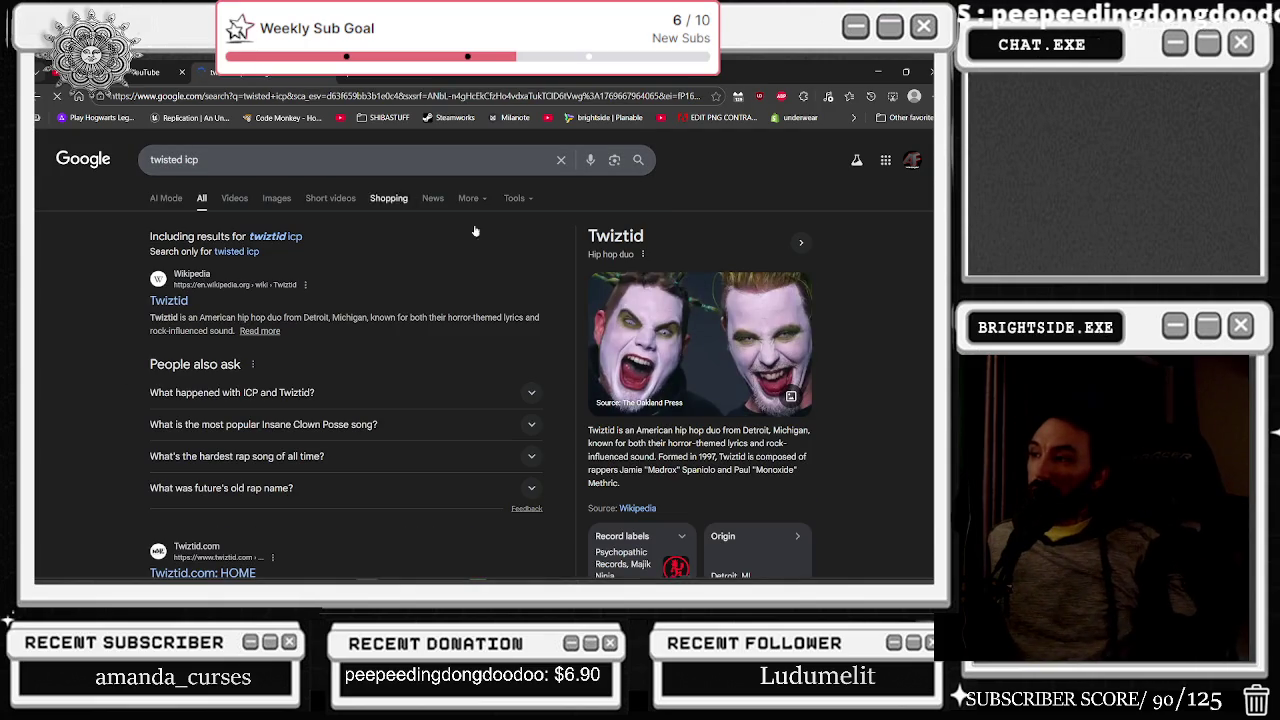
left_click(700, 340)
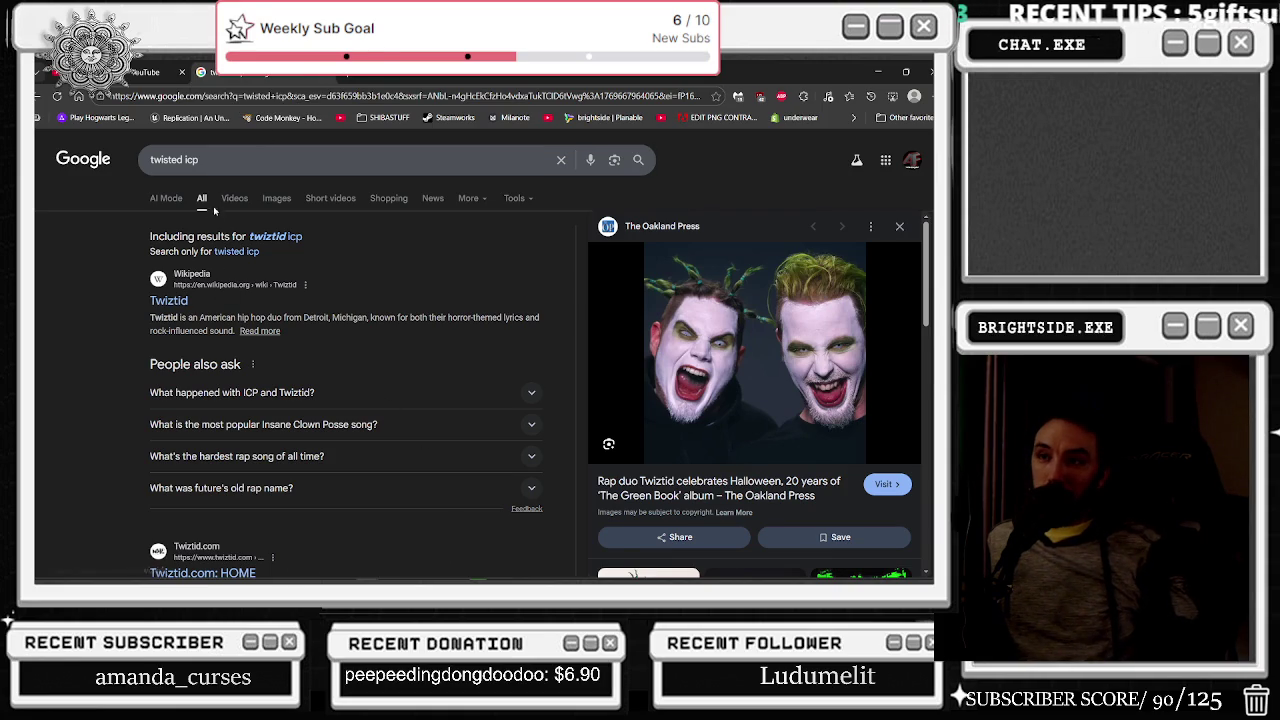
left_click(275, 199)
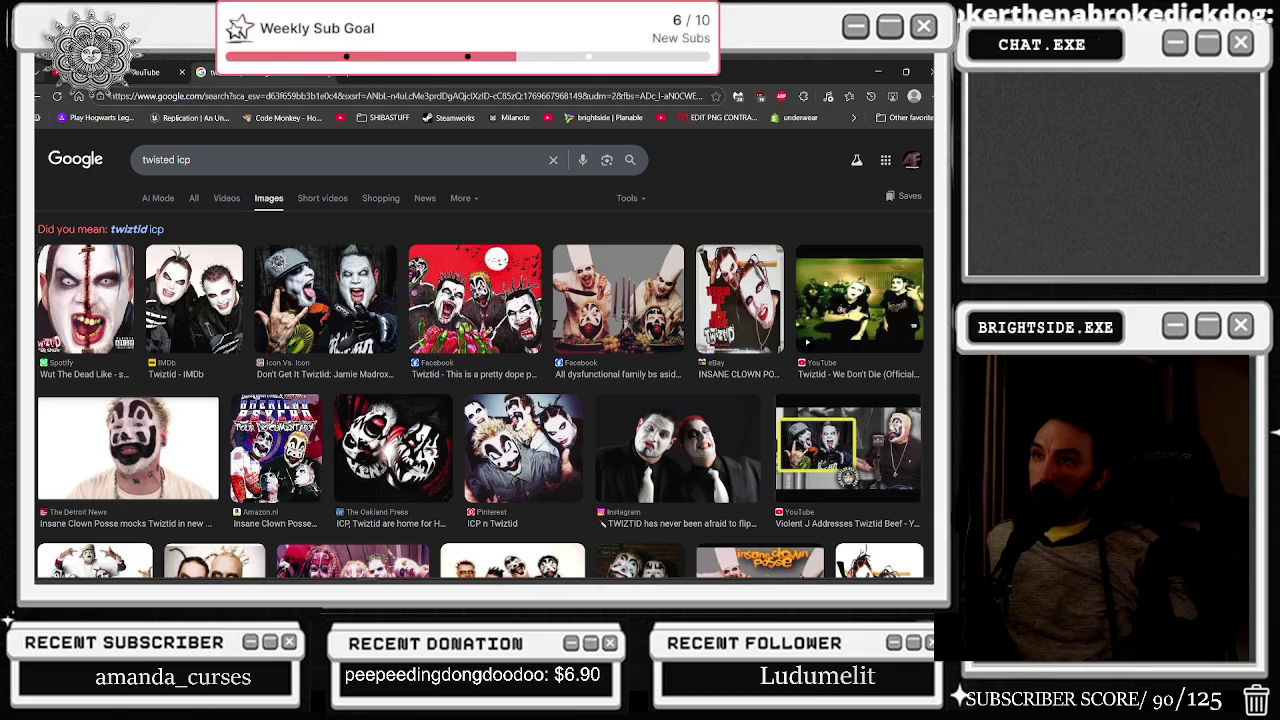
left_click(330, 73)
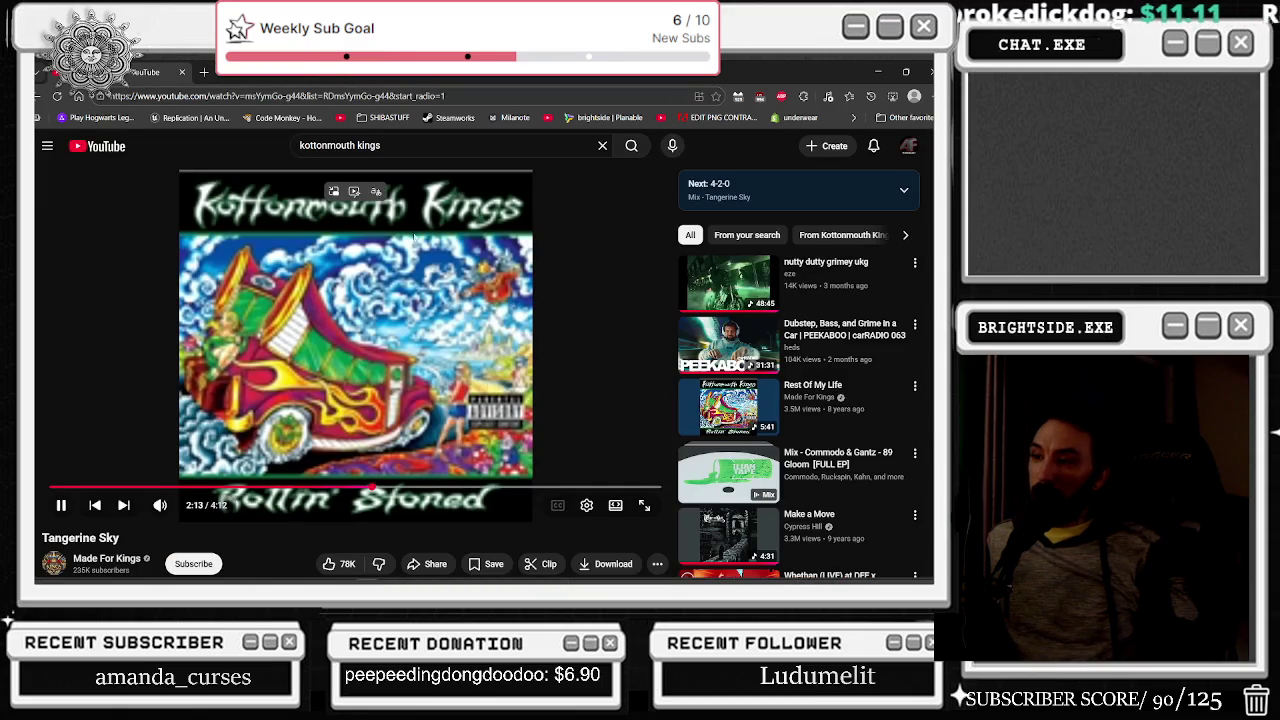
- Search YouTube for 'twizted icp', play Twiztid's We Don't Die, and shrink the browser window
left_click(390, 150)
type("tw")
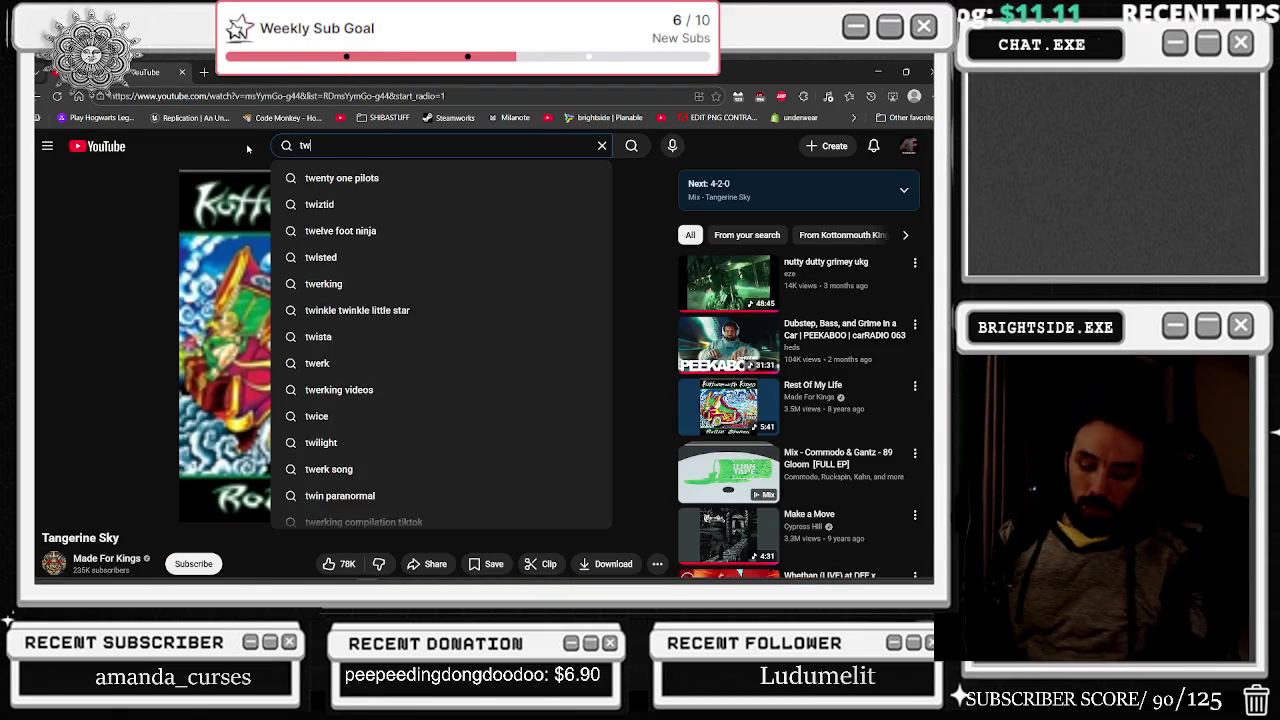
type("izted ")
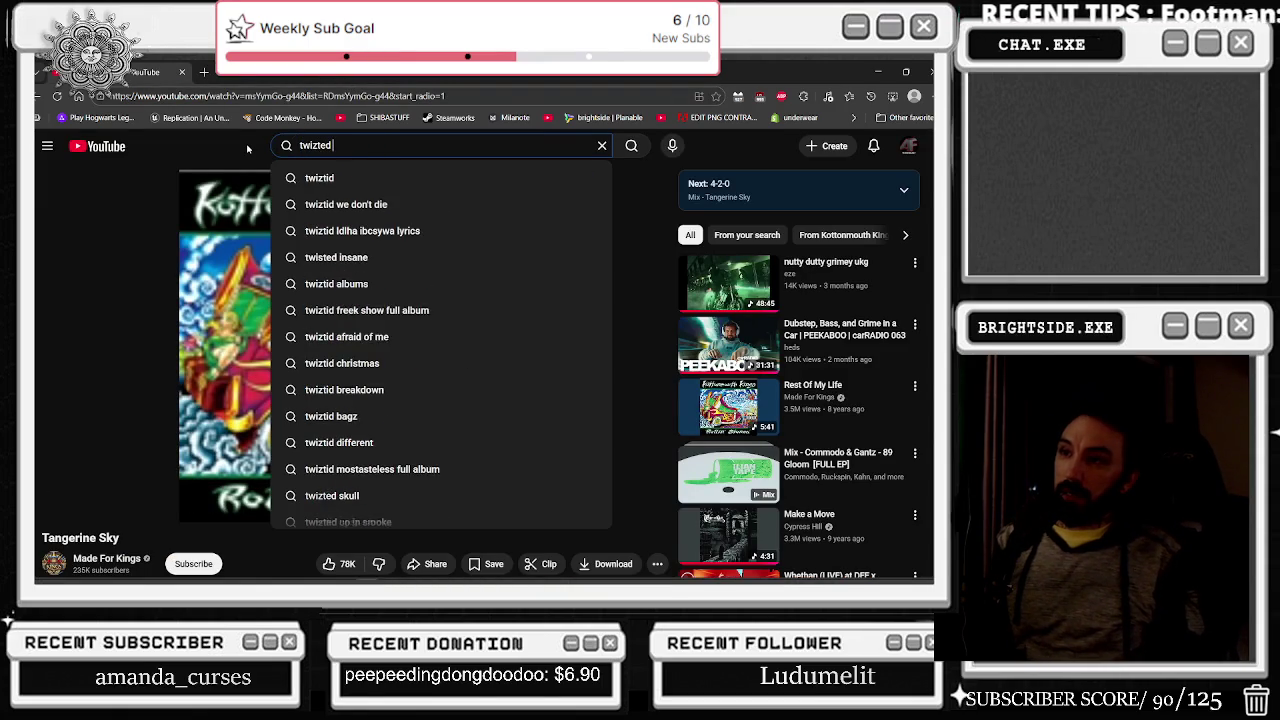
type("icp")
key("Return")
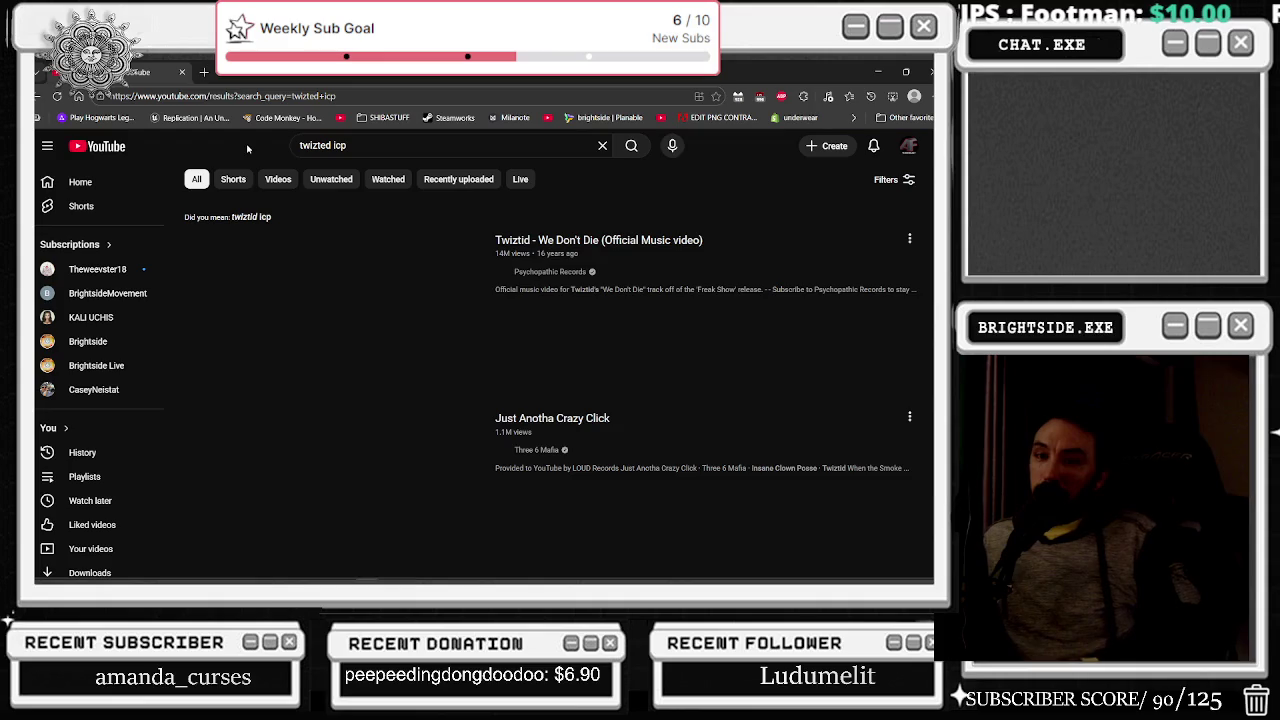
mouse_move(320, 348)
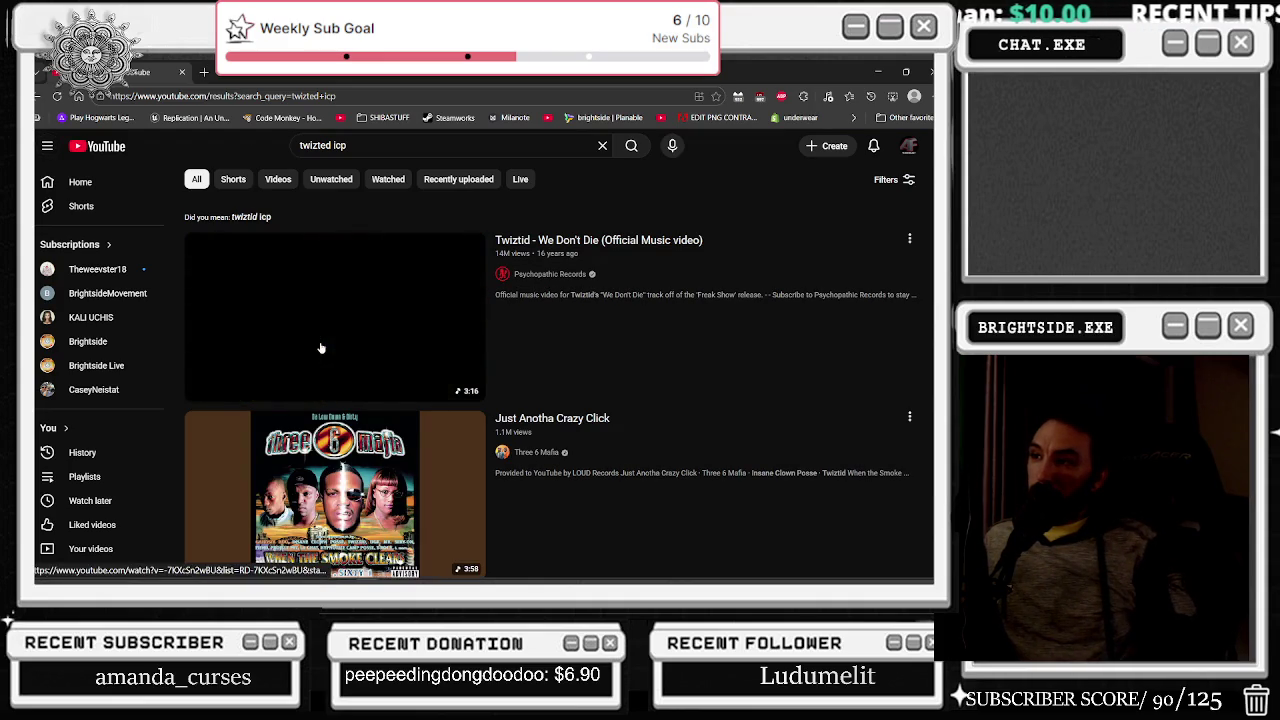
left_click(385, 356)
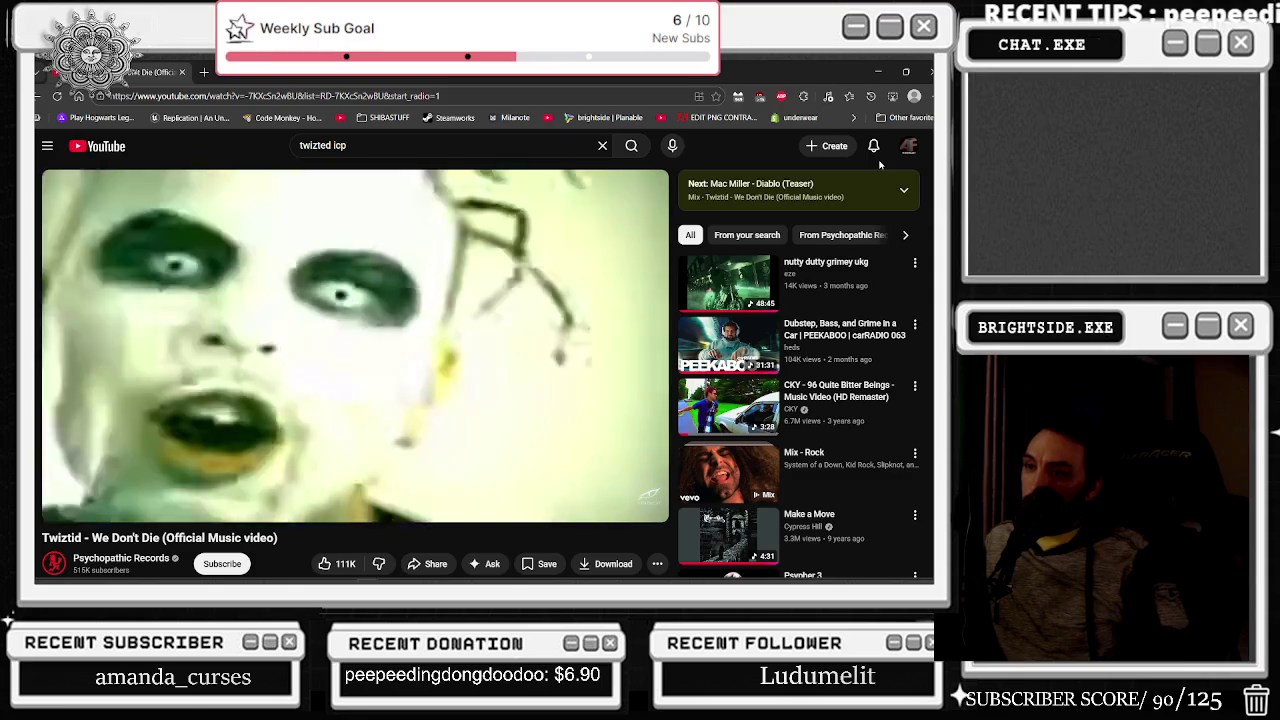
mouse_move(700, 72)
left_mouse_down()
mouse_move(690, 440)
mouse_move(395, 197)
left_mouse_up()
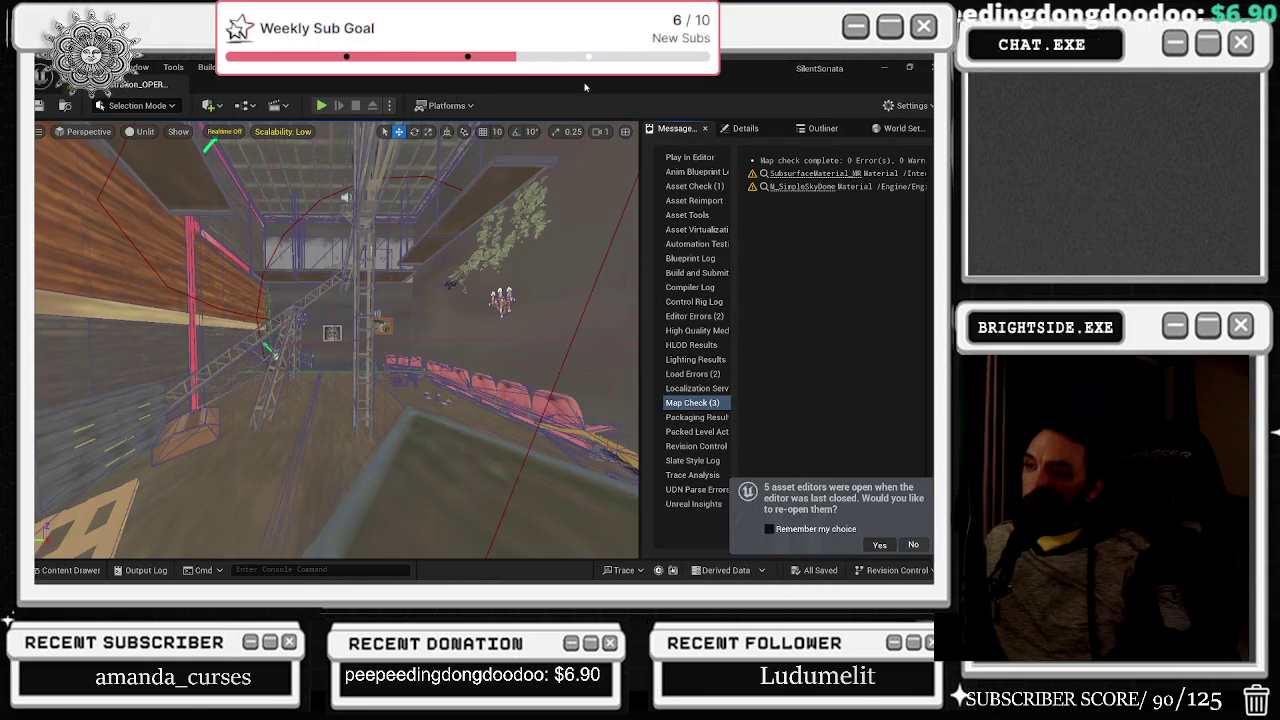
key("alt+Tab")
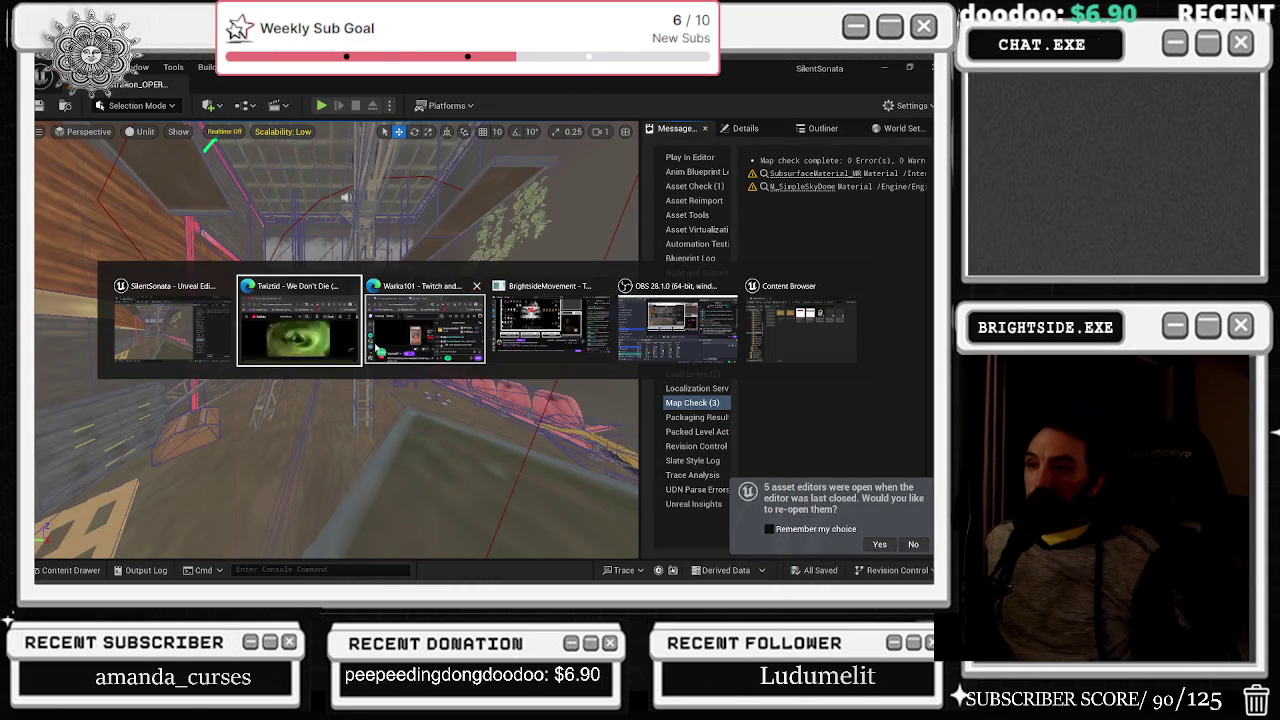
- Bring the Twiztid video window forward, maximize it, and scroll through the watch page
left_click(301, 345)
left_click(570, 185)
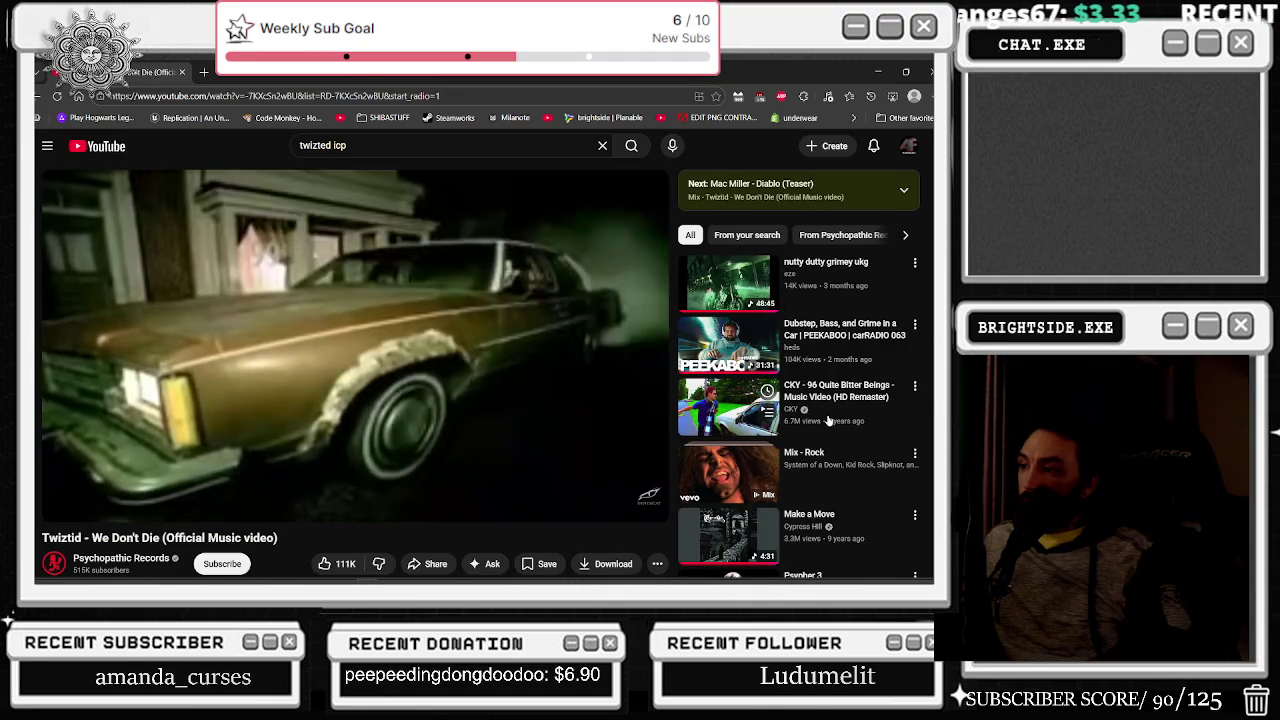
scroll(827, 421, "down", 2)
scroll(827, 421, "down", 1)
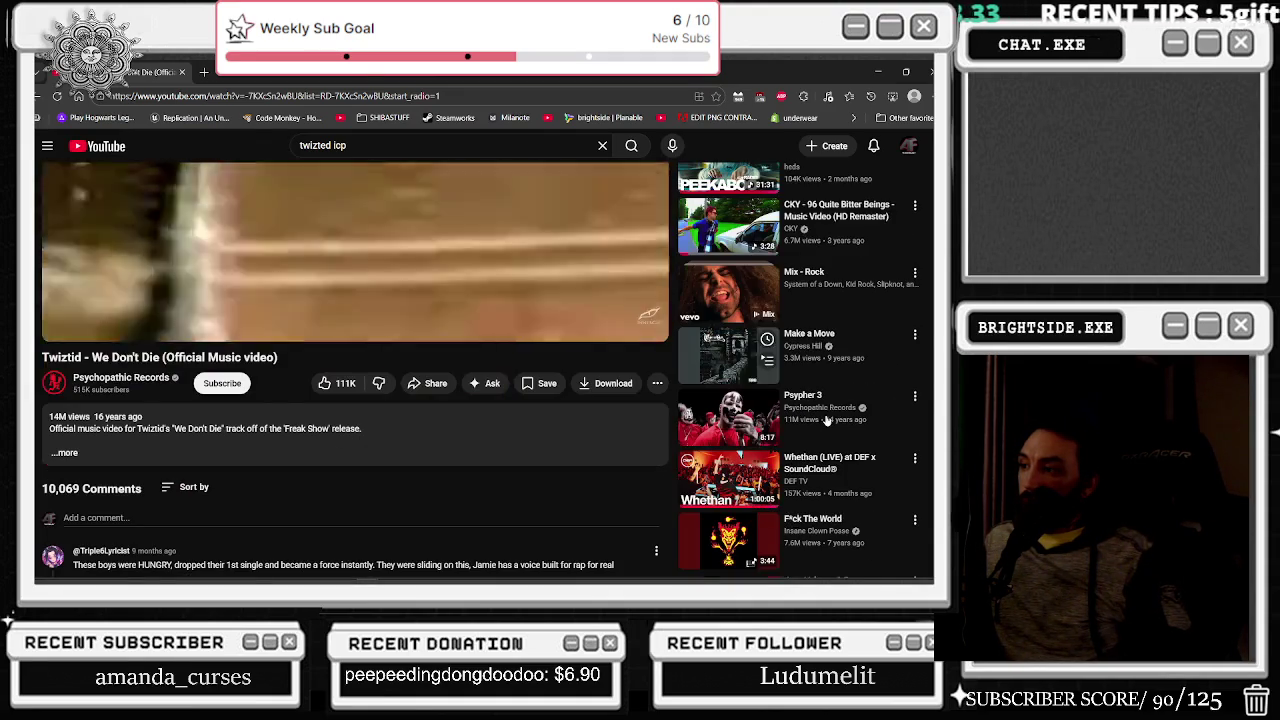
scroll(827, 421, "up", 2)
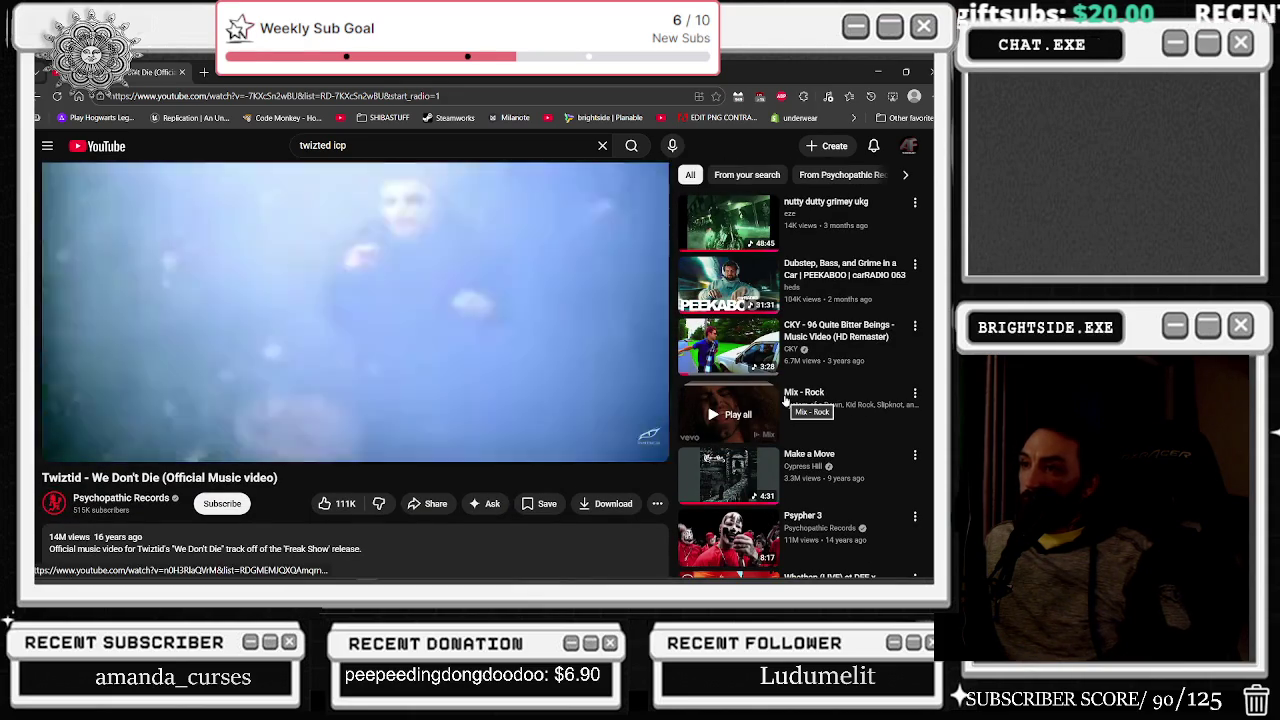
scroll(780, 400, "up", 1)
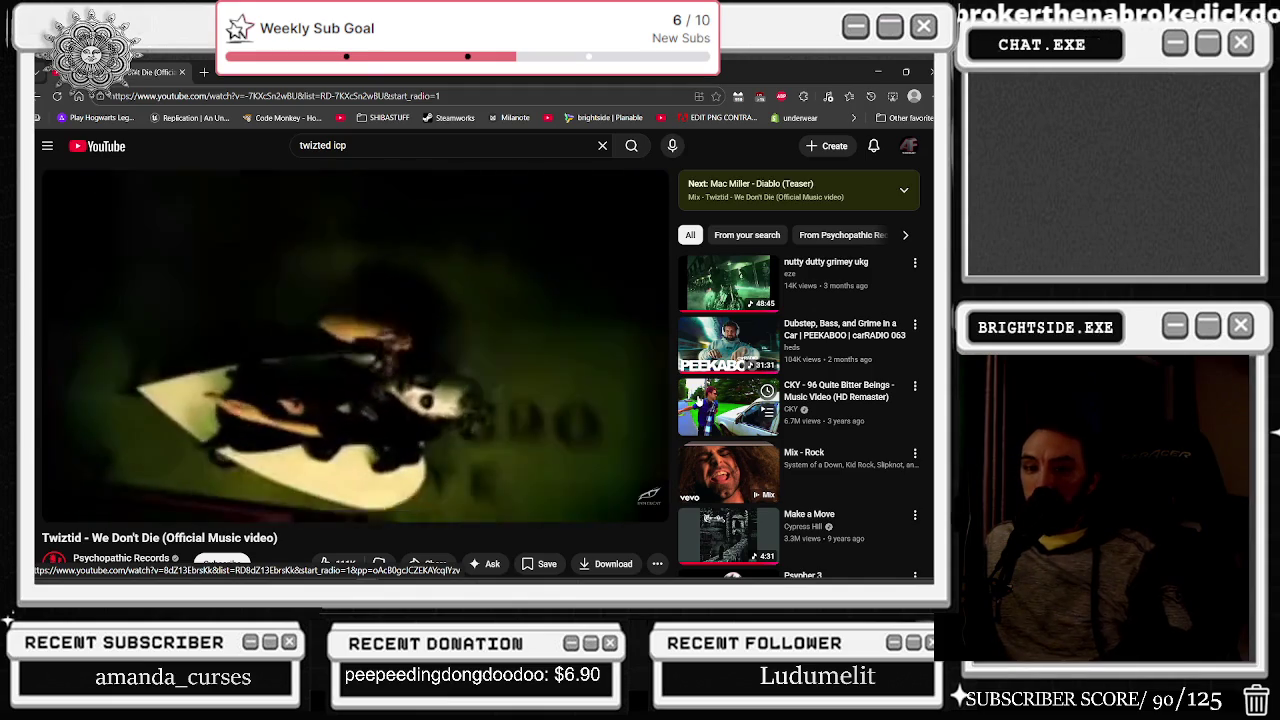
scroll(800, 470, "down", 2)
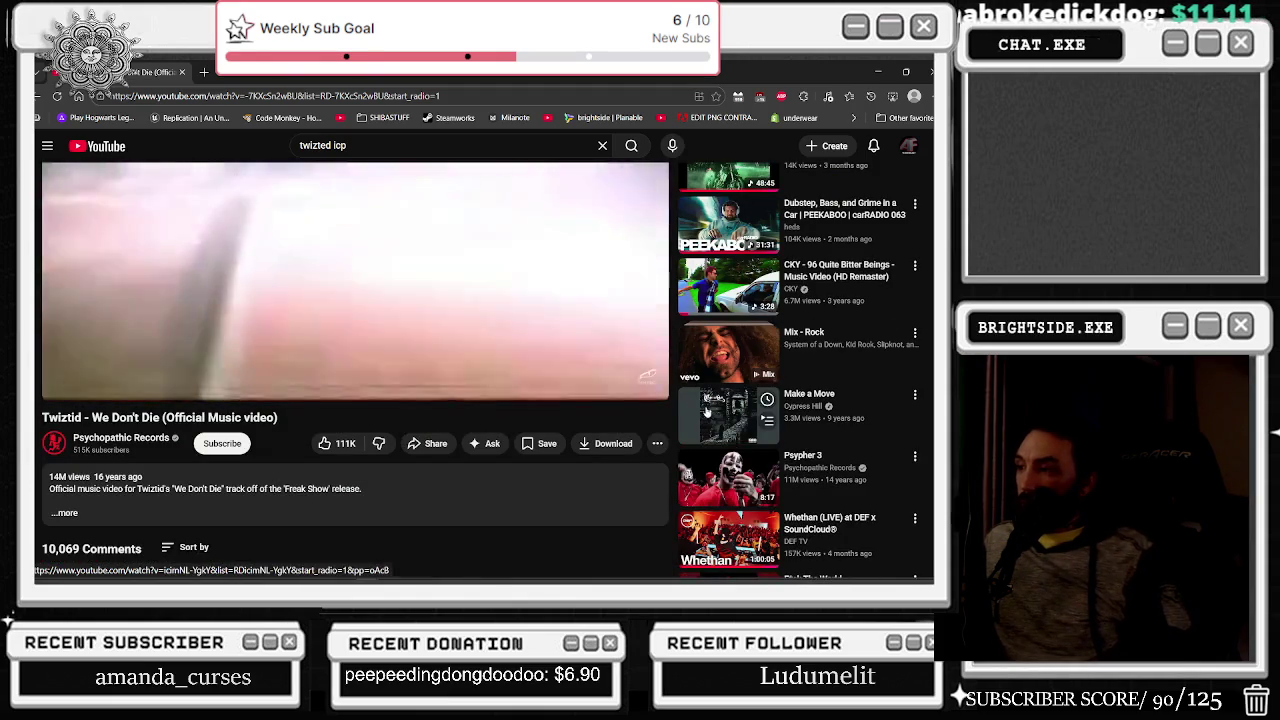
scroll(675, 510, "down", 2)
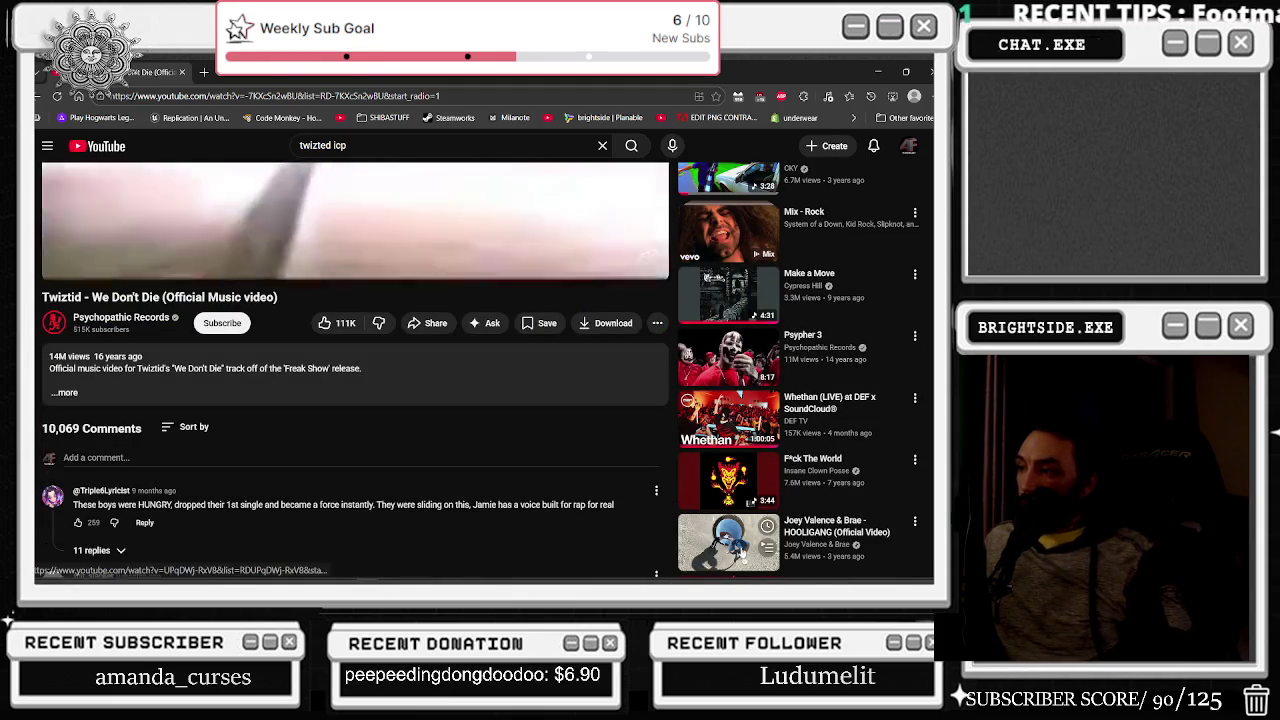
scroll(715, 540, "up", 3)
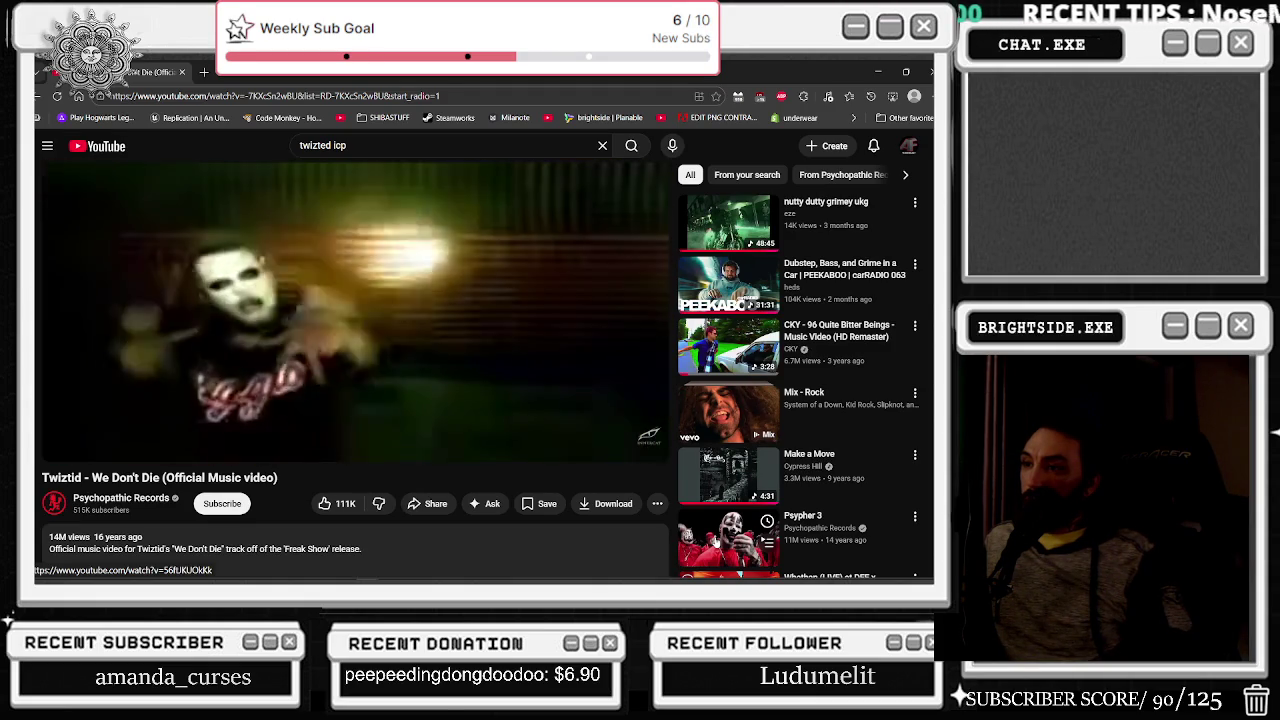
scroll(720, 540, "down", 3)
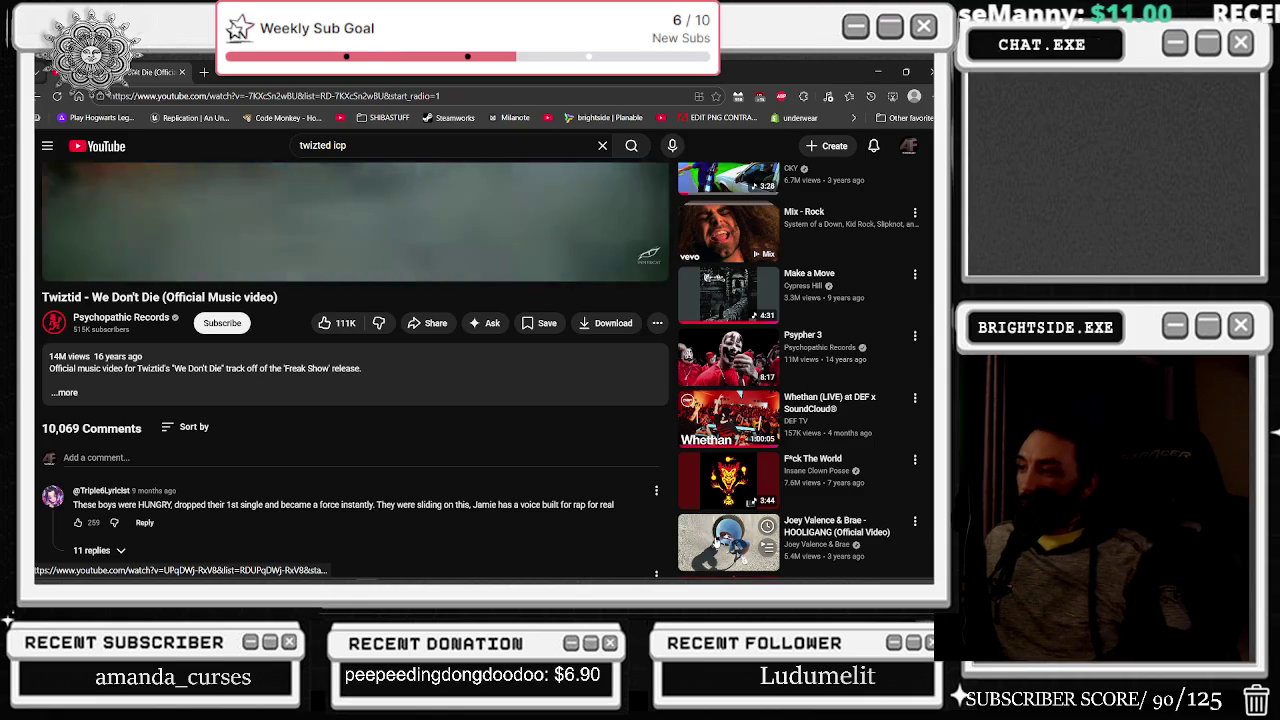
scroll(719, 540, "down", 2)
scroll(719, 540, "up", 5)
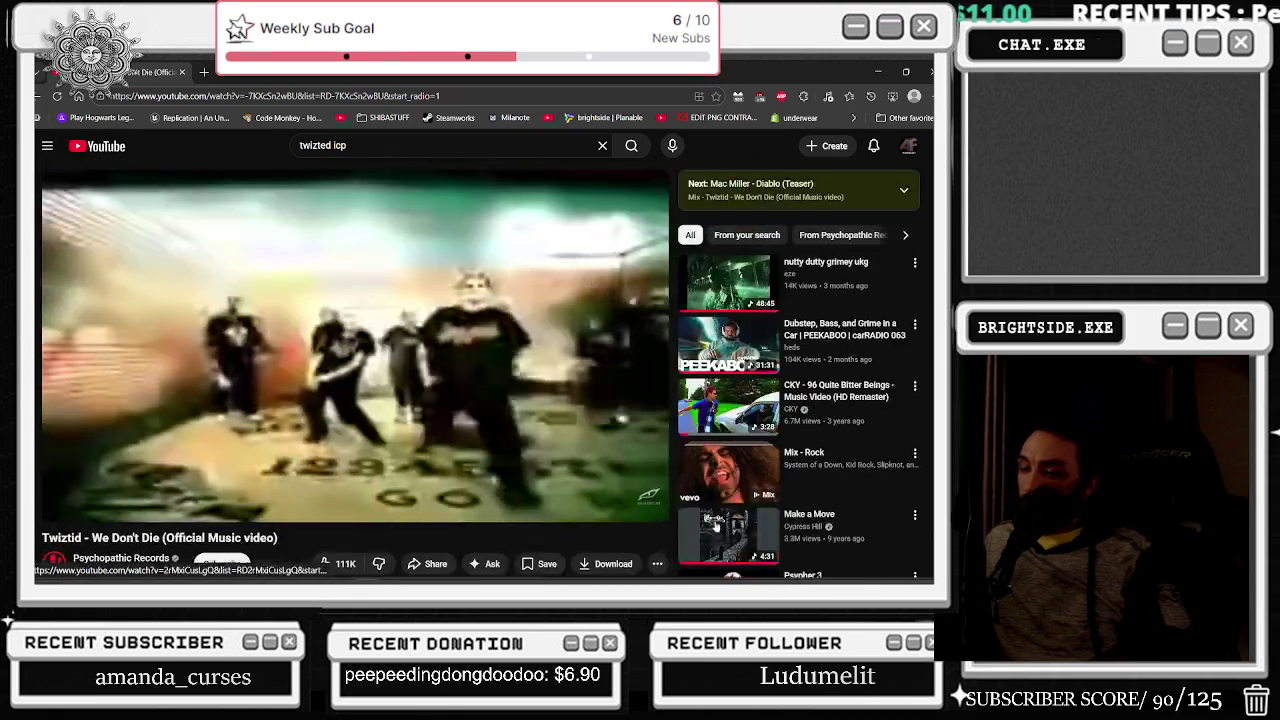
- Go back to the twizted icp results, scroll down, and open ICP Psypher's 8 Ways To Die
left_click(40, 96)
scroll(256, 384, "down", 7)
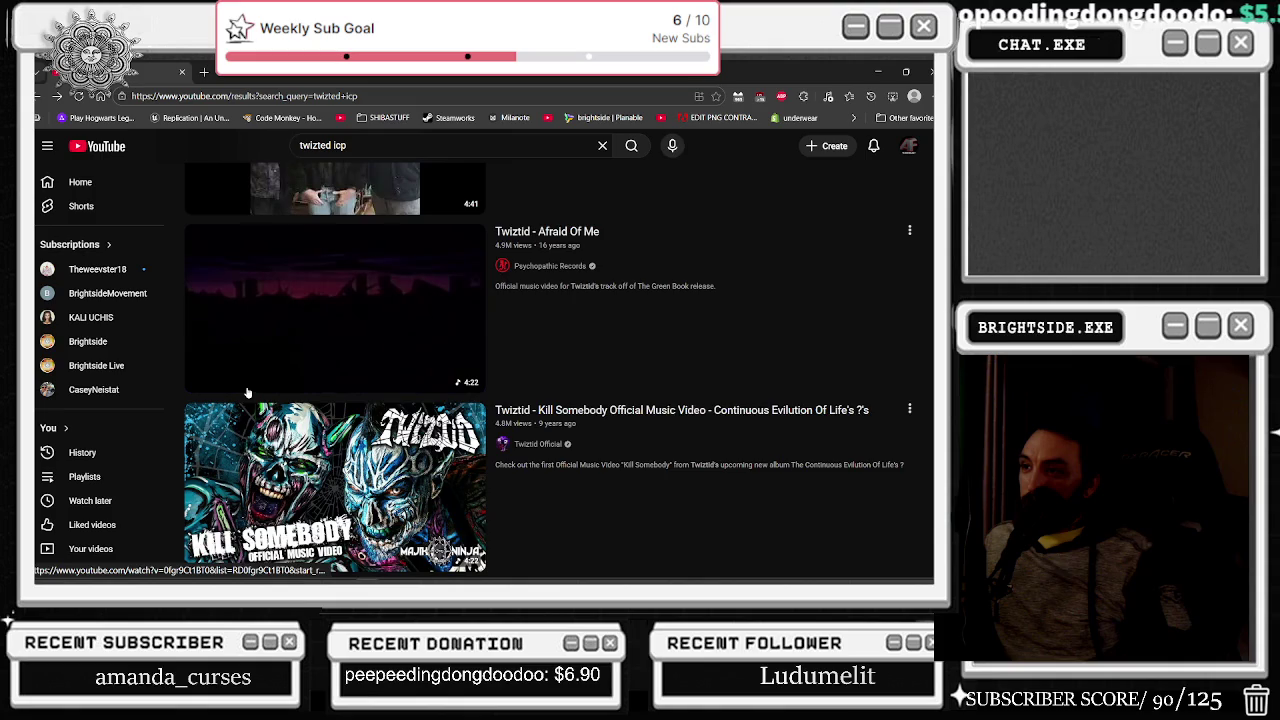
scroll(247, 392, "down", 5)
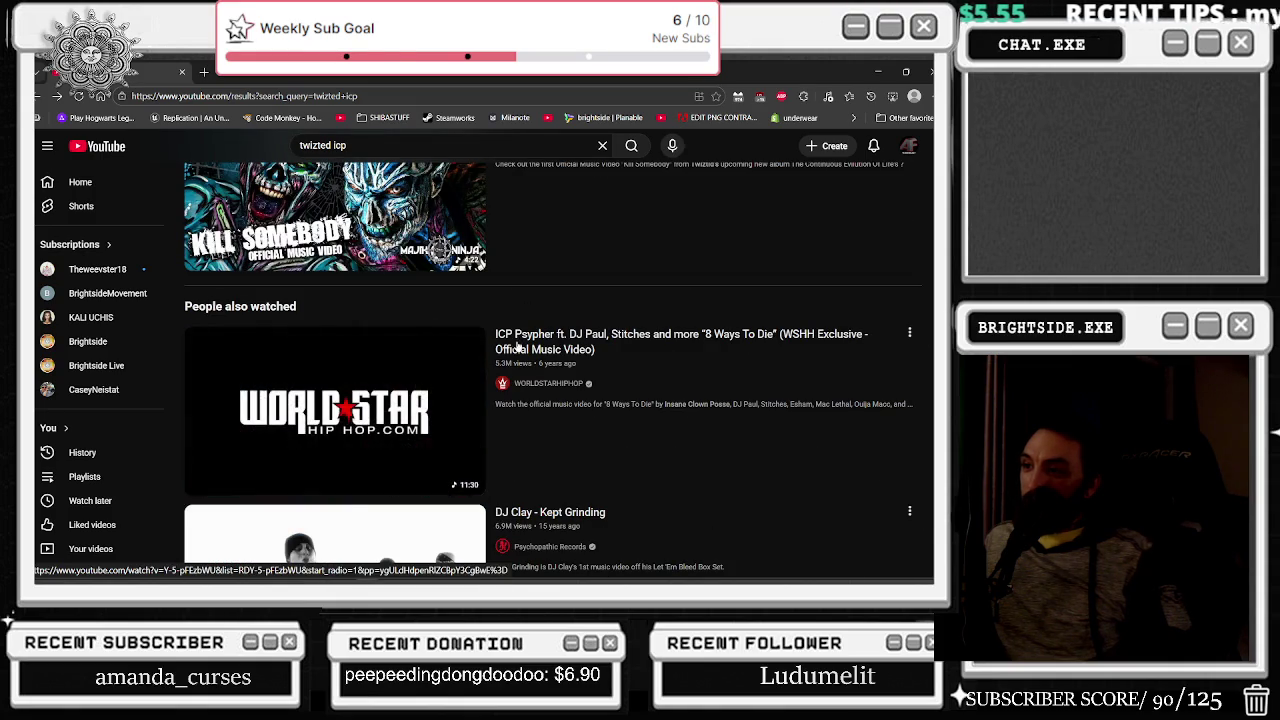
left_click(433, 395)
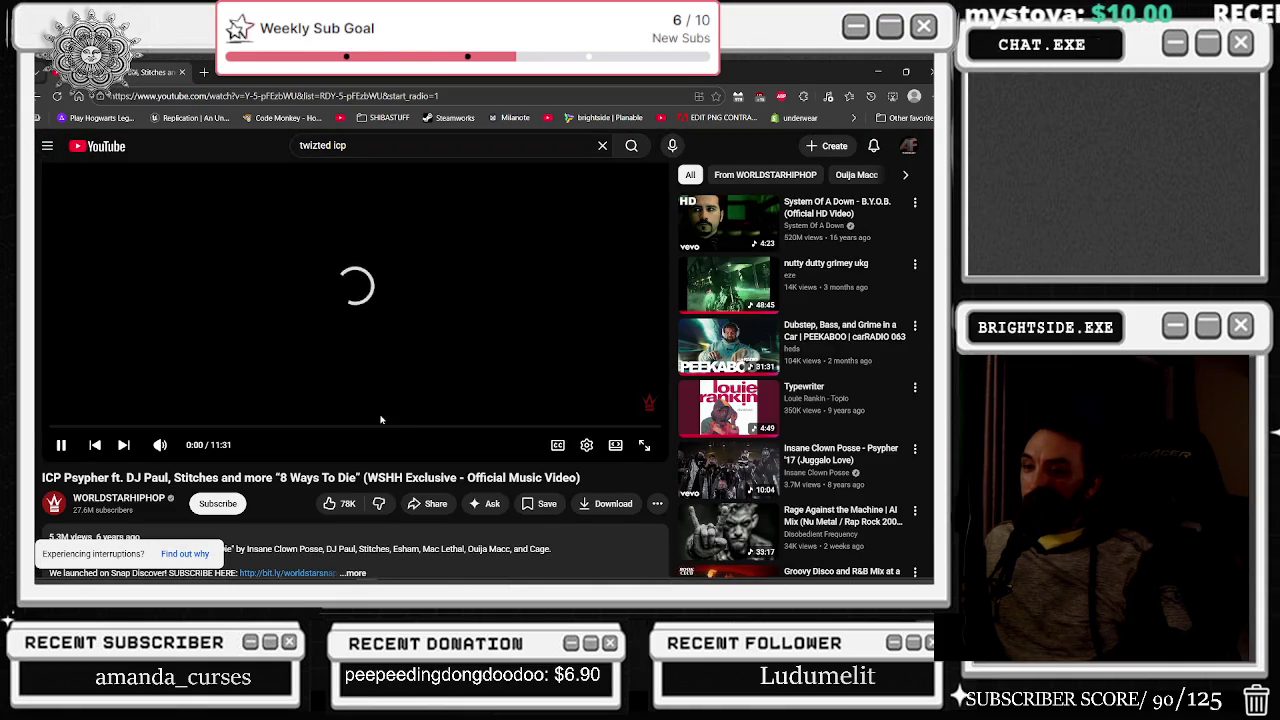
- Seek the 8 Ways To Die video to about 2:09, then to about 3:41
left_click(164, 487)
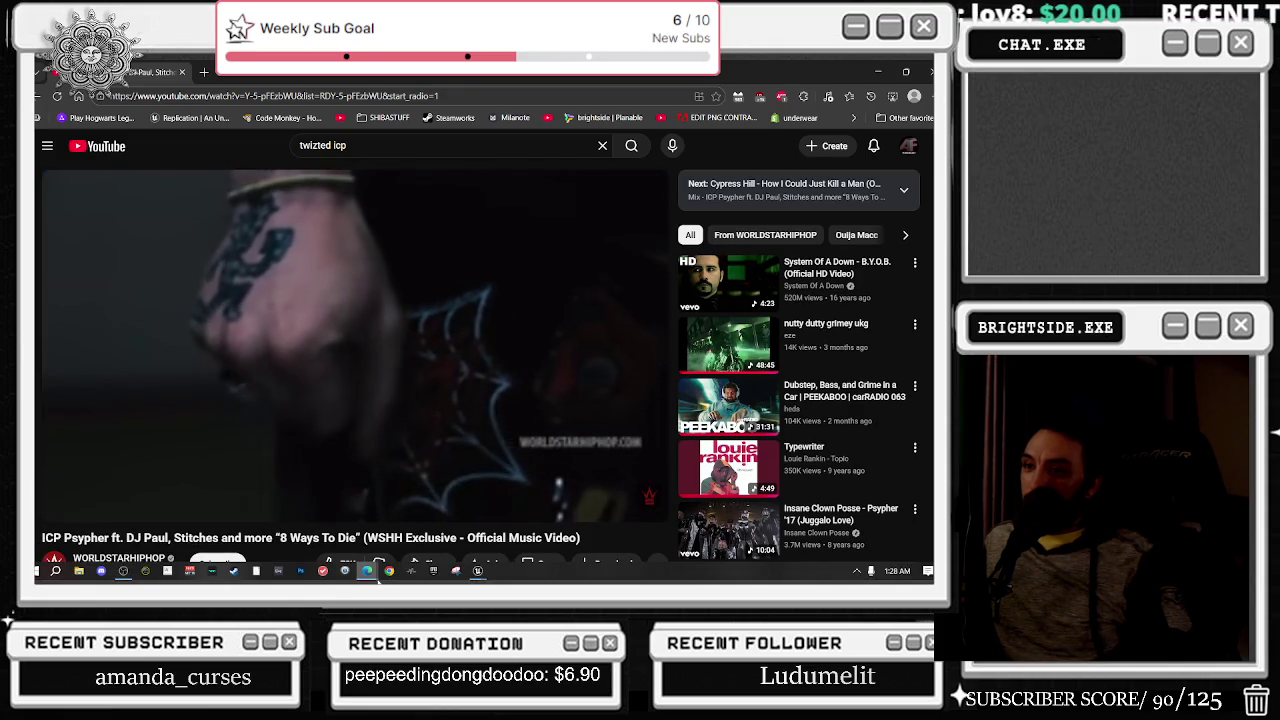
mouse_move(378, 578)
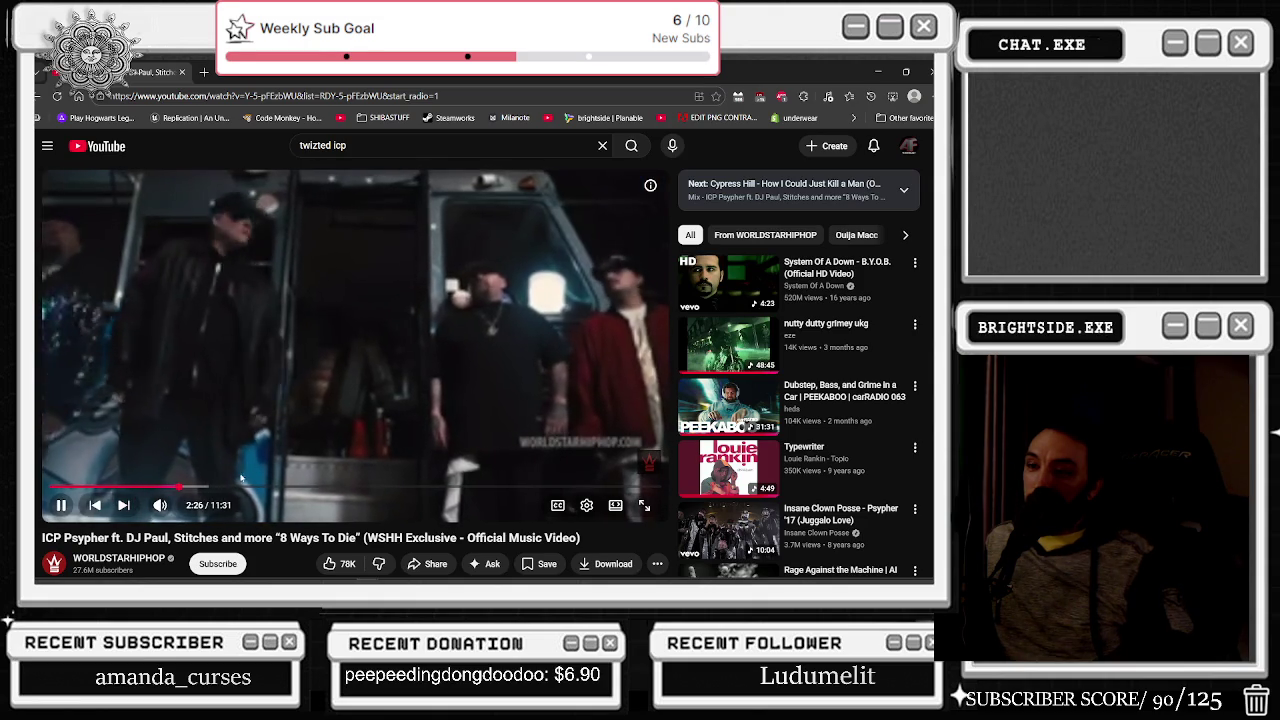
scroll(247, 441, "down", 1)
scroll(247, 441, "up", 1)
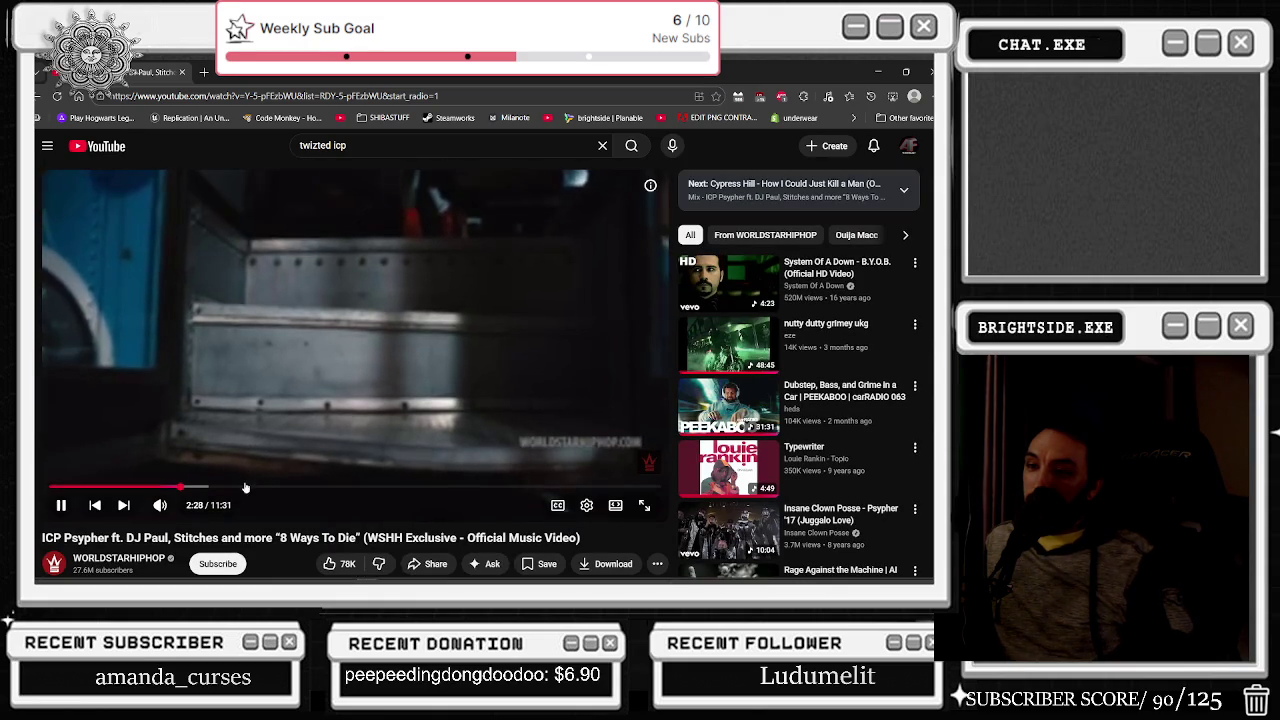
left_click(245, 487)
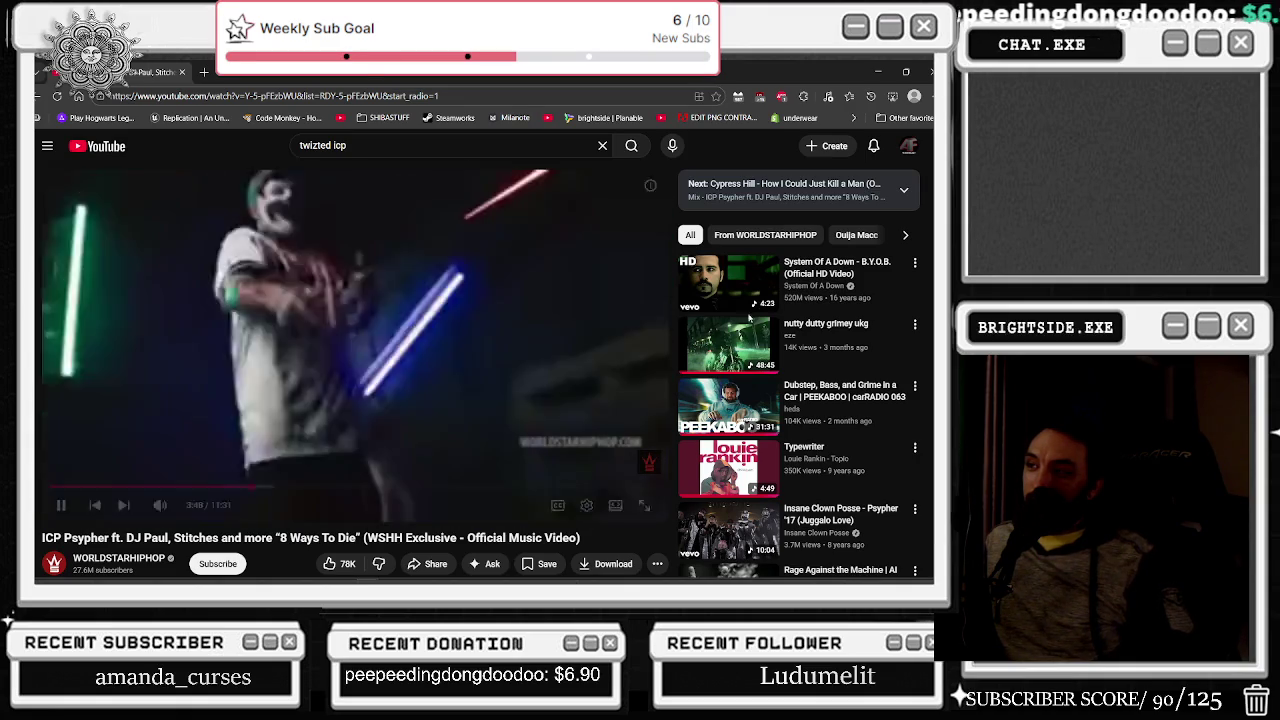
- Skip ahead to System Of A Down's B.Y.O.B. and minimize the browser
key("alt+Left")
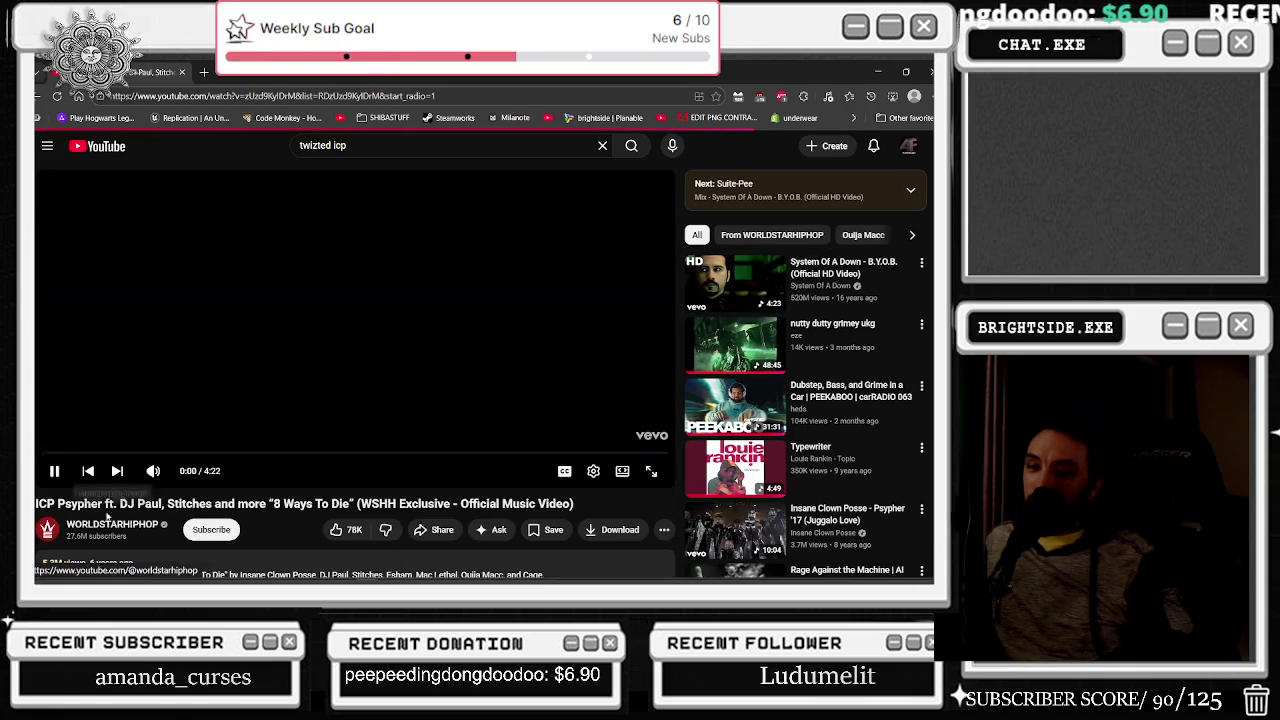
key("alt+Left")
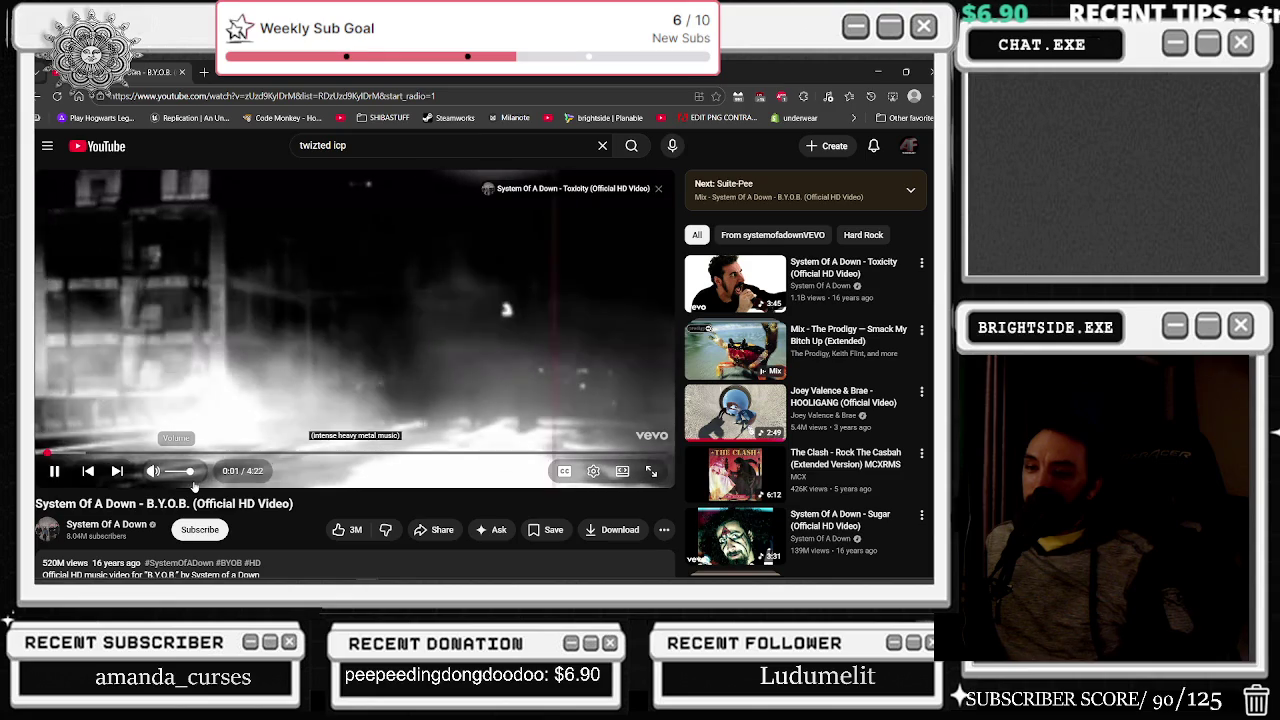
left_click(875, 73)
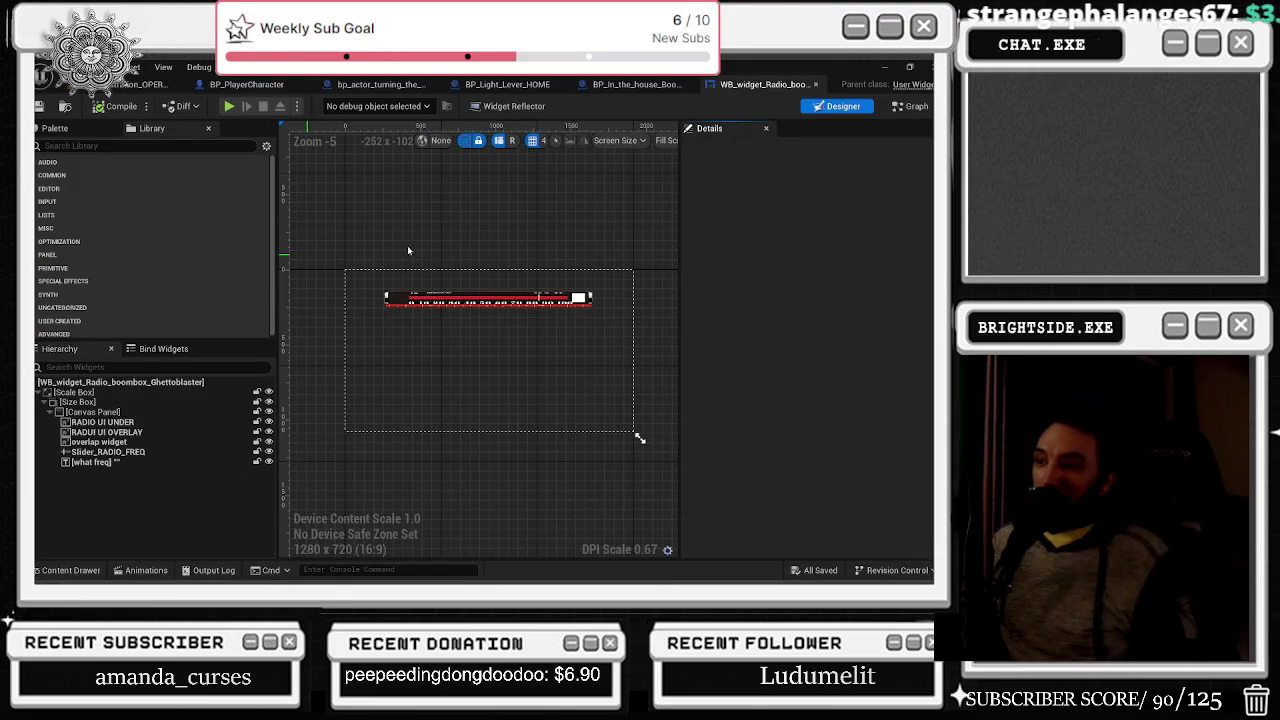
- Open Maps_HouseProject_BASIC from HouseProject > Maps_HouseProject in the Content Drawer
left_click(155, 84)
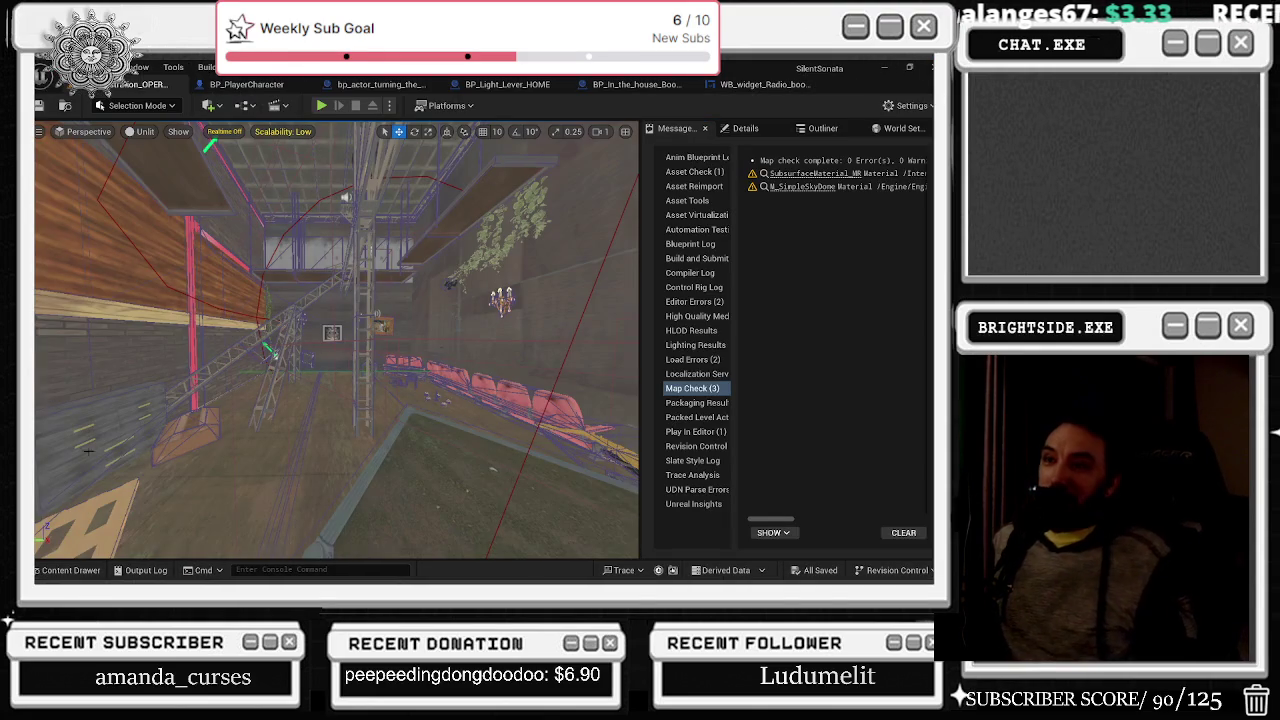
left_click(70, 570)
left_click(79, 412)
left_click(466, 440)
double_click(576, 440)
double_click(588, 437)
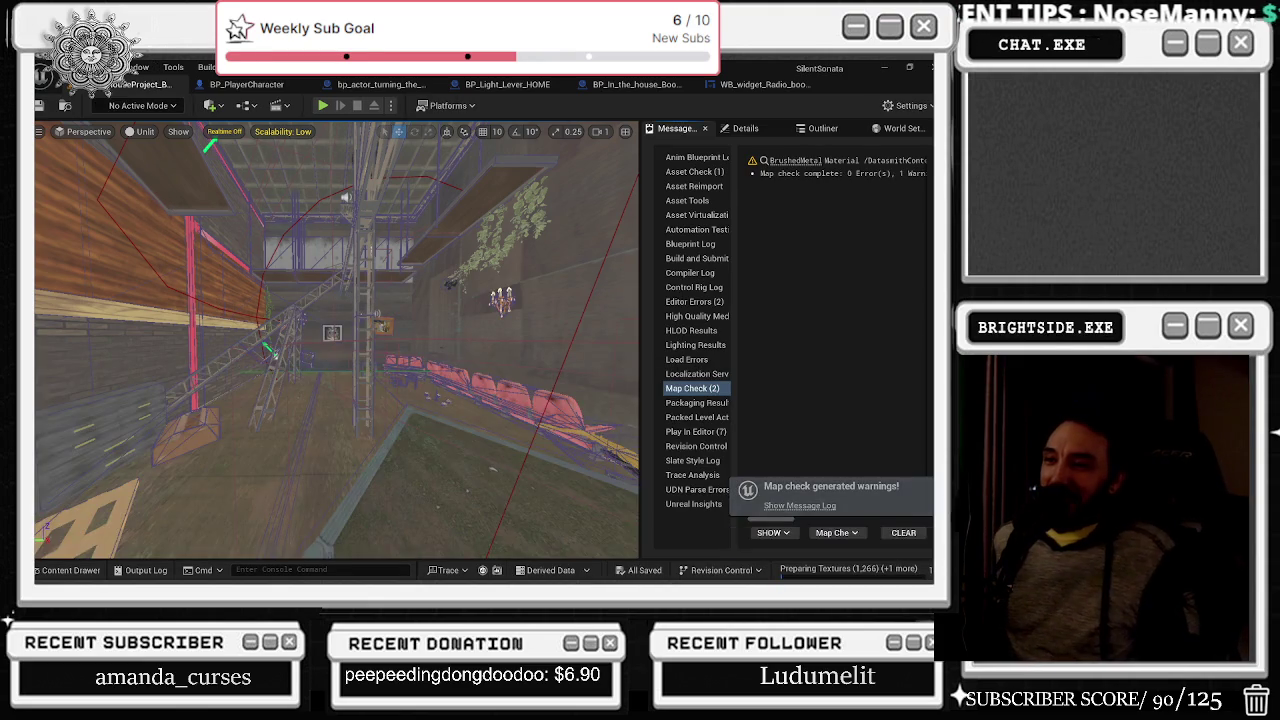
- Cycle through wireframe, unlit and lit view modes, then select the Different tapes boombox
left_click_drag(378, 298, 232, 309)
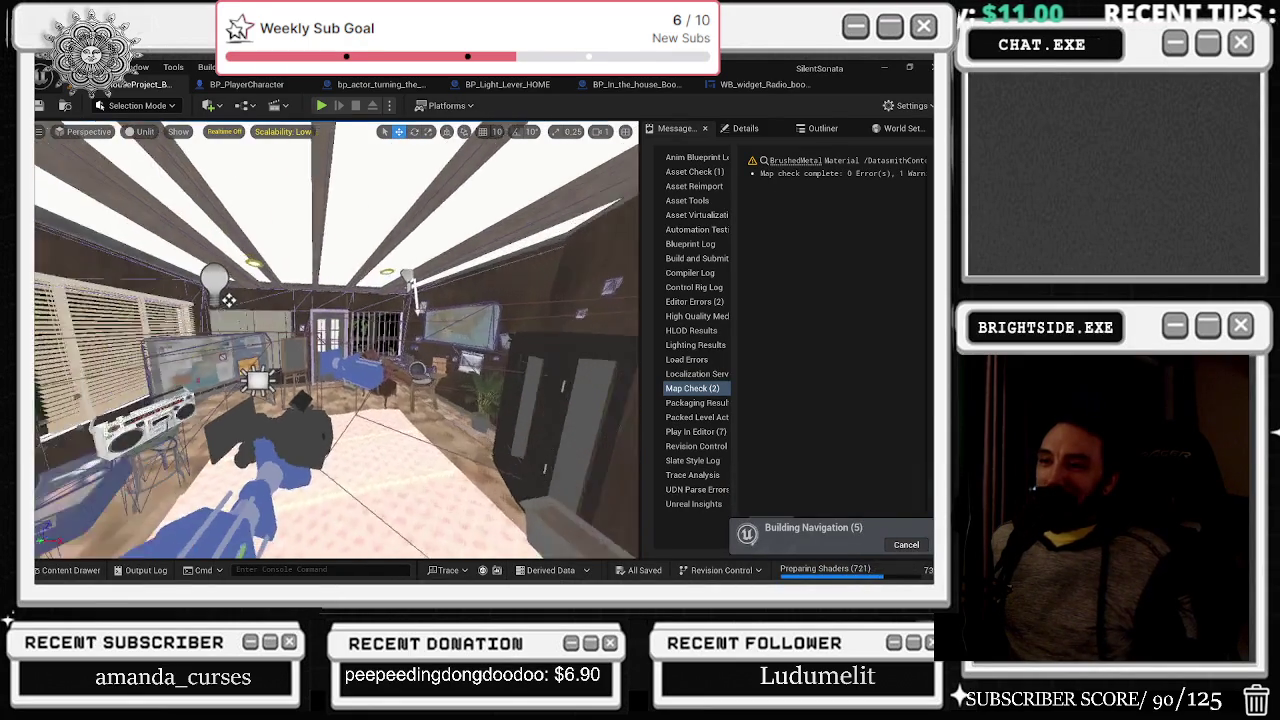
key("alt+2")
key("alt+3")
mouse_move(336, 340)
left_mouse_down()
mouse_move(276, 340)
mouse_move(376, 340)
left_mouse_up()
key("alt+4")
left_click(450, 305)
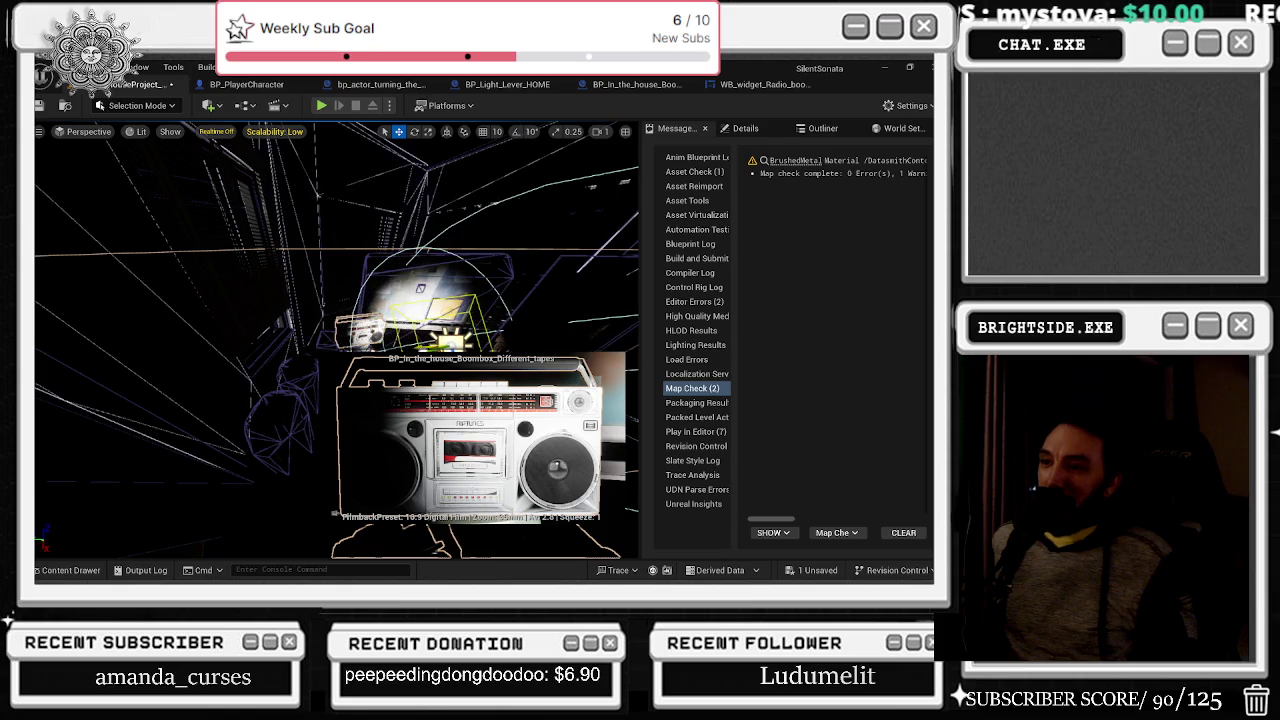
- Rotate the boombox's RectLight about 6.55 degrees and open the Scalability settings
key("s")
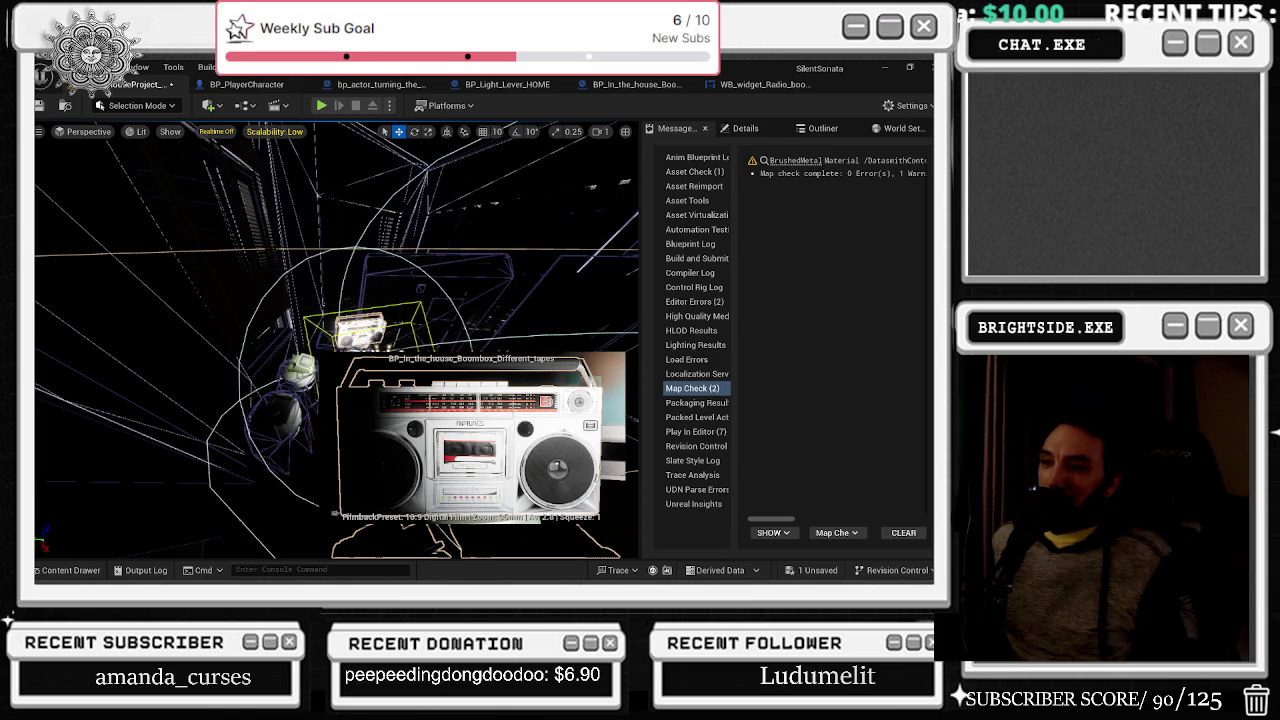
key("w")
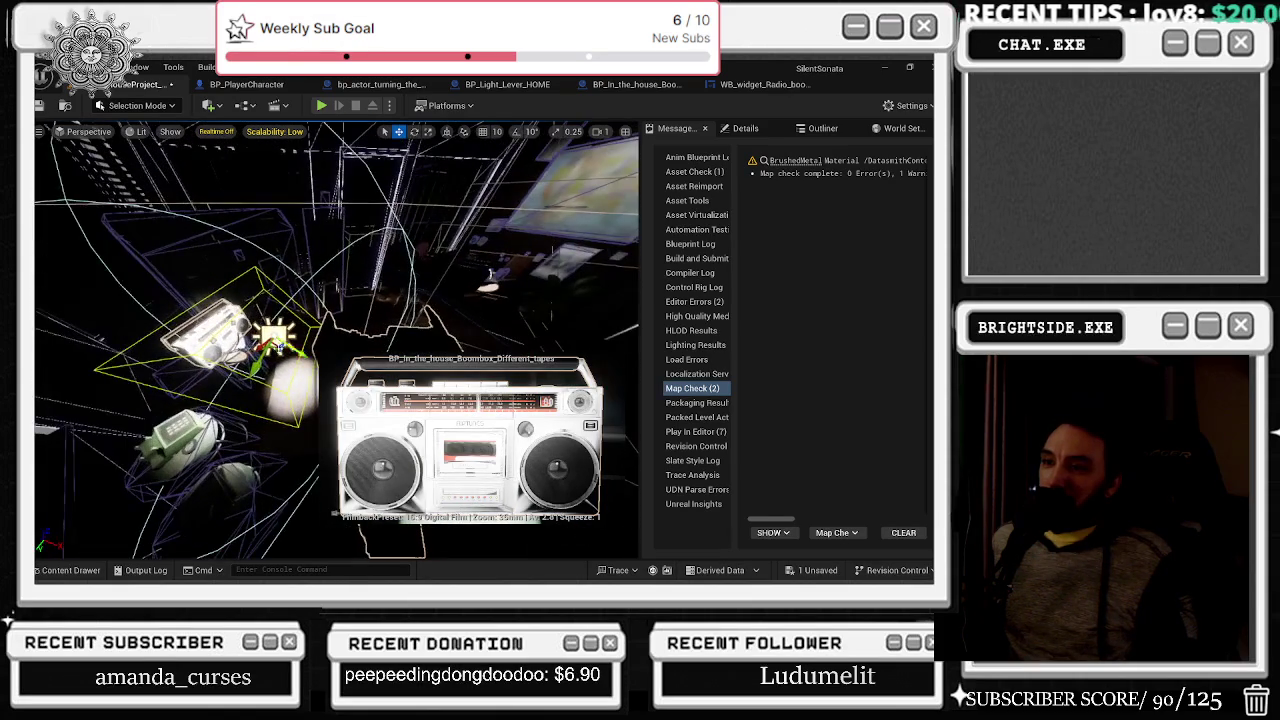
key("d")
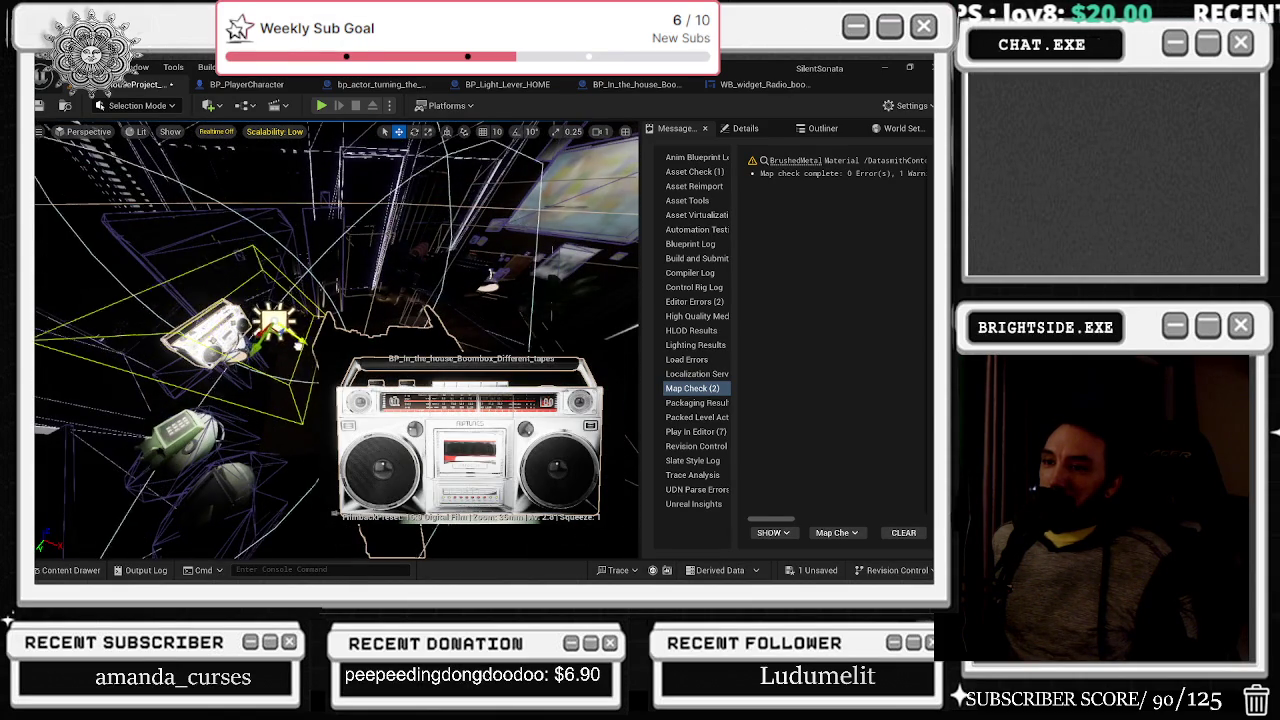
key("a")
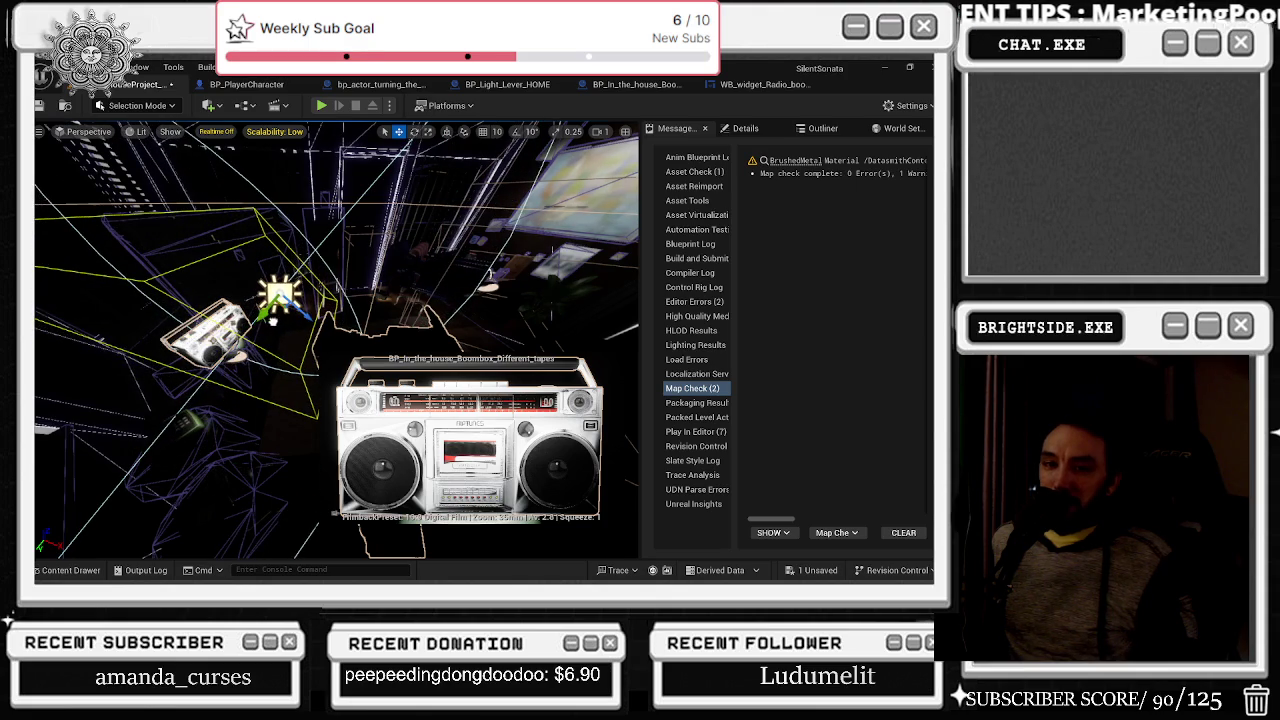
key("d")
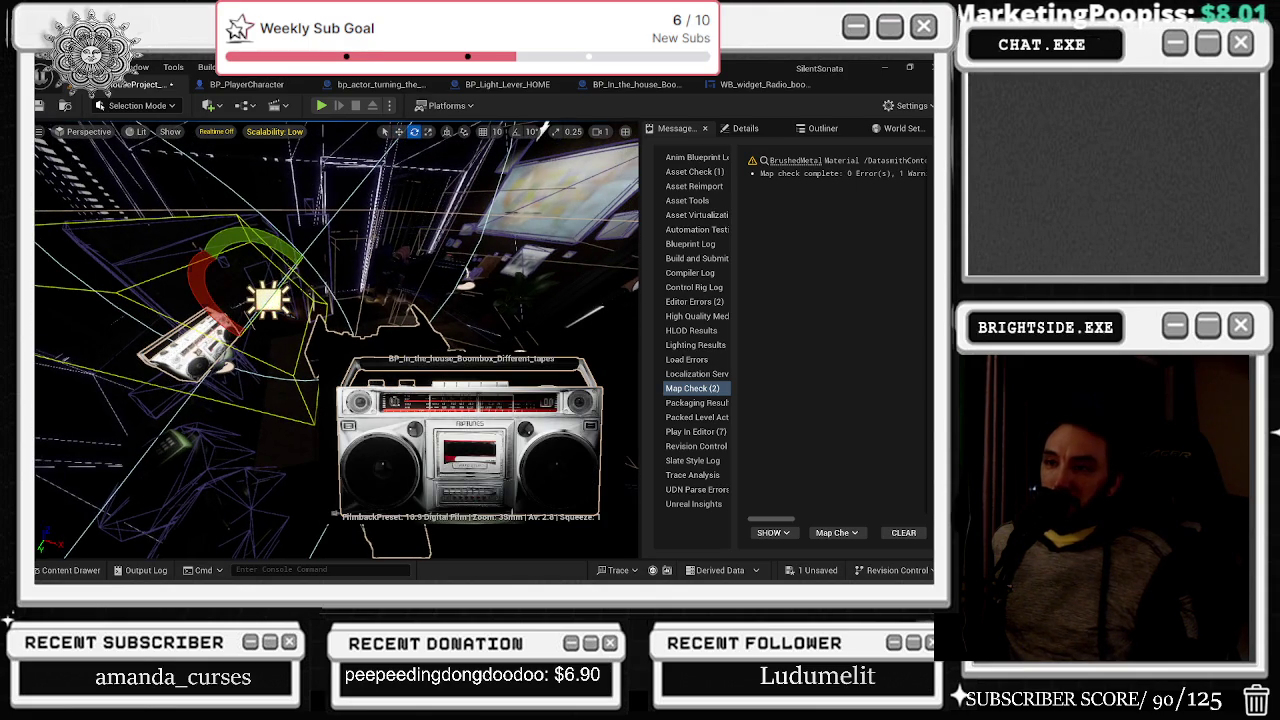
left_click_drag(292, 258, 280, 270)
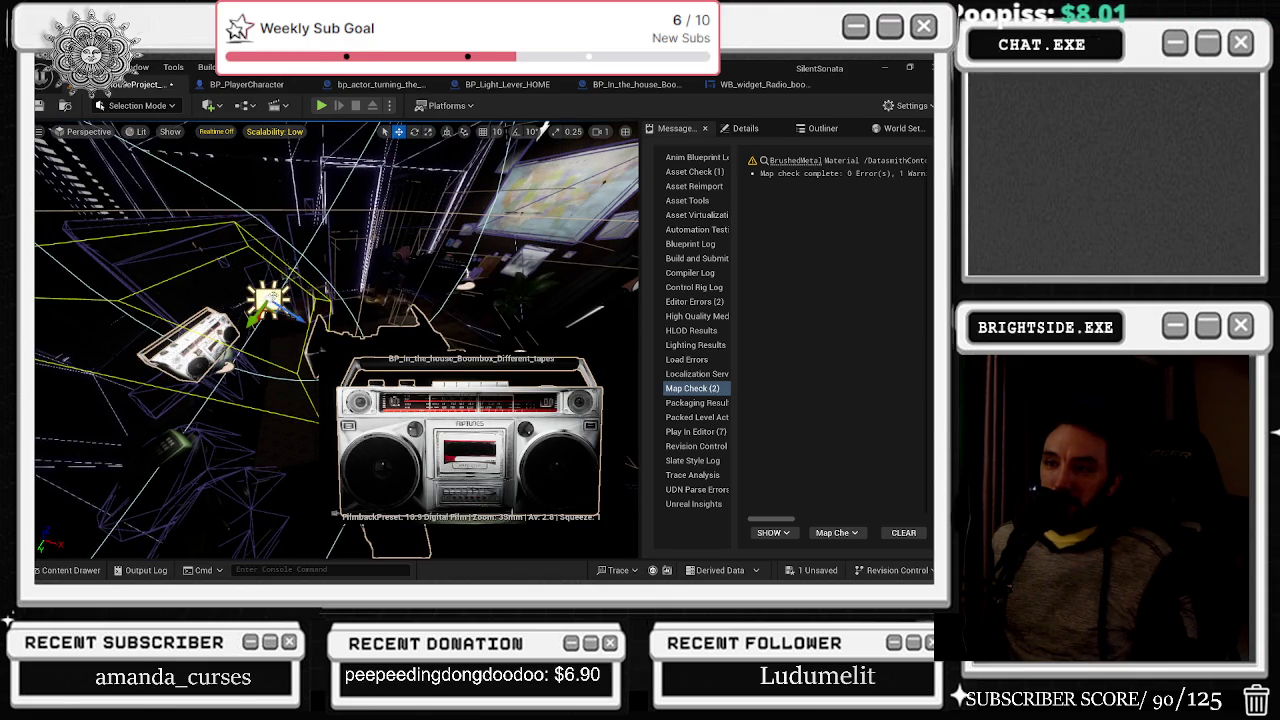
key("a")
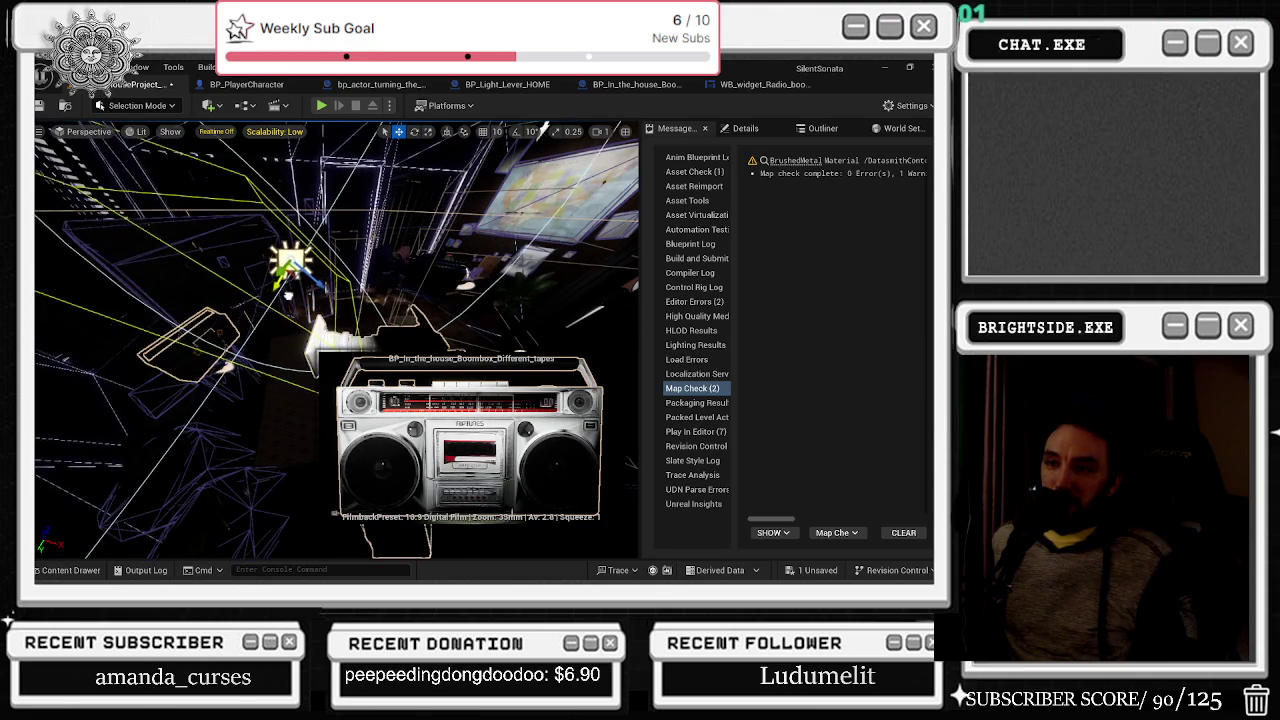
key("d")
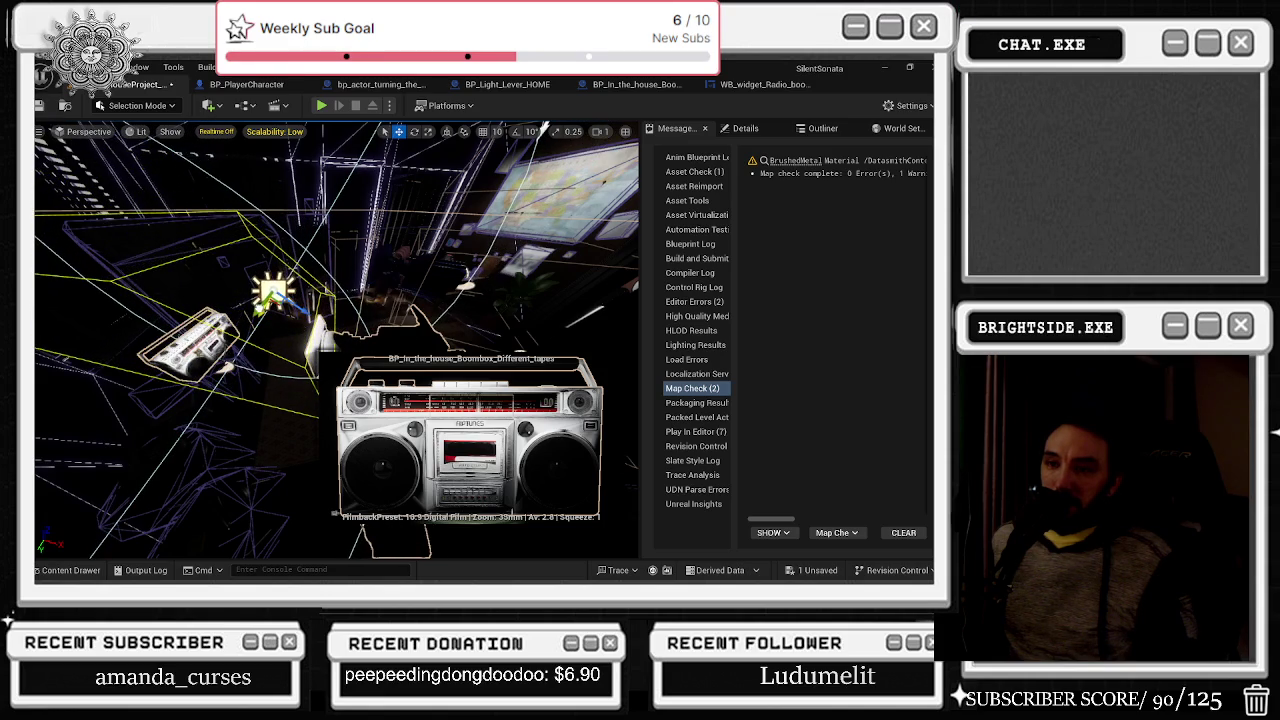
key("a")
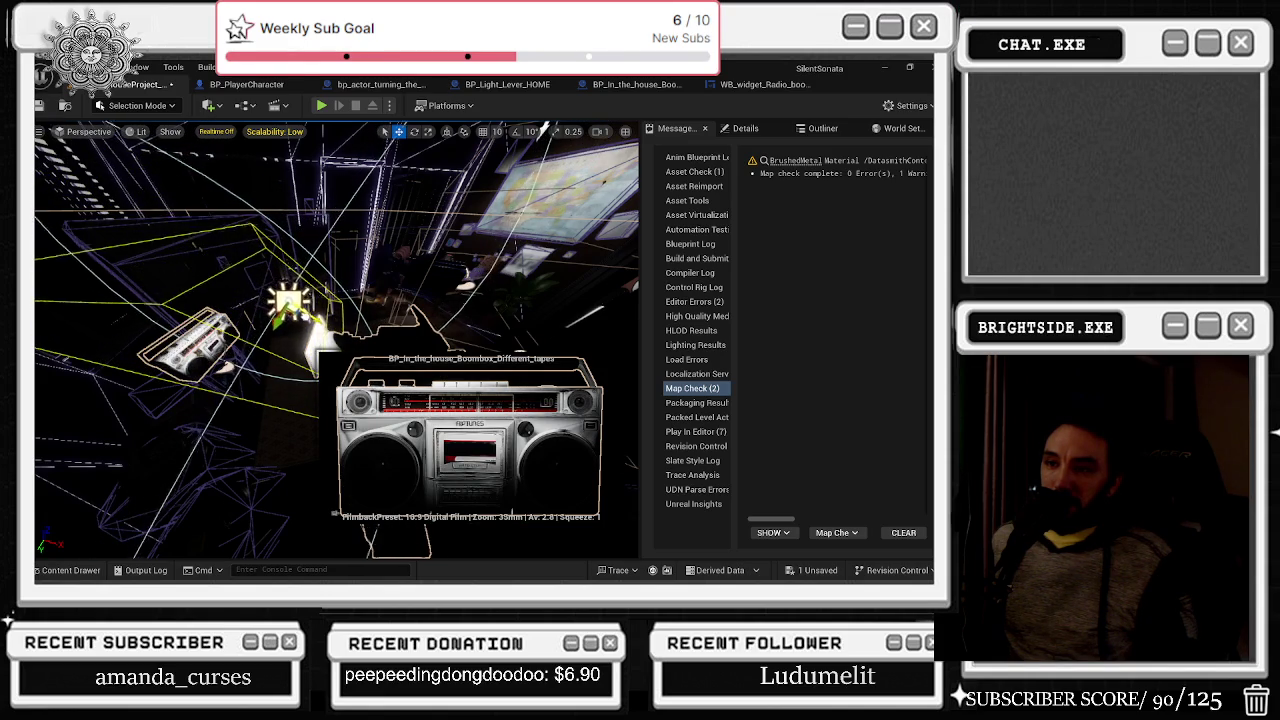
key("s")
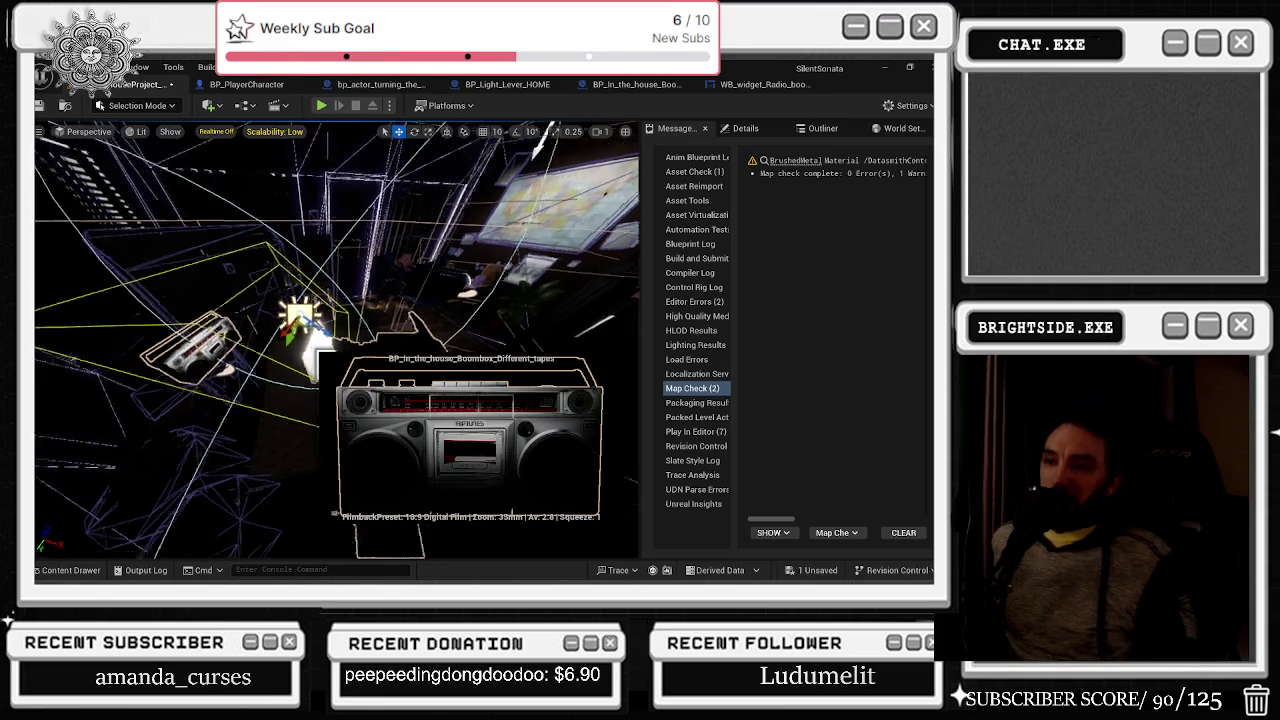
key("d")
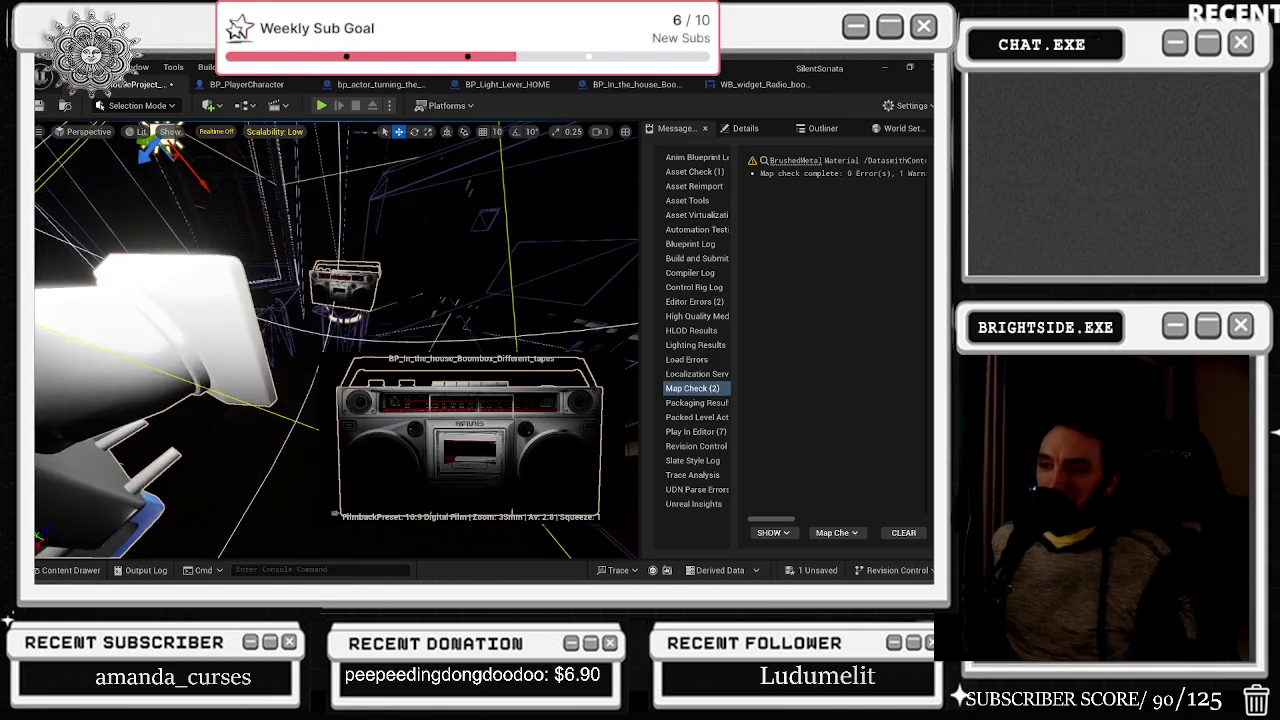
key("a")
key("a")
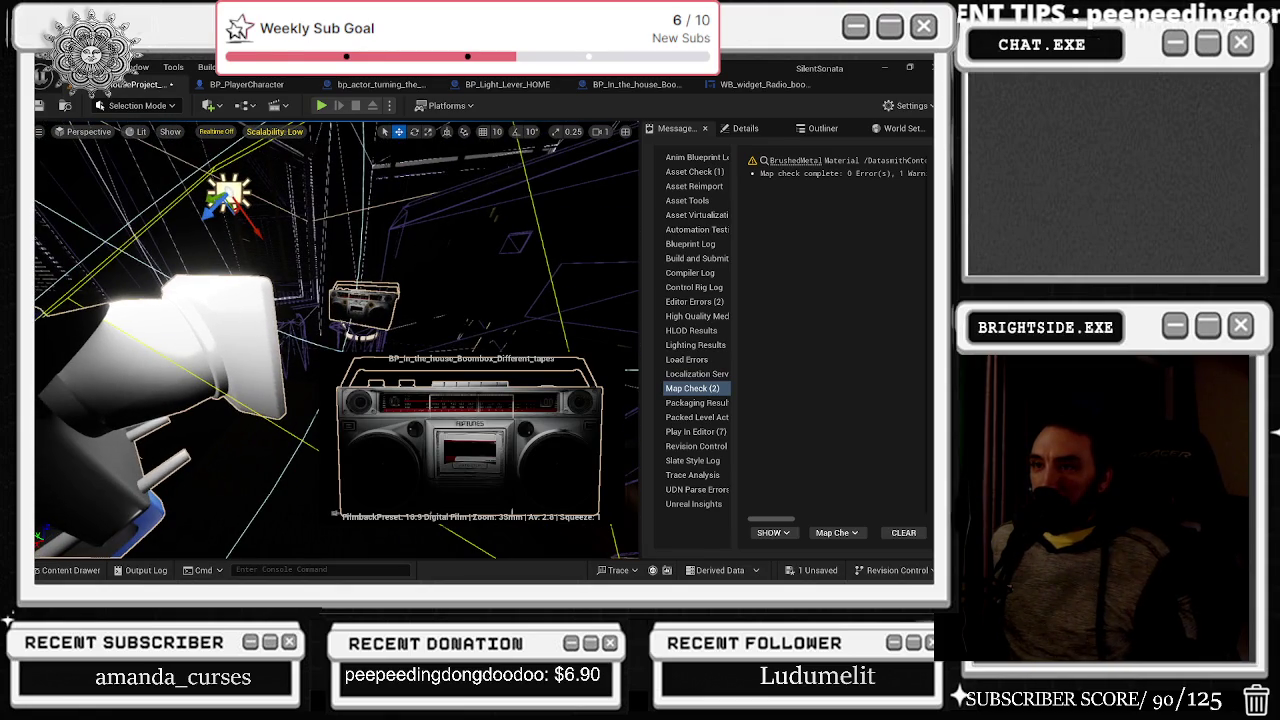
key("a")
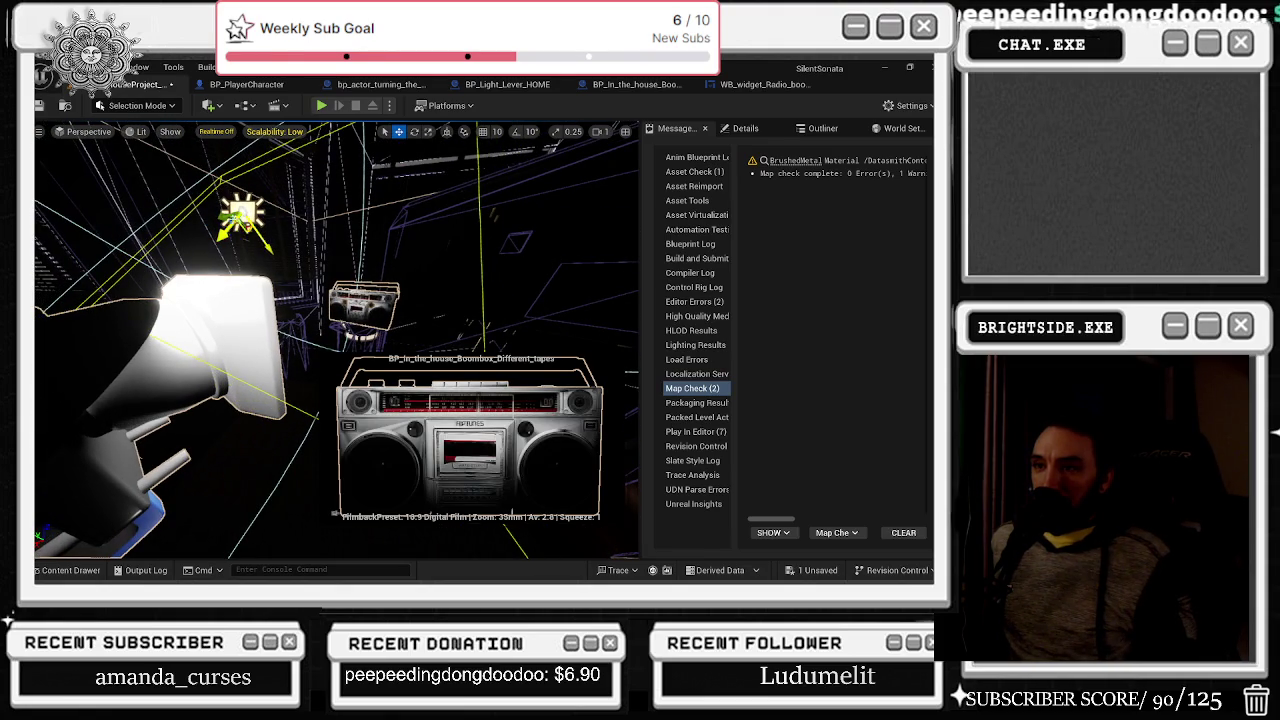
key("a")
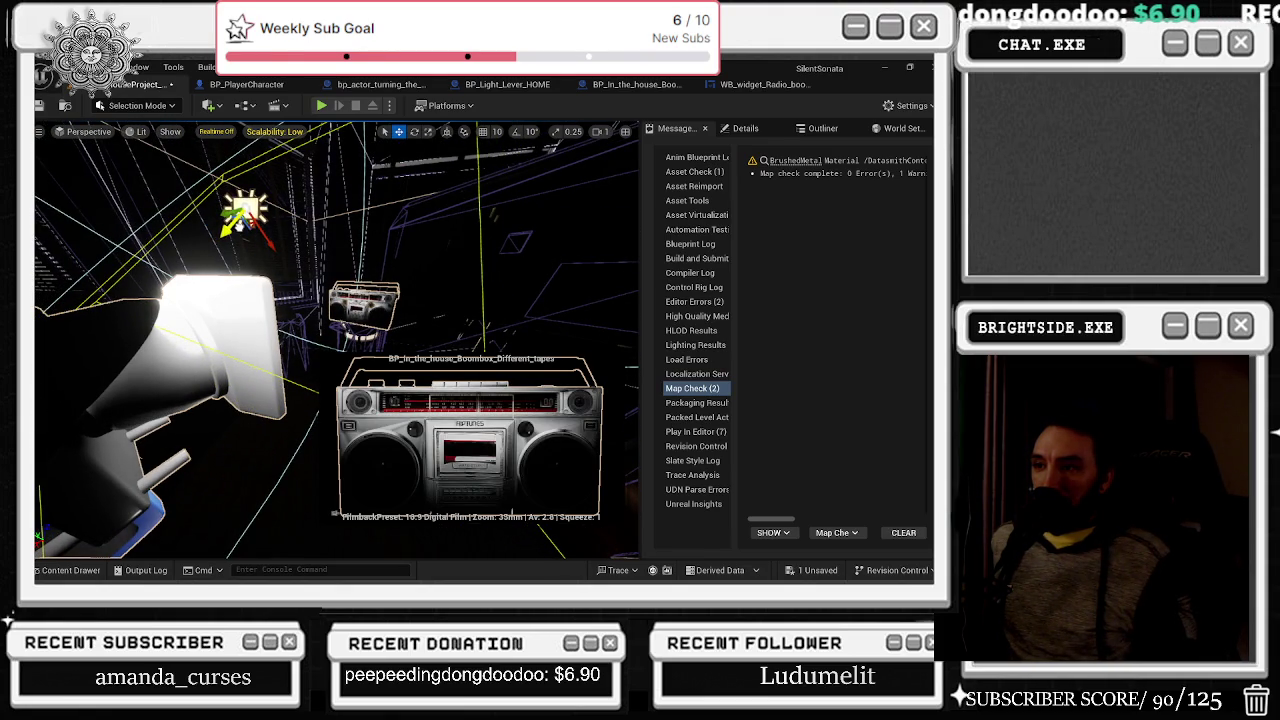
left_click(346, 131)
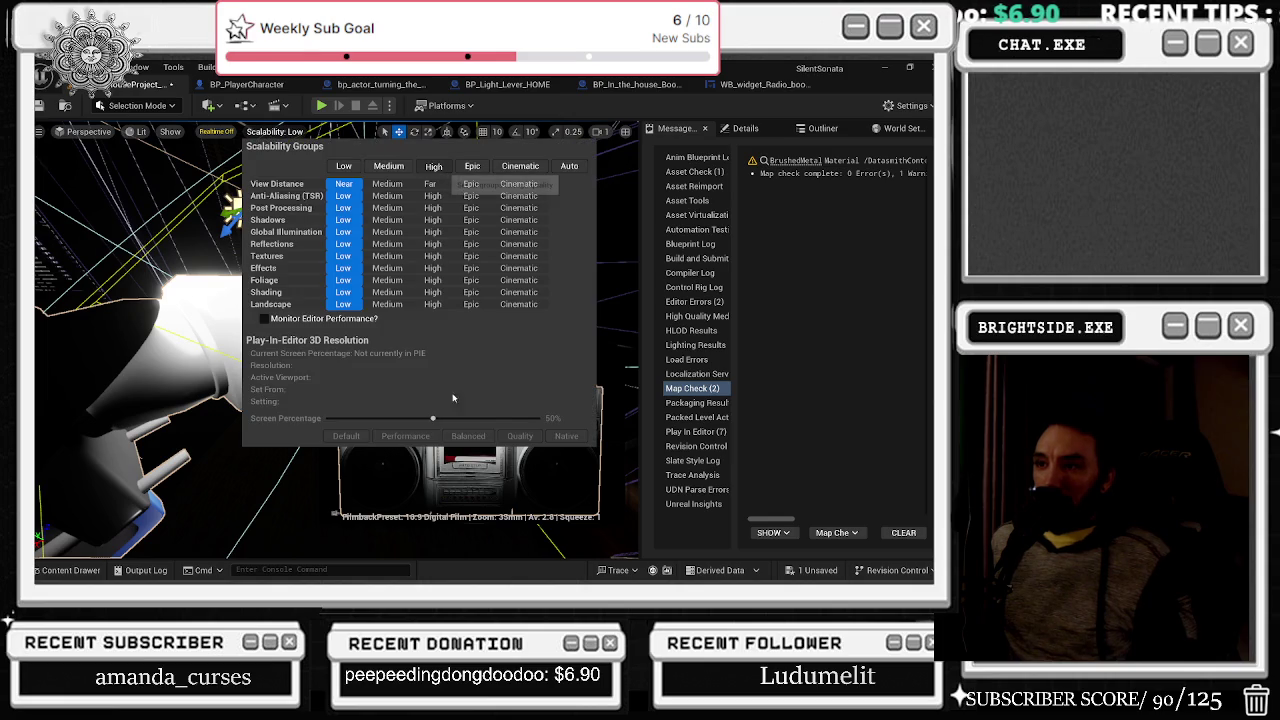
- Set all scalability groups to High and view the boombox's Details panel
left_click(433, 166)
left_click_drag(433, 300, 350, 291)
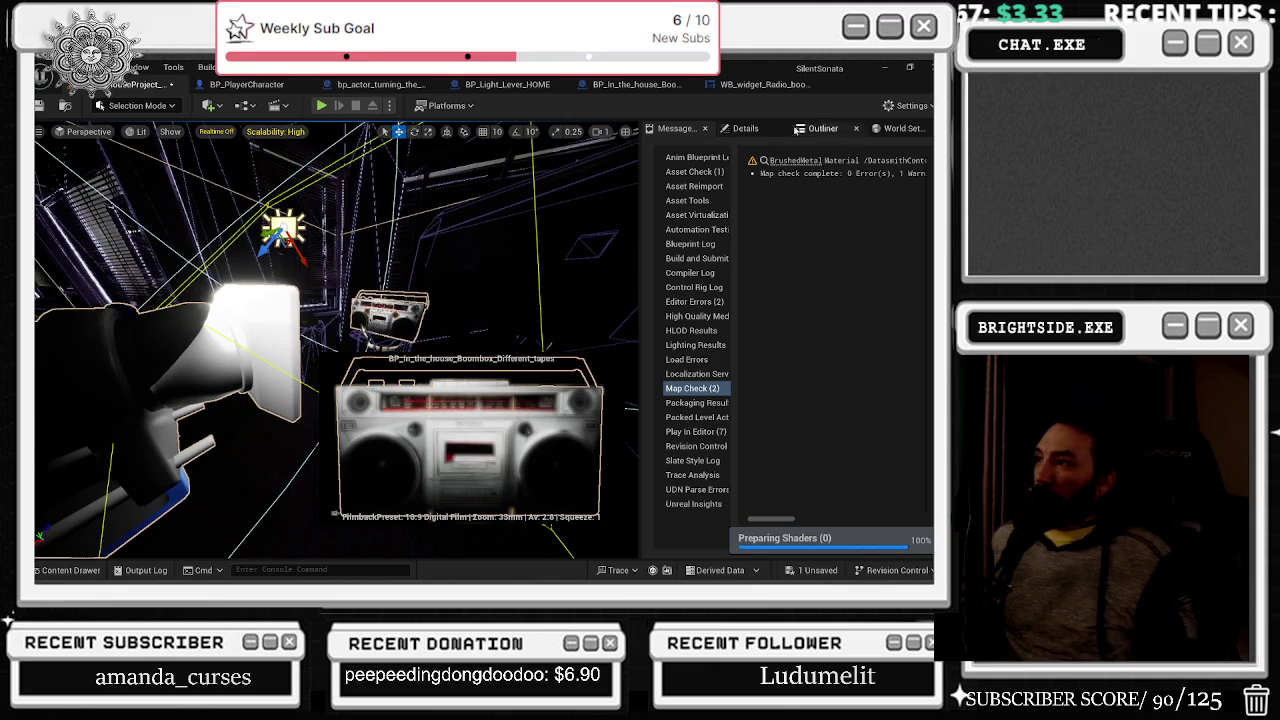
left_click(745, 128)
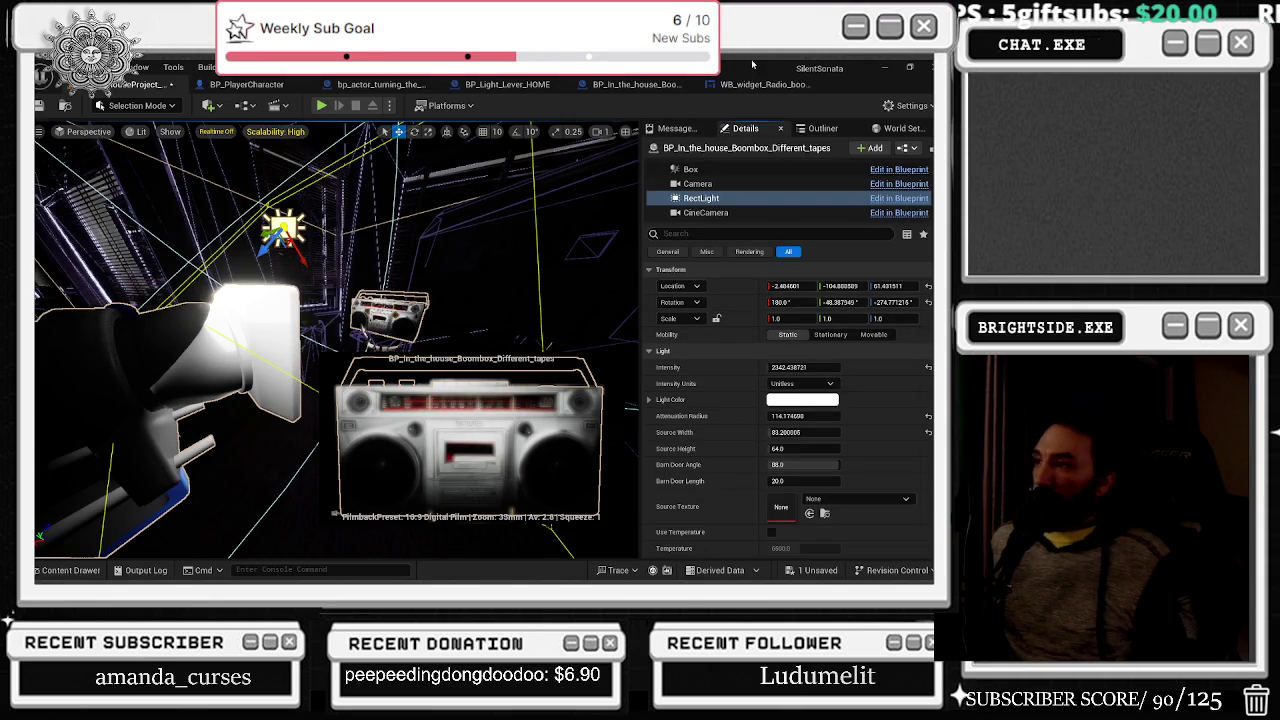
- Check World Settings, save the map with Ctrl+S, and switch to BP_PlayerCharacter
left_click(903, 129)
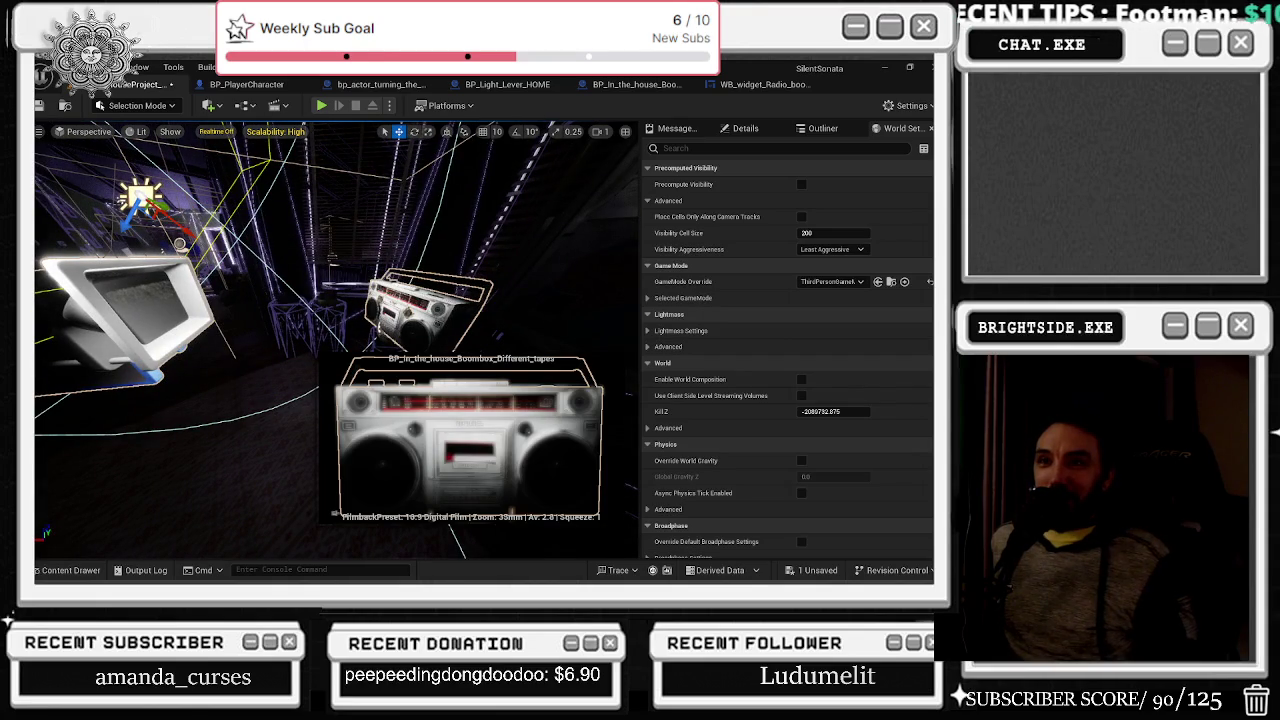
key("ctrl+s")
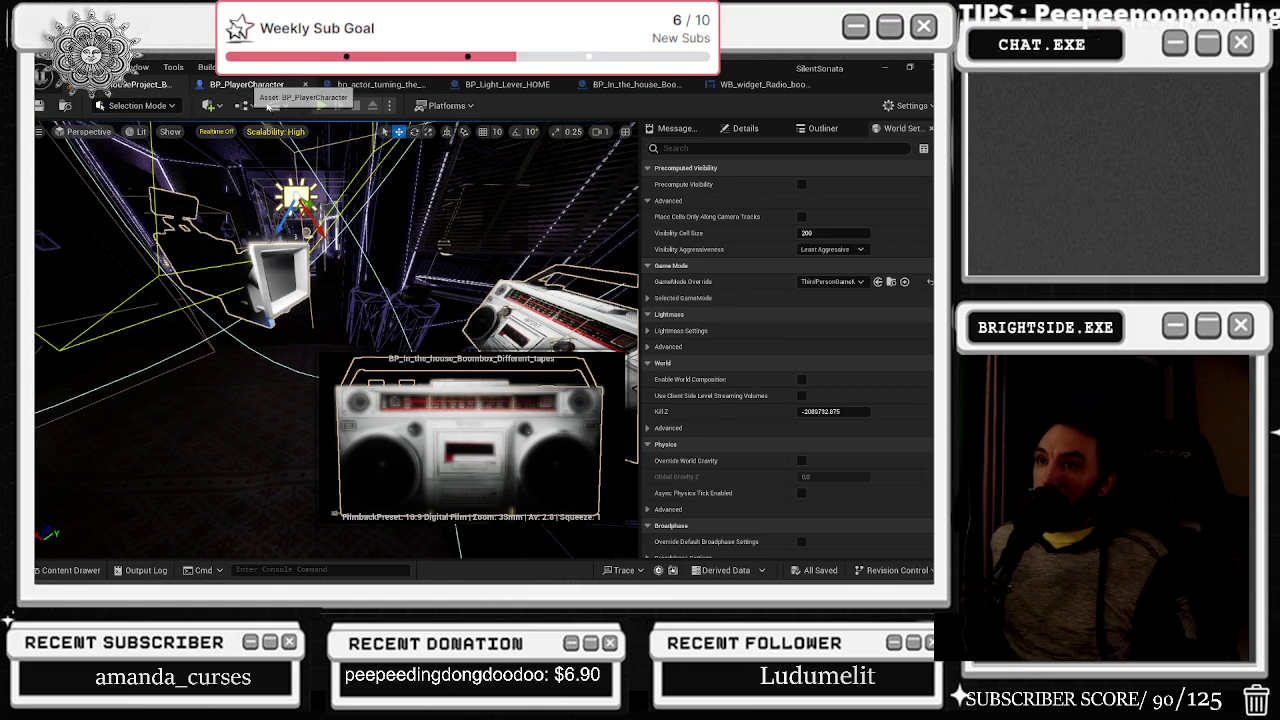
left_click(260, 86)
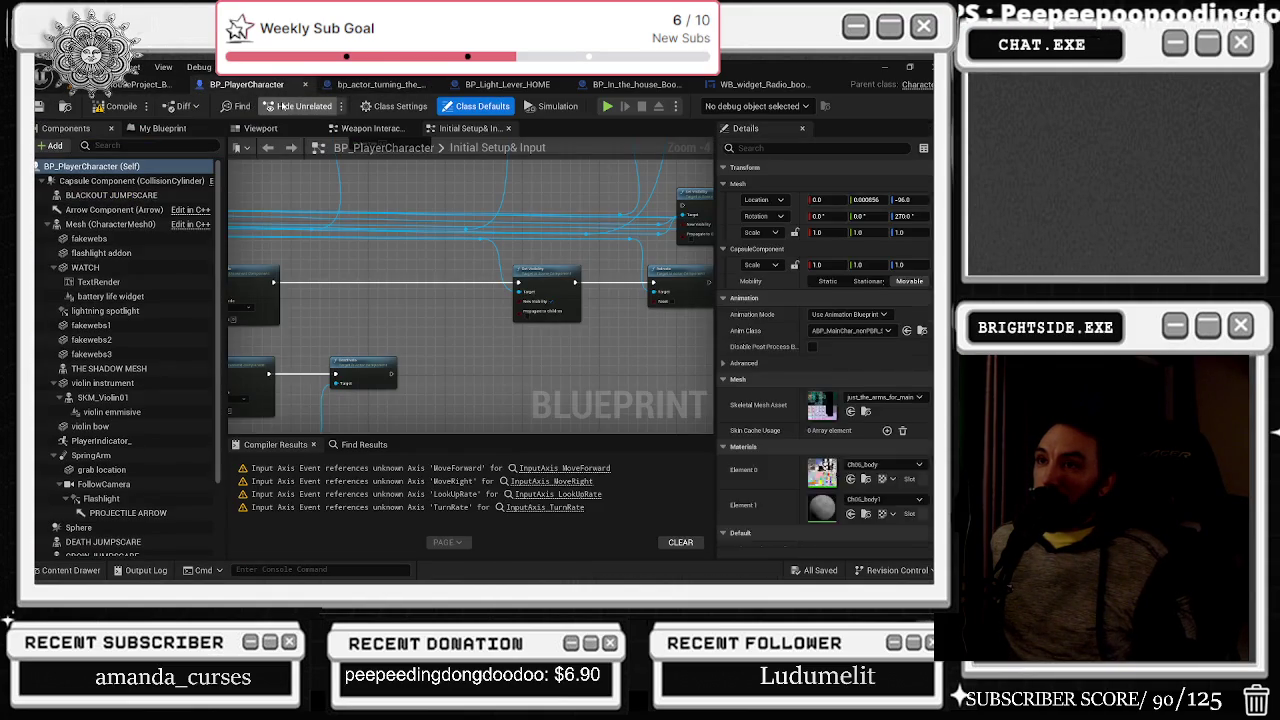
- Realign the two Rect Light Component nodes in BP_Light_Lever_HOME's event graph, then go back to the level viewport
left_click(370, 86)
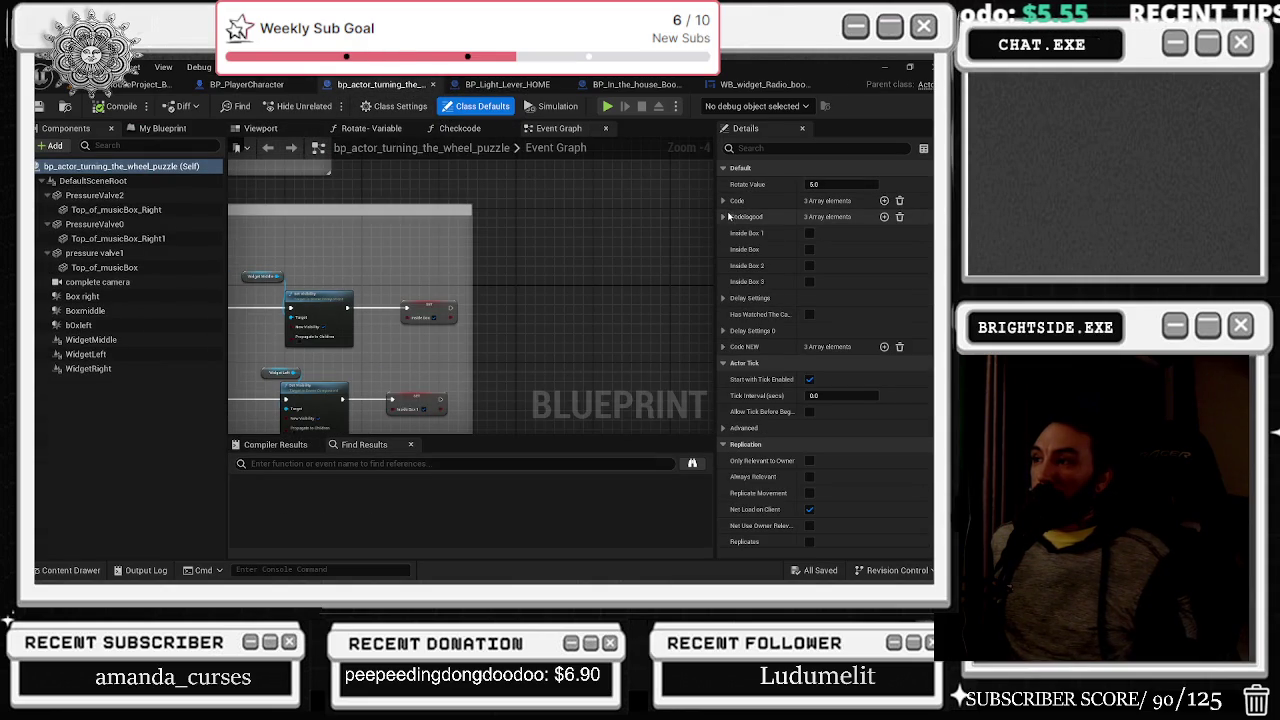
left_click(508, 85)
double_click(493, 148)
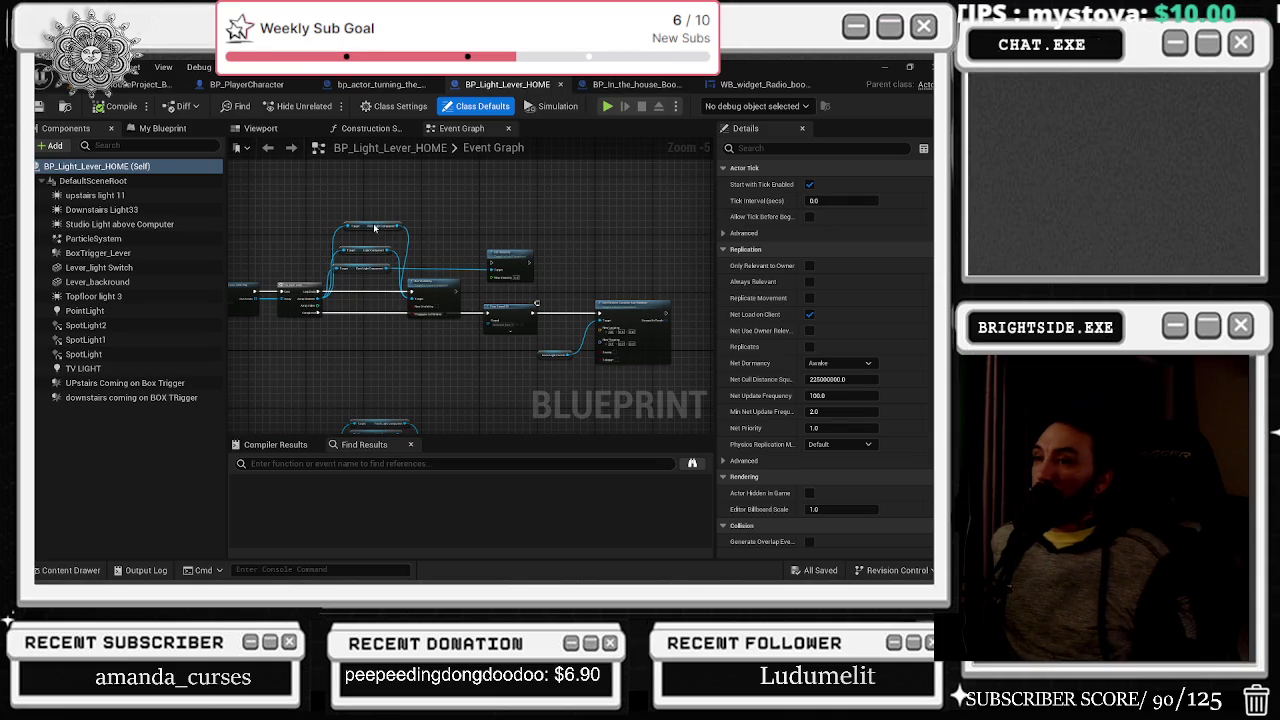
scroll(372, 222, "up", 3)
mouse_move(352, 216)
left_mouse_down()
mouse_move(352, 240)
mouse_move(399, 237)
mouse_move(381, 275)
left_mouse_up()
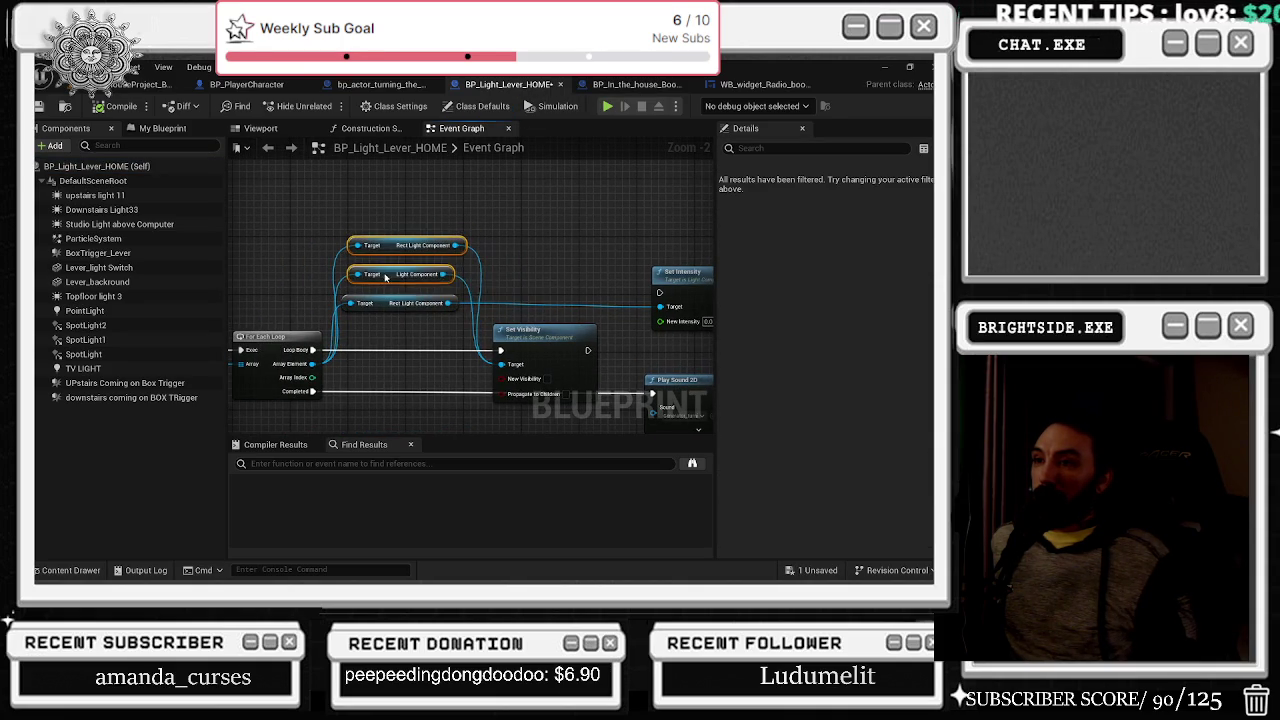
left_click_drag(425, 211, 445, 219)
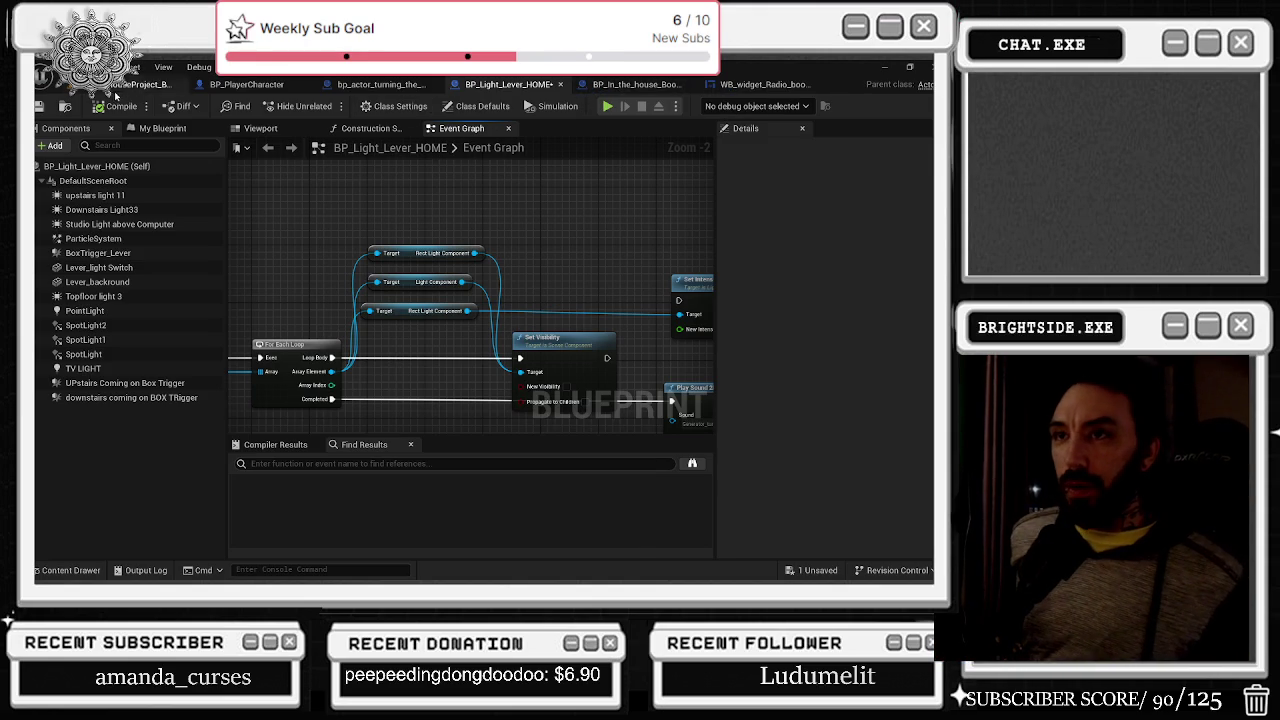
left_click(150, 84)
left_click_drag(273, 133, 273, 133)
- Lower viewport scalability to Low and start a Play In Editor session of the level
left_click(275, 132)
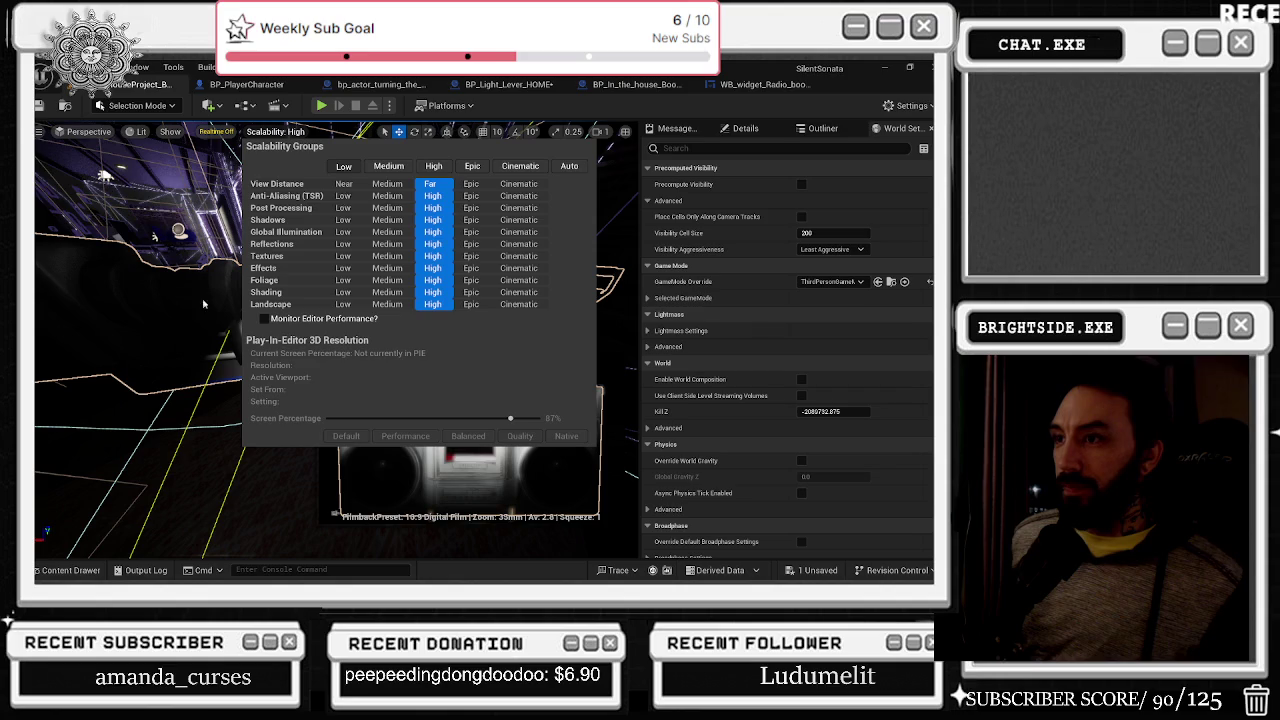
left_click(343, 166)
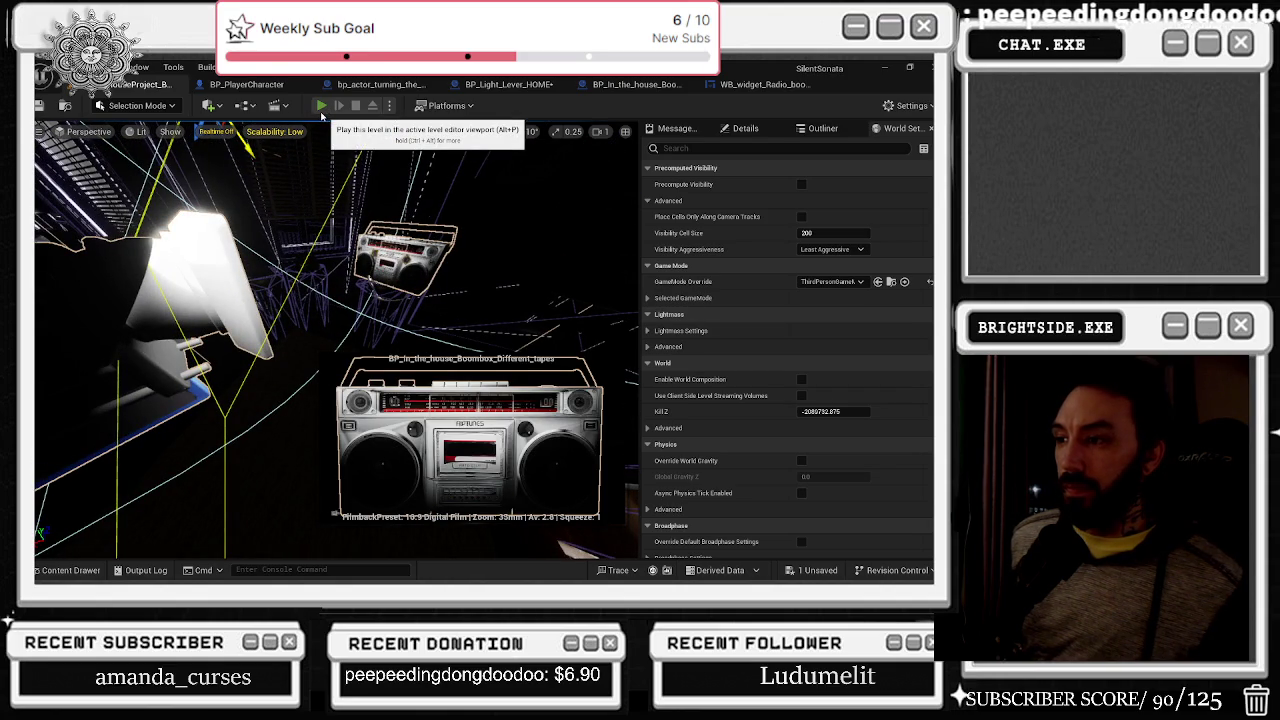
left_click(321, 114)
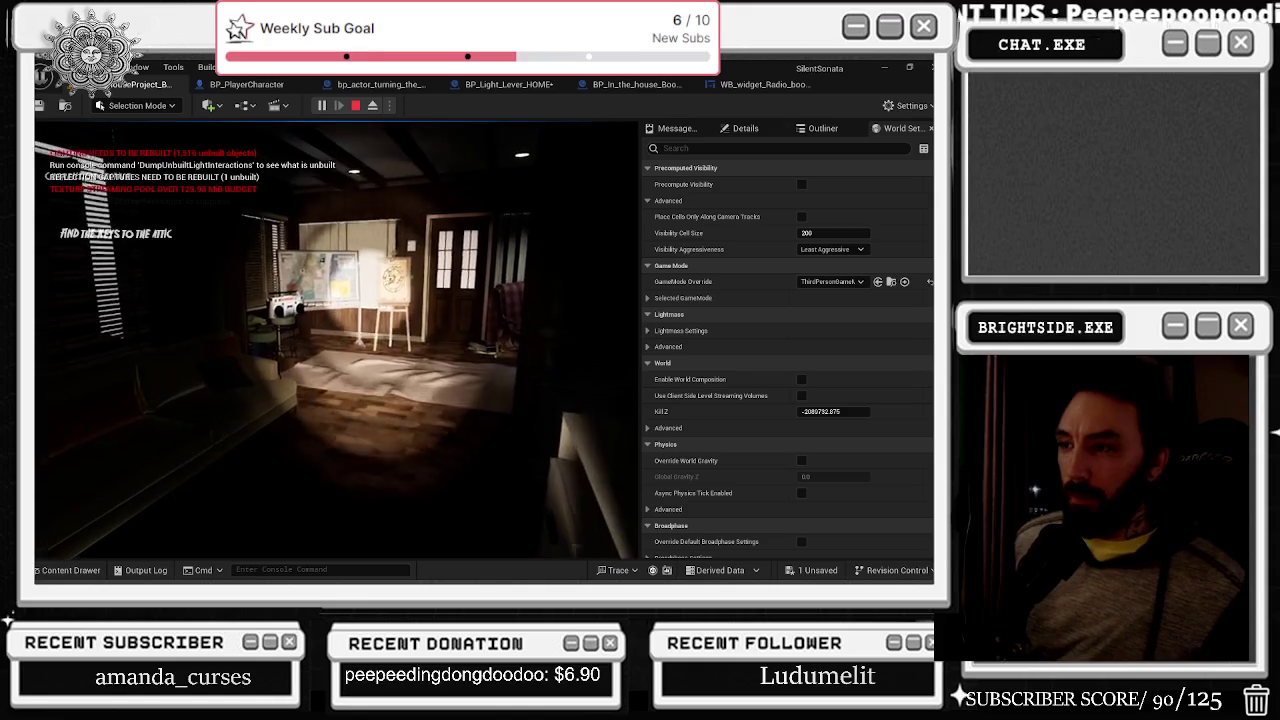
key("alt+Tab")
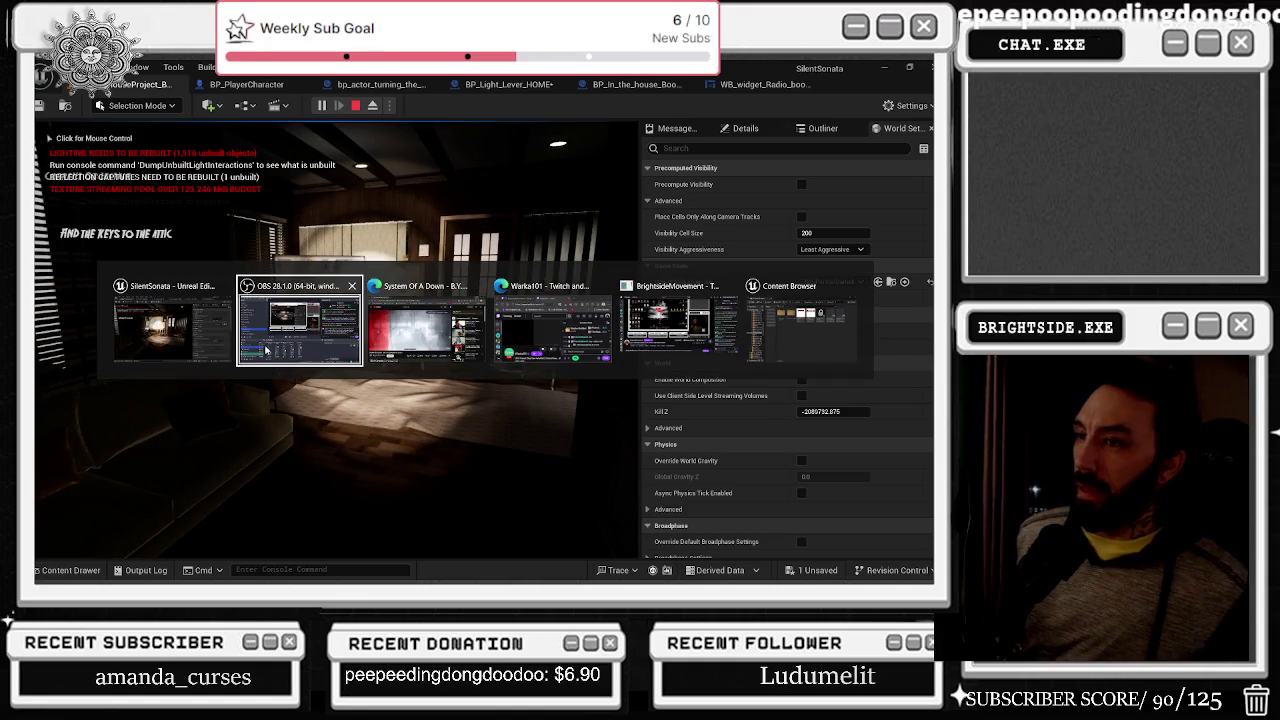
- In the running game, open the boombox radio and tune its left knob down the dial
left_click(335, 340)
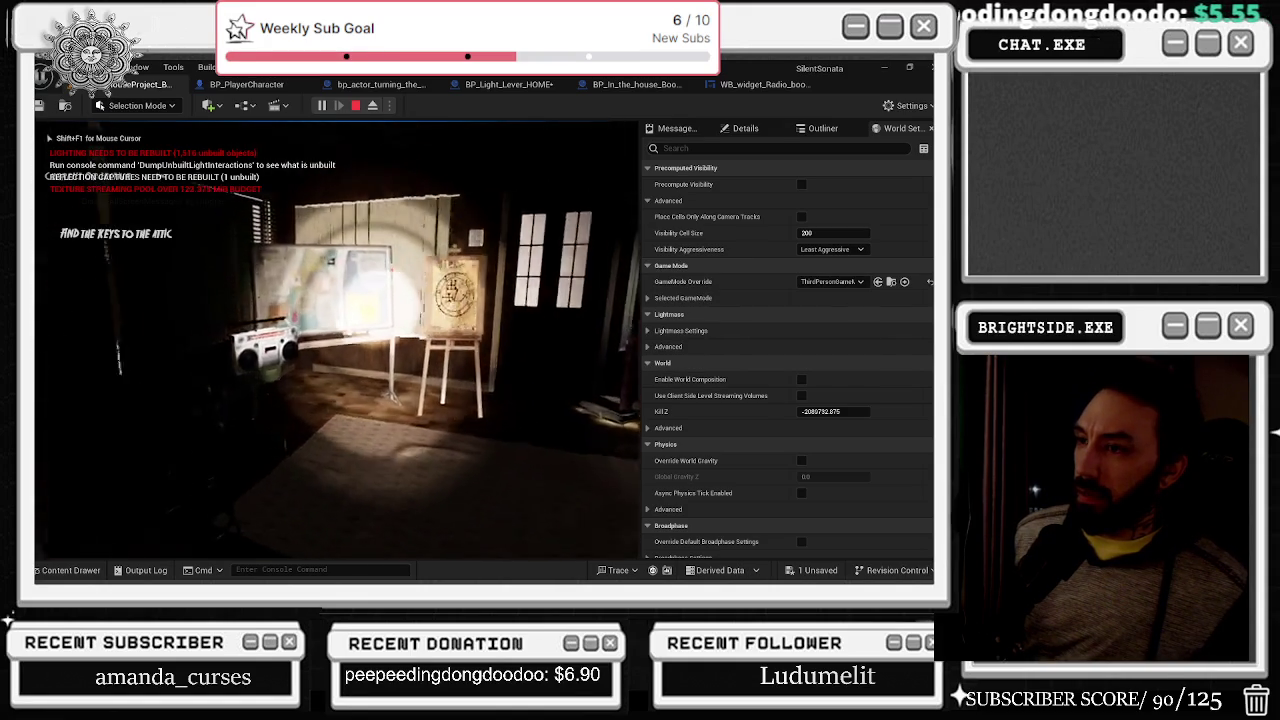
key("e")
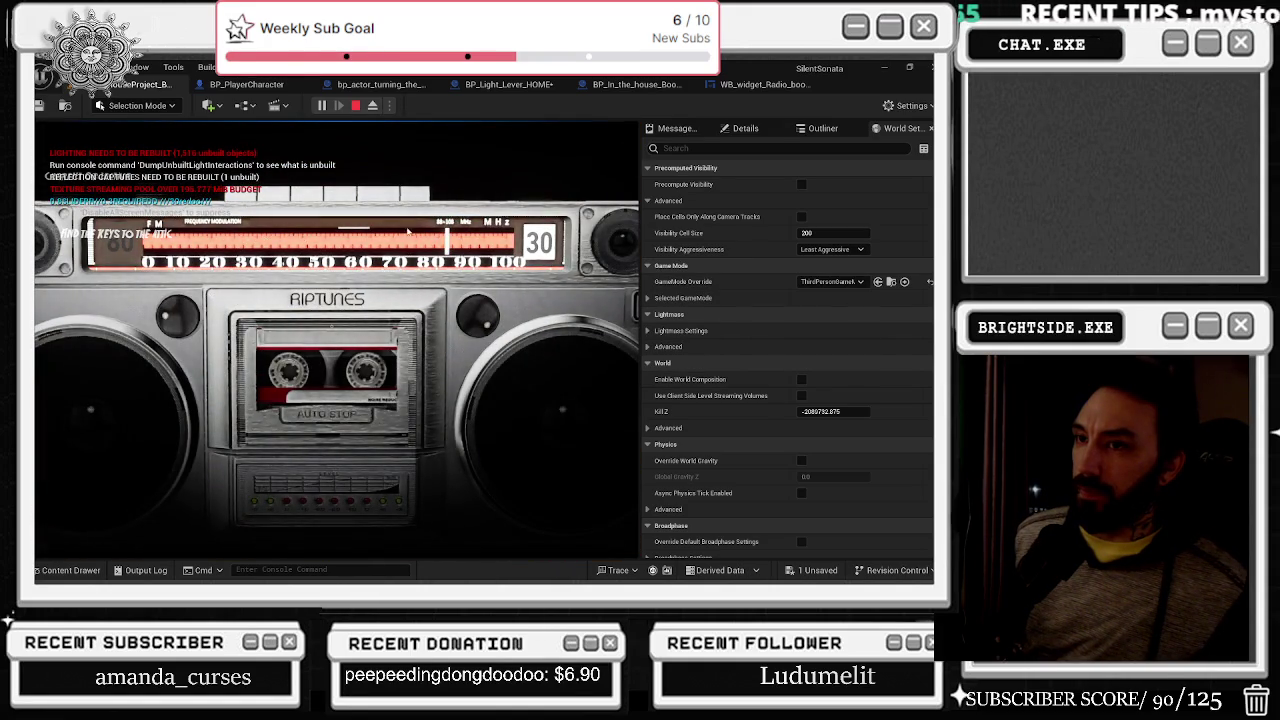
left_click(173, 311)
left_click_drag(173, 311, 175, 316)
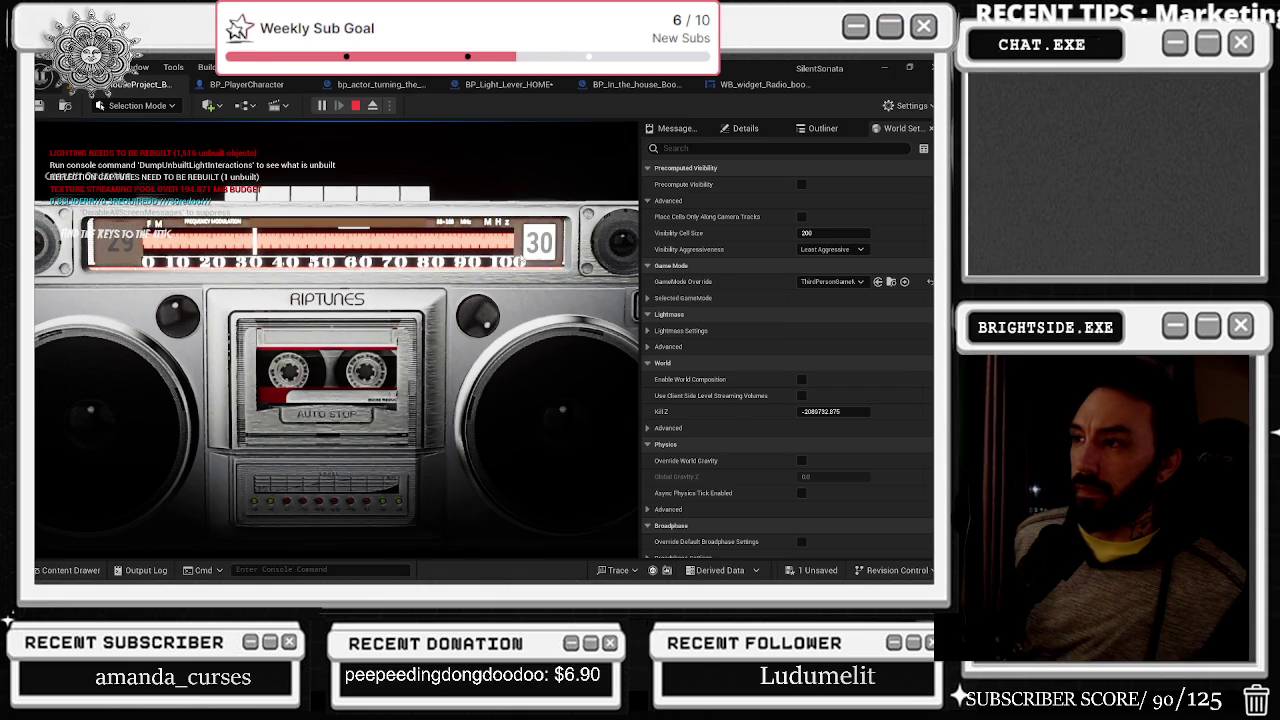
- Exit the boombox close-up, bring out the flashlight, and stop the play session
key("e")
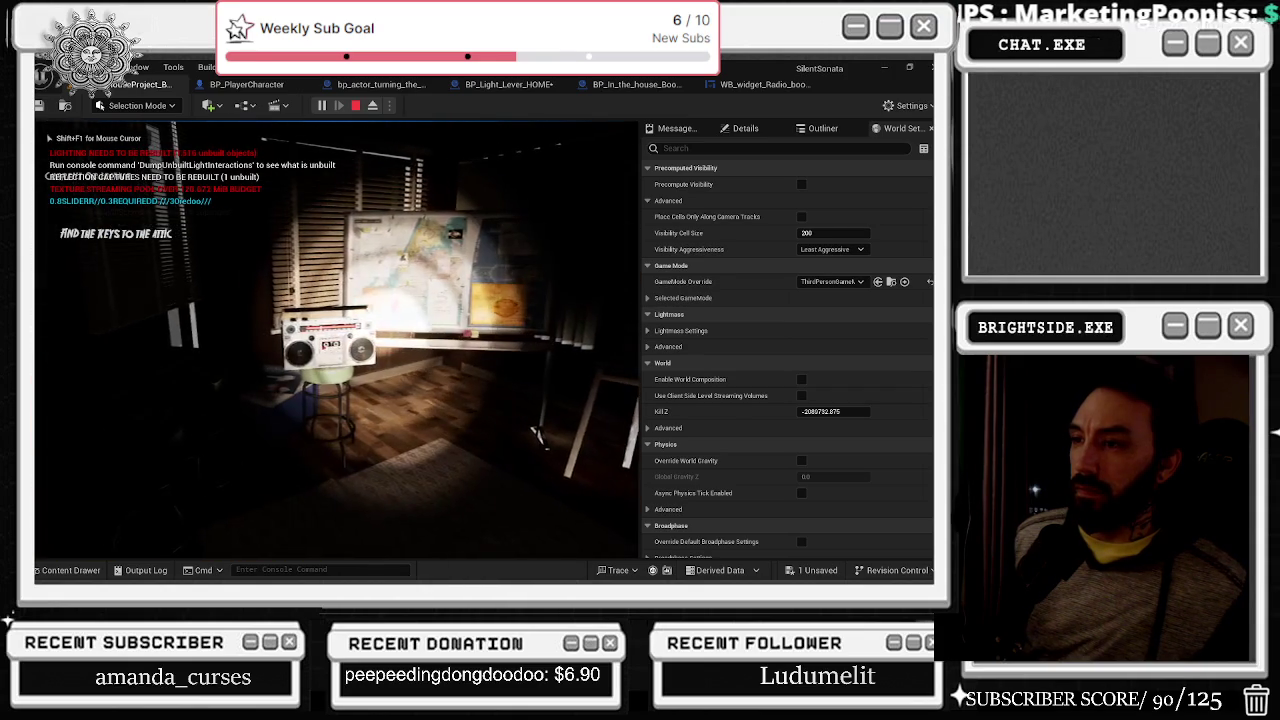
key("f")
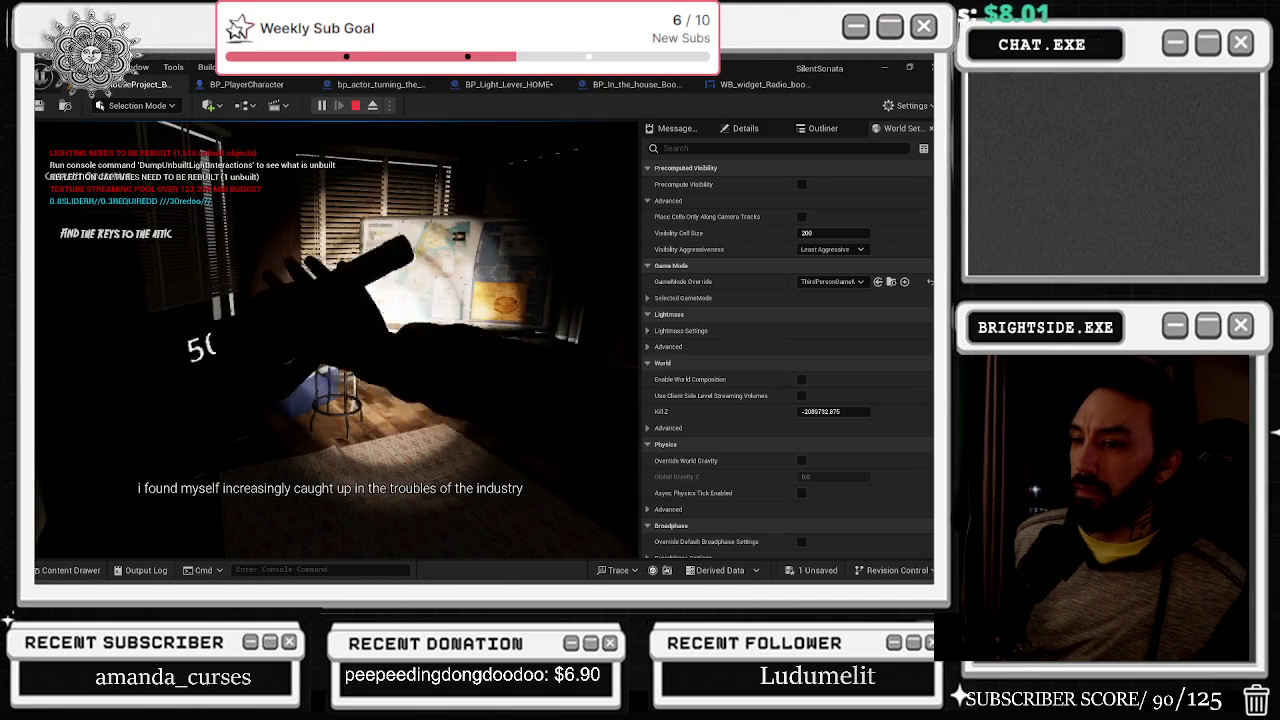
key("Escape")
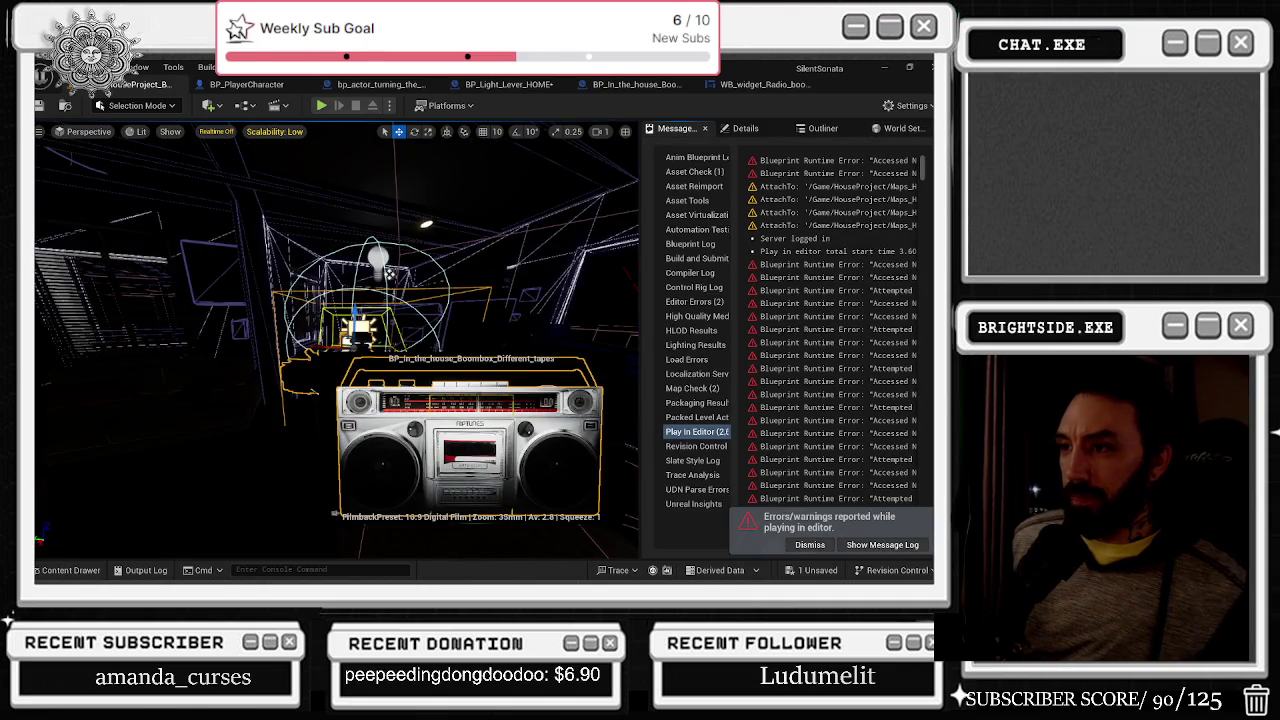
- Nudge the upper and lower Branch nodes into alignment in the different tapes boombox Event Graph
scroll(390, 305, "down", 5)
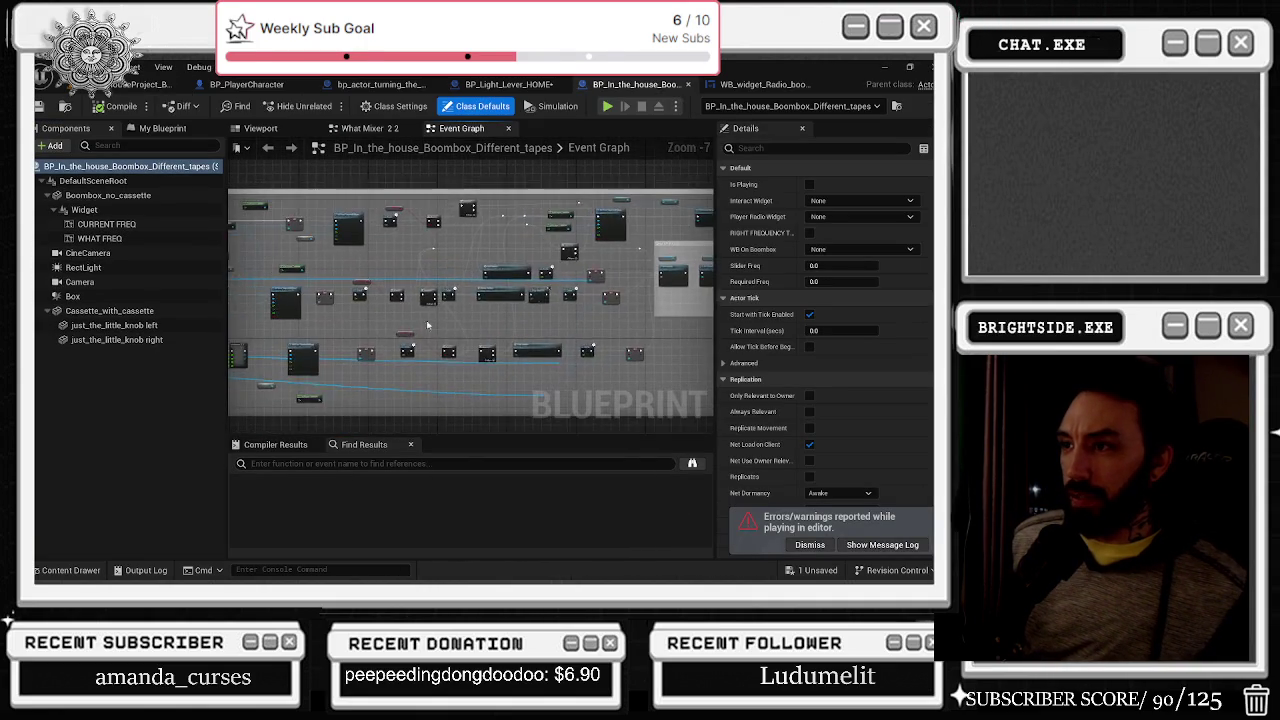
scroll(355, 262, "up", 5)
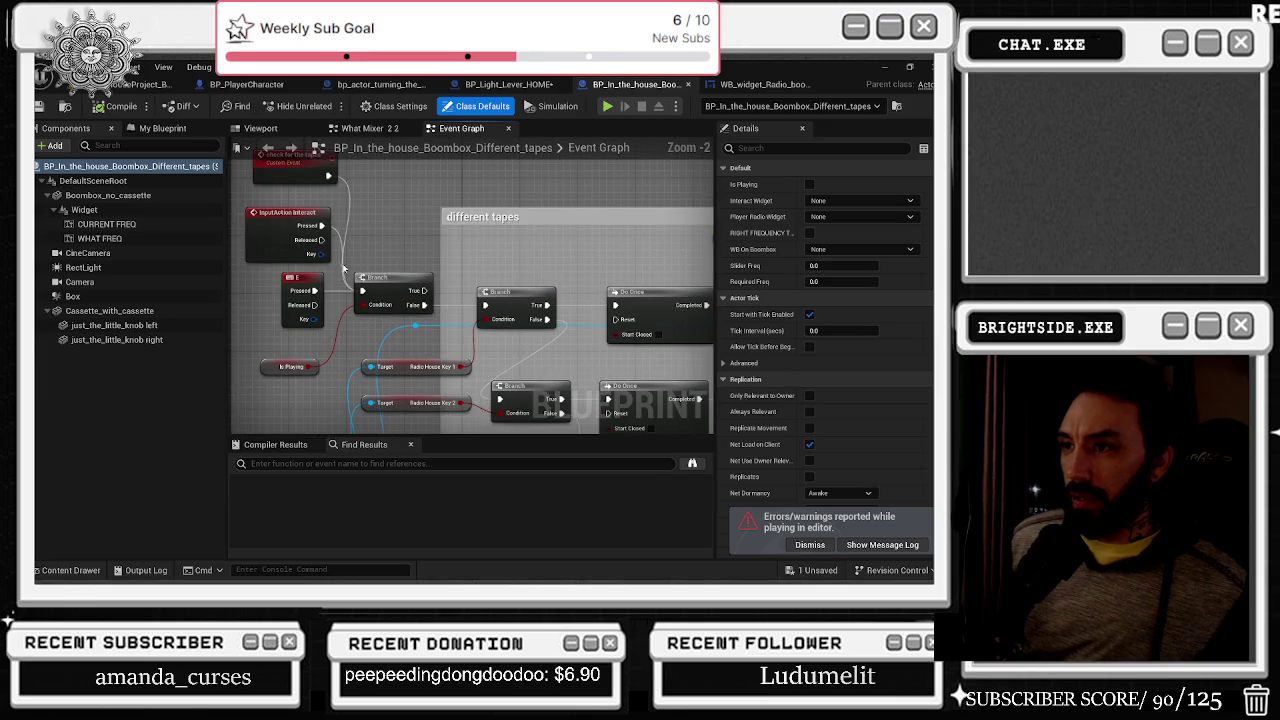
left_click_drag(357, 313, 356, 306)
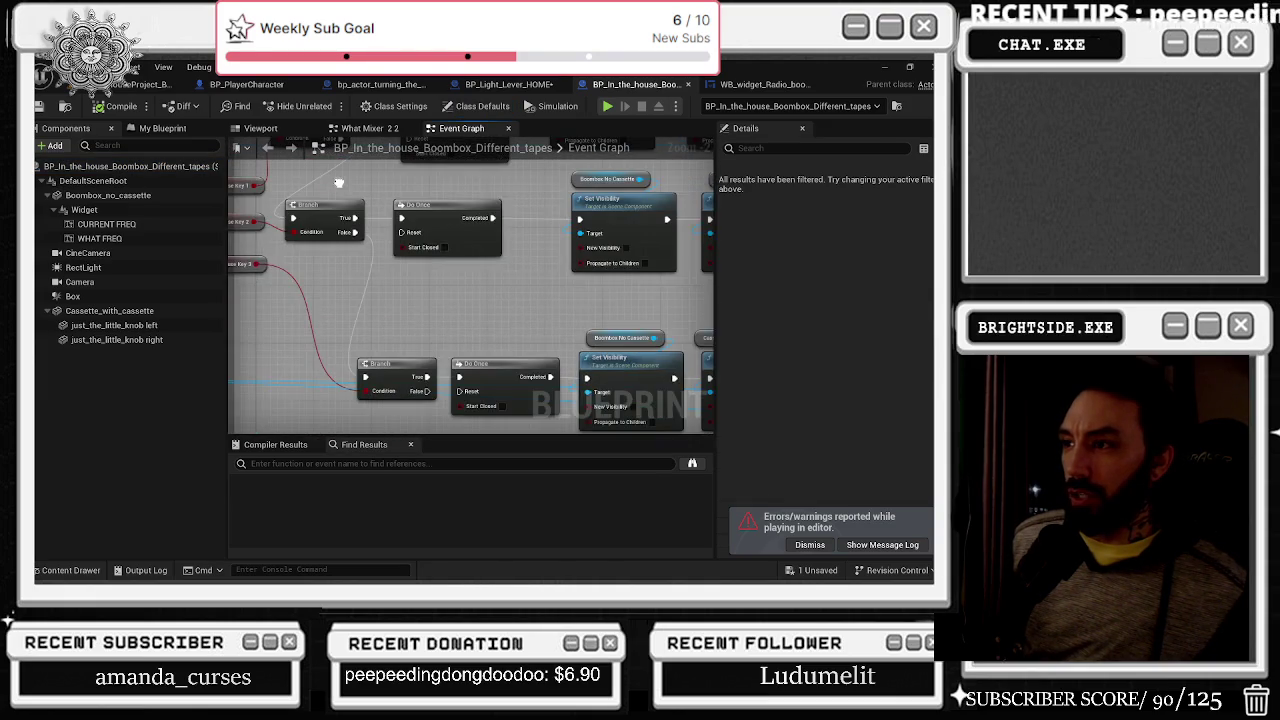
left_click_drag(449, 262, 441, 262)
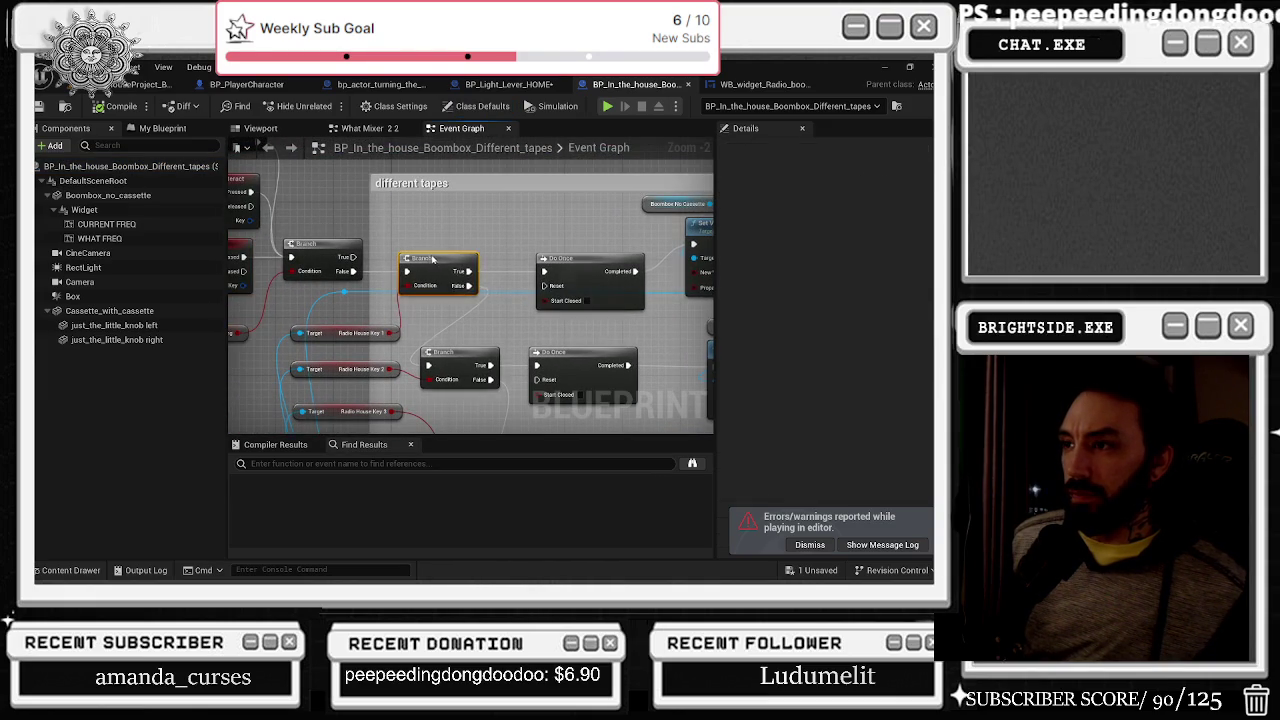
left_click_drag(445, 353, 507, 334)
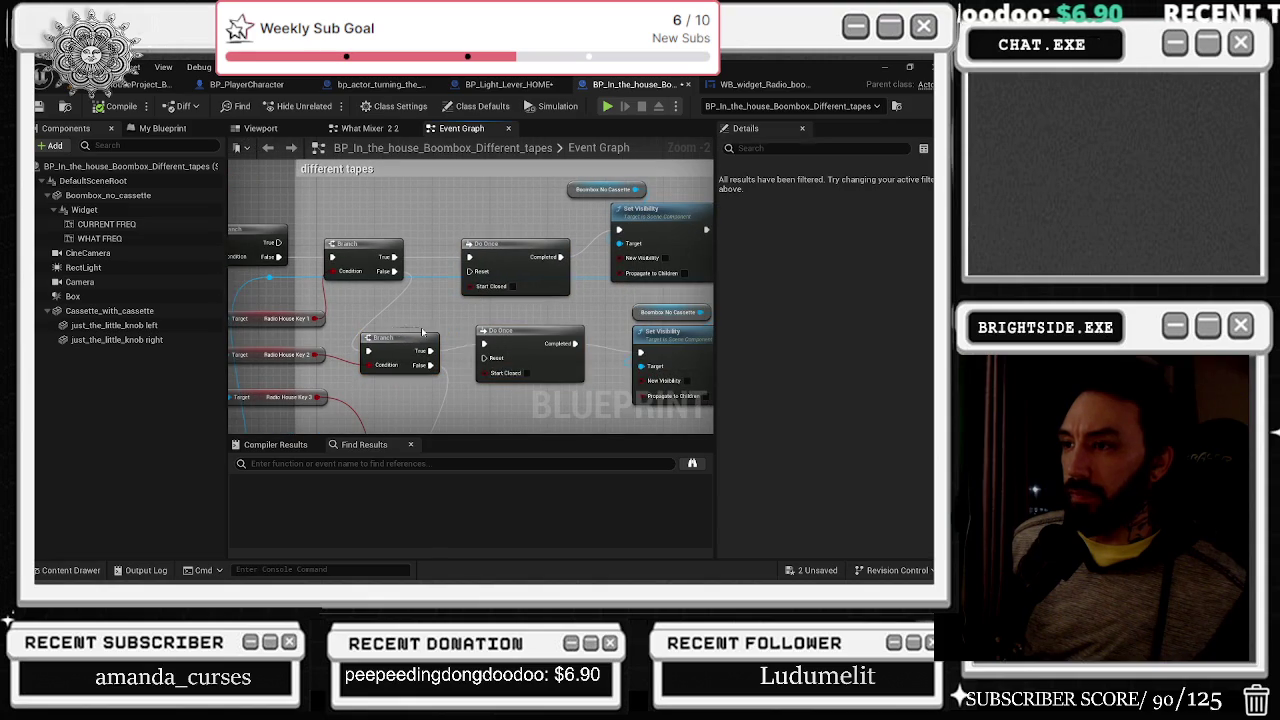
left_click_drag(422, 340, 452, 340)
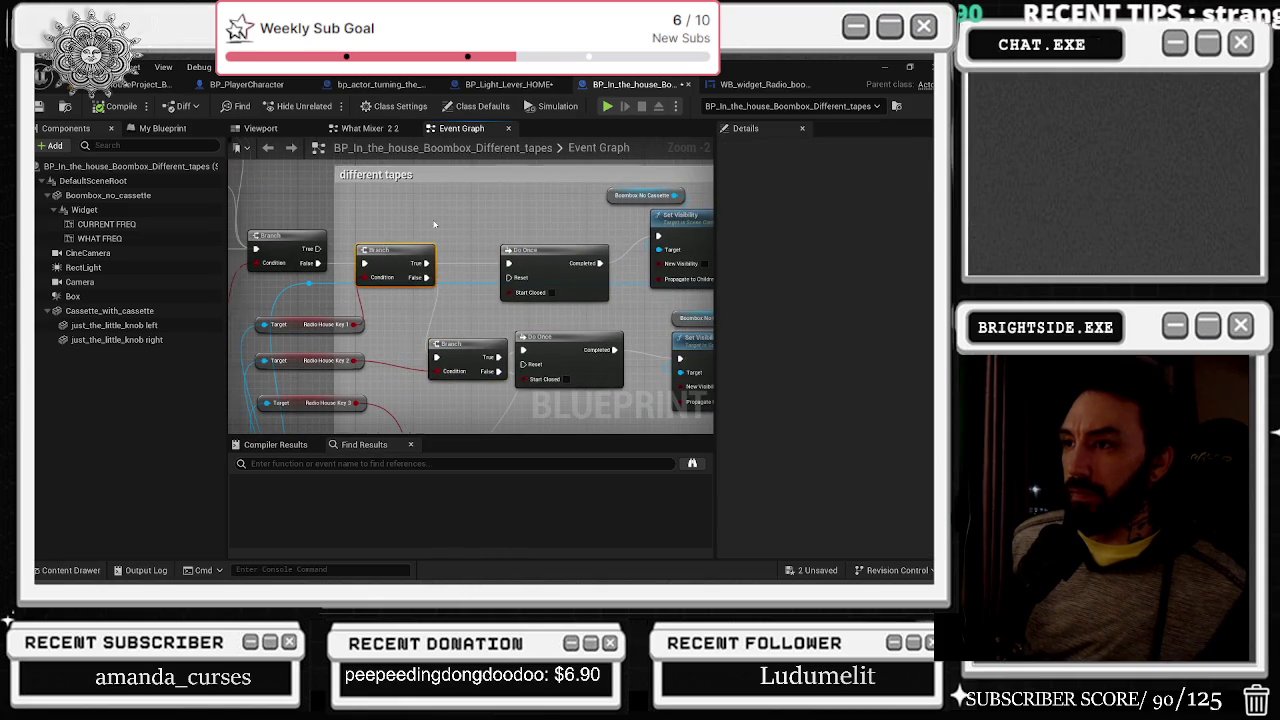
left_click_drag(356, 344, 436, 349)
- Line up the Boombox No Cassette and Cassette With Cassette variables above their Set Visibility nodes
left_click(371, 331)
left_click_drag(575, 326, 383, 341)
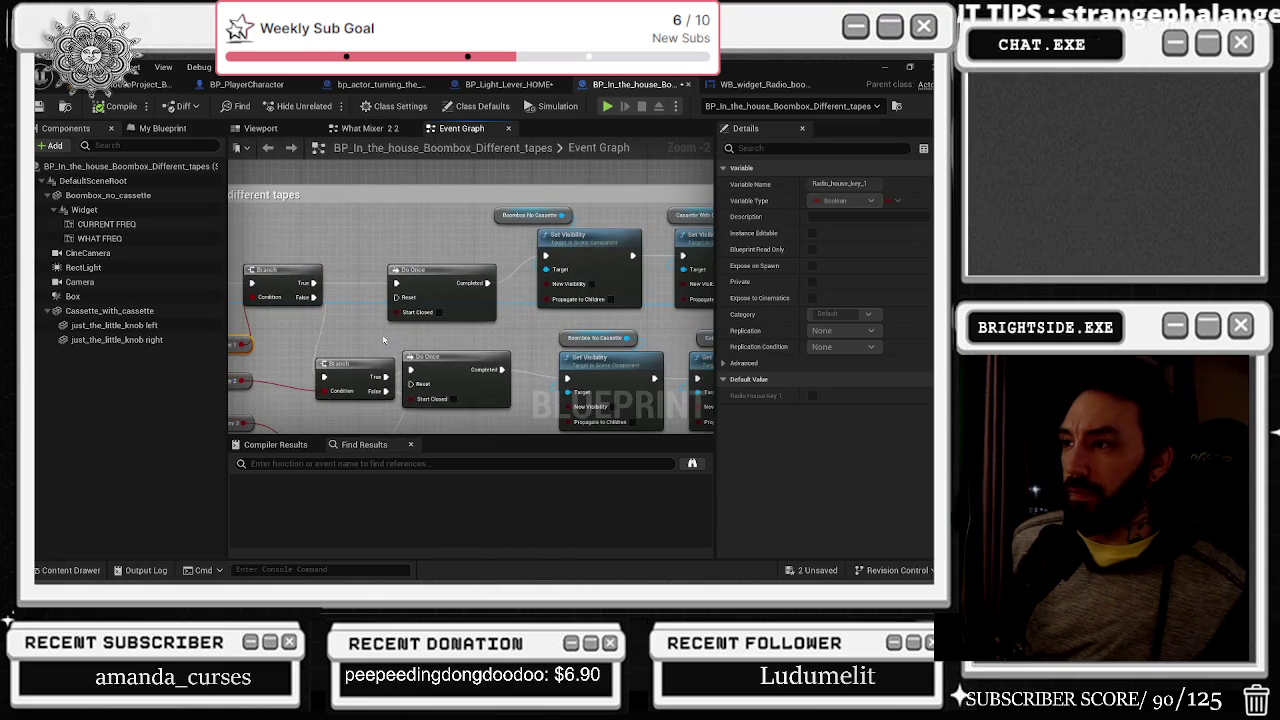
left_click(412, 270)
left_click_drag(382, 246, 564, 234)
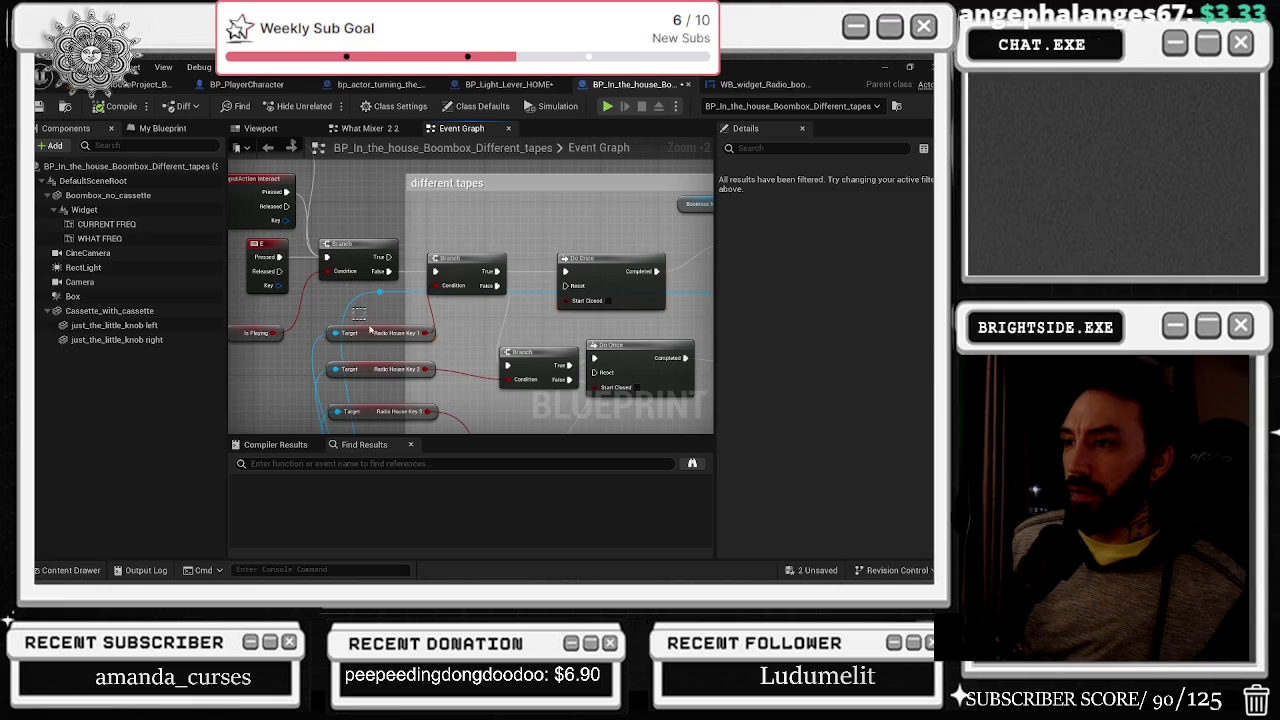
left_click(366, 331)
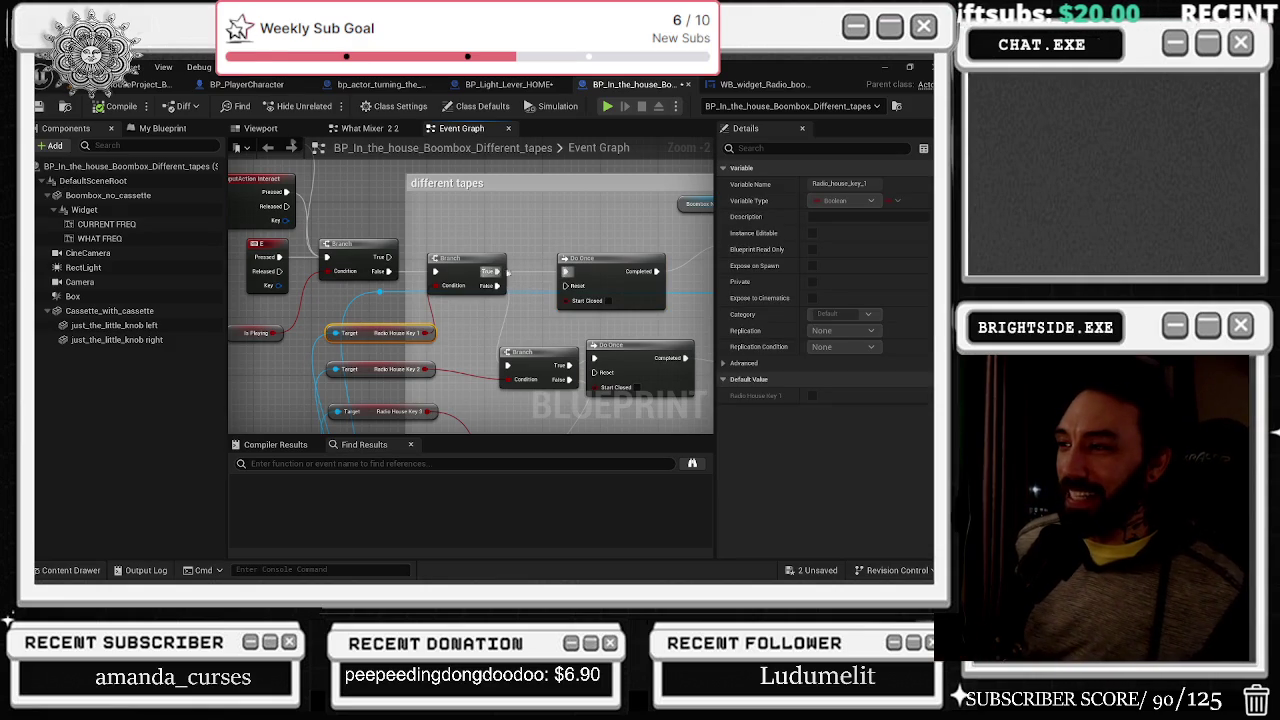
left_click(608, 259)
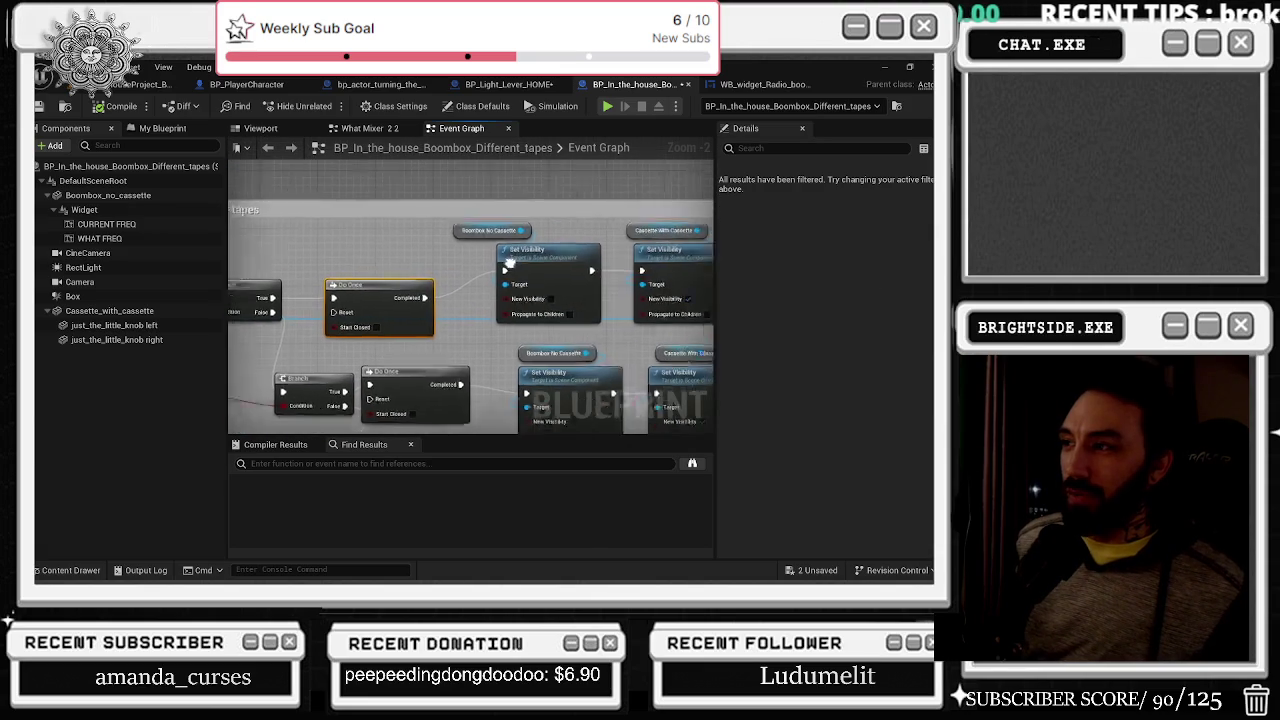
left_click(487, 273)
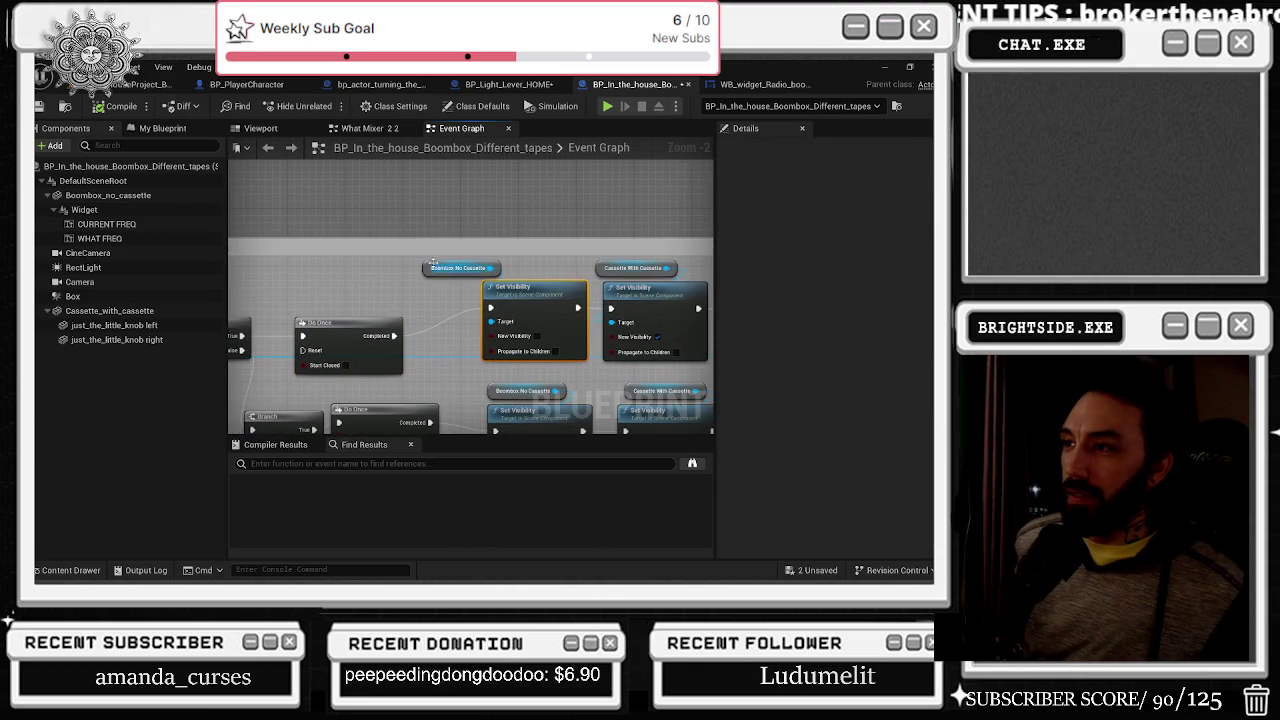
left_click_drag(422, 276, 400, 273)
left_click_drag(598, 268, 508, 268)
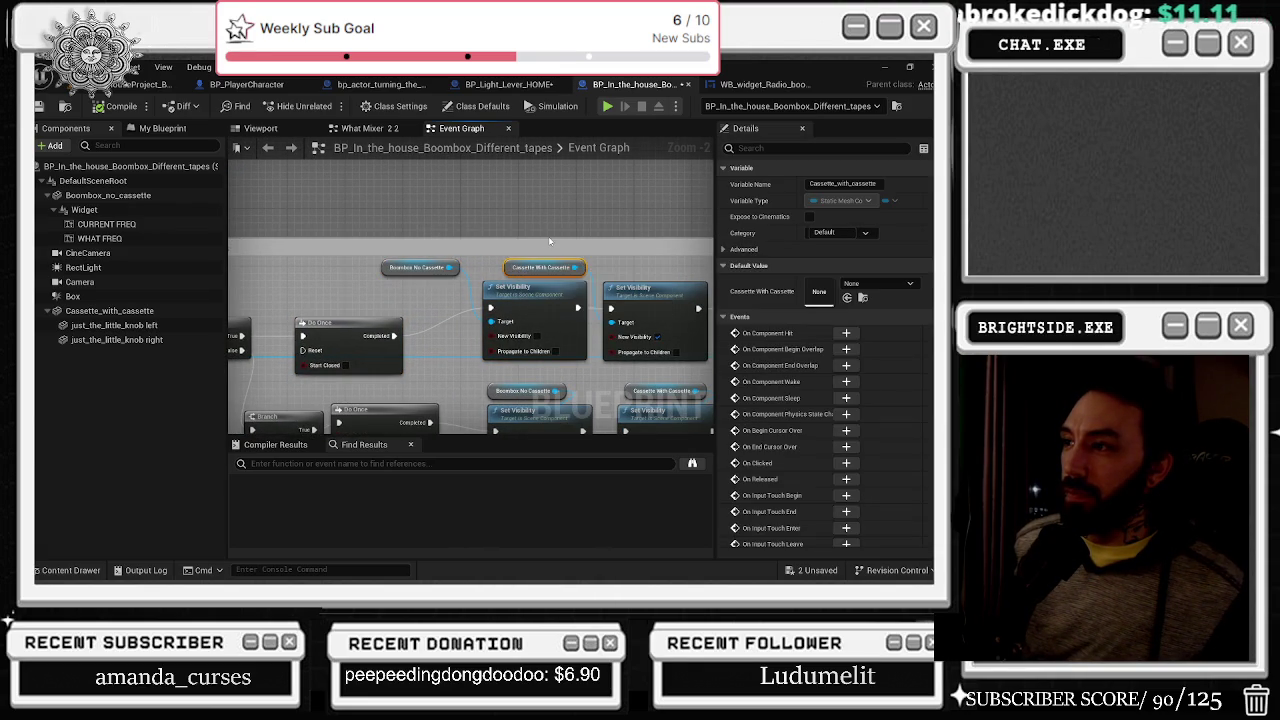
left_click(550, 237)
- Review the lower Do Once chain and its cassette Set Visibility variables
mouse_move(555, 224)
left_mouse_down()
mouse_move(418, 221)
mouse_move(393, 238)
left_mouse_up()
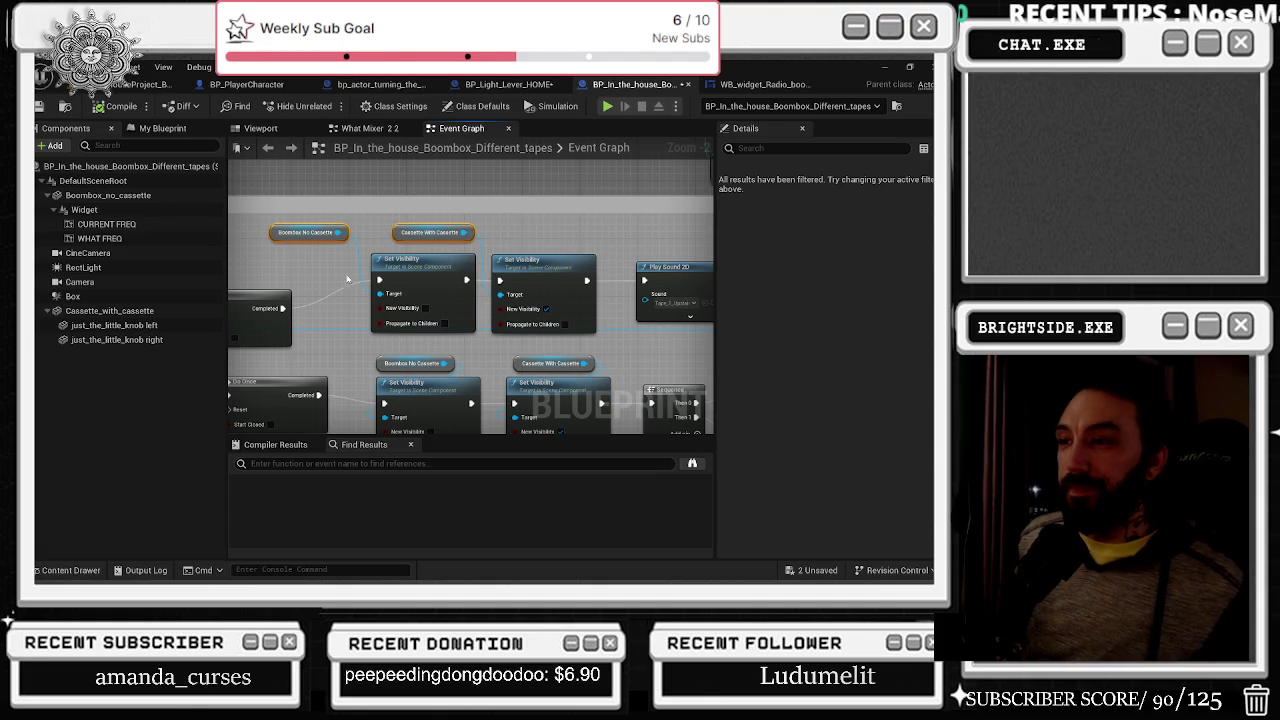
left_click(414, 272)
mouse_move(230, 309)
left_mouse_down()
mouse_move(298, 317)
mouse_move(485, 274)
left_mouse_up()
left_click_drag(403, 315, 293, 269)
left_click(444, 317)
left_click_drag(444, 317, 388, 299)
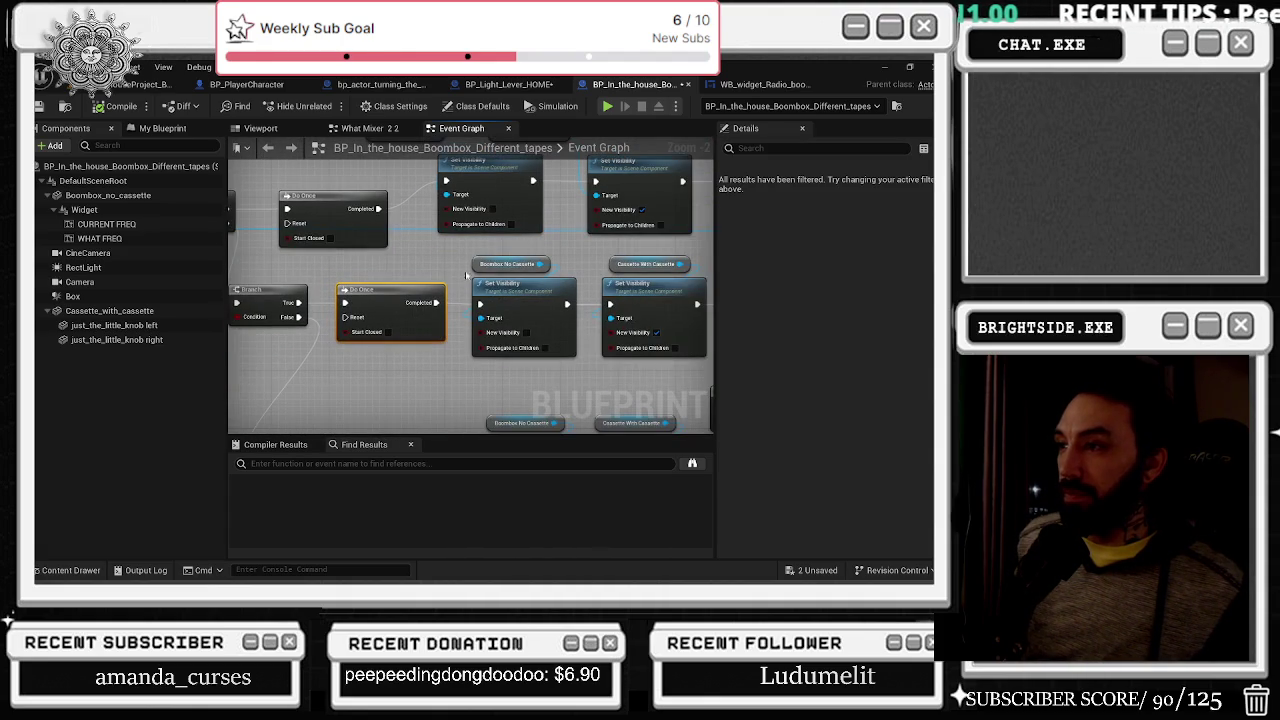
left_click(455, 264)
left_click(631, 266)
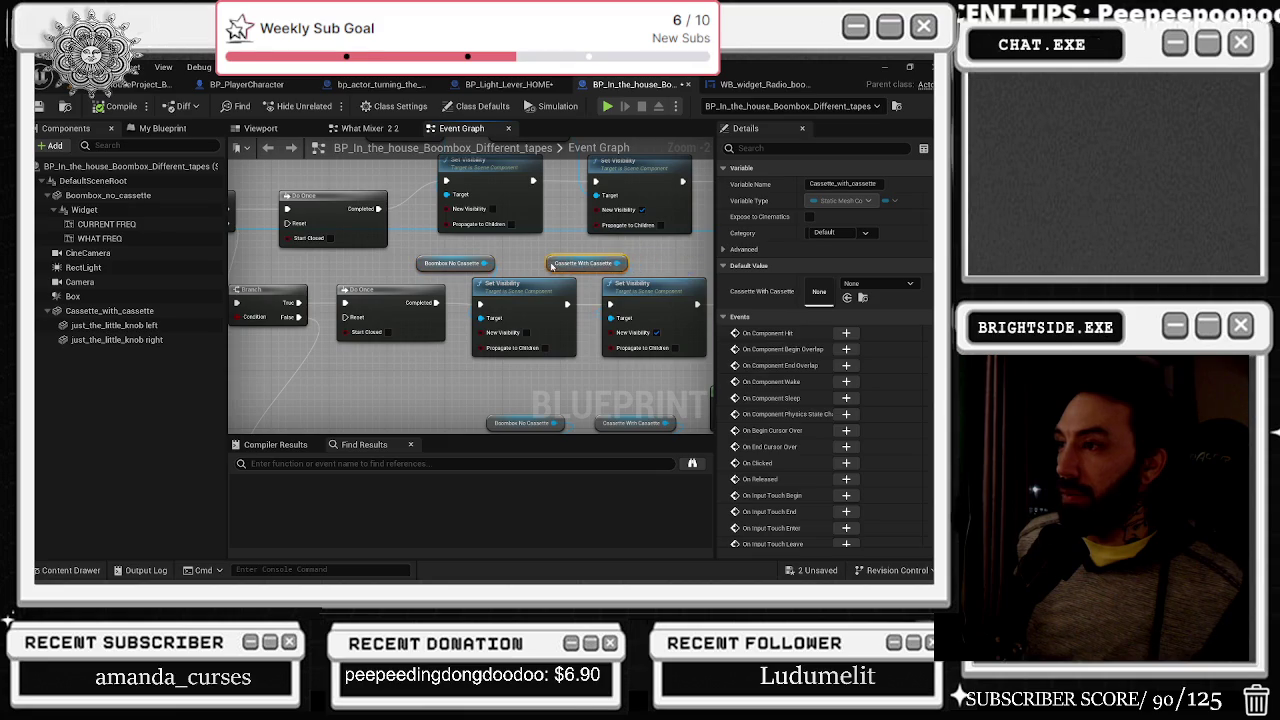
- Expand the Play Sound 2D node's advanced pins and inspect the First Subtitles node
mouse_move(631, 266)
left_mouse_down()
mouse_move(481, 245)
mouse_move(343, 253)
mouse_move(346, 276)
mouse_move(514, 229)
mouse_move(582, 369)
mouse_move(549, 363)
left_mouse_up()
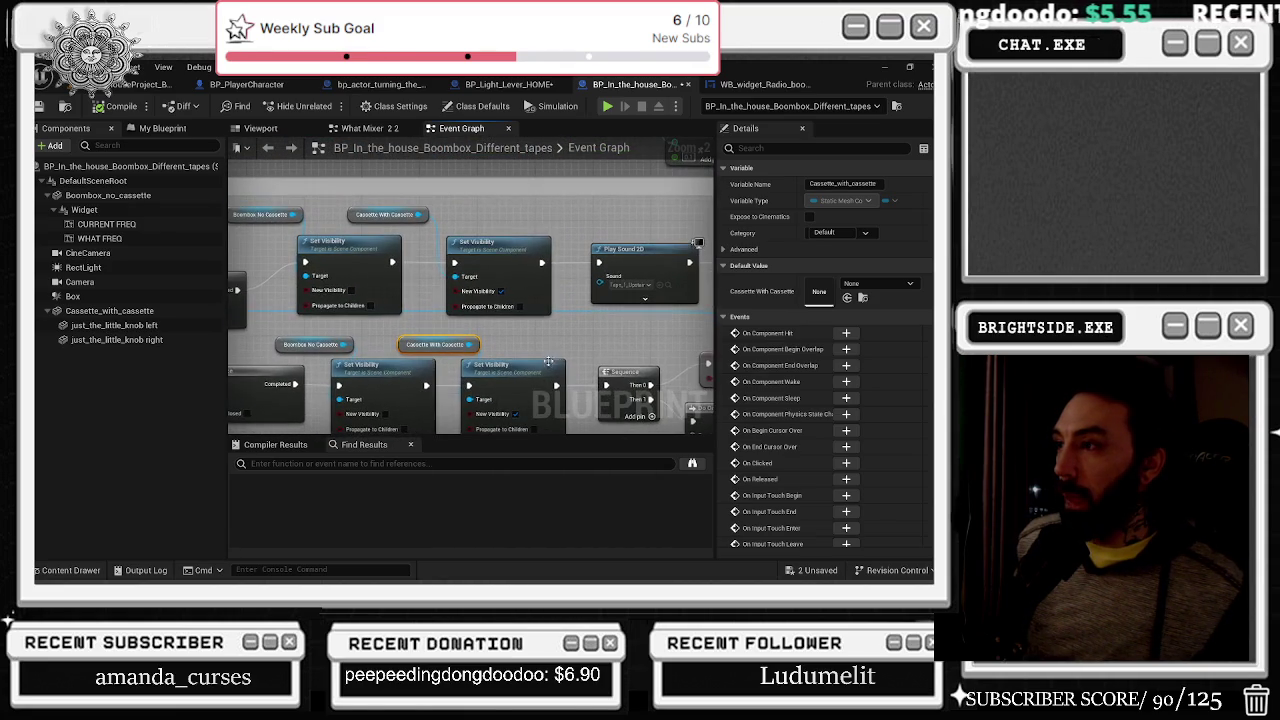
left_click(644, 299)
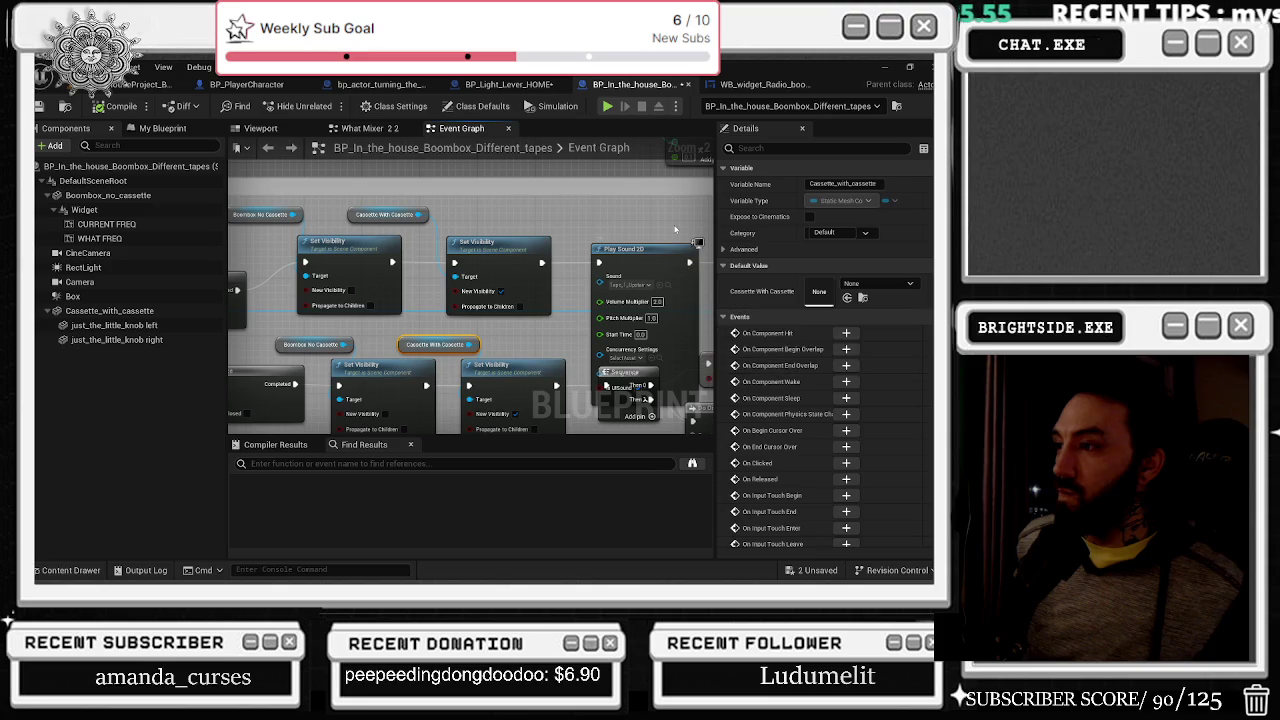
mouse_move(697, 242)
left_mouse_down()
mouse_move(486, 250)
mouse_move(538, 187)
mouse_move(590, 245)
mouse_move(677, 274)
mouse_move(537, 289)
mouse_move(506, 323)
mouse_move(443, 337)
mouse_move(547, 338)
mouse_move(432, 324)
mouse_move(577, 270)
mouse_move(466, 291)
mouse_move(500, 225)
mouse_move(395, 280)
mouse_move(734, 256)
mouse_move(607, 226)
mouse_move(604, 284)
mouse_move(357, 309)
mouse_move(491, 280)
mouse_move(420, 334)
mouse_move(350, 335)
mouse_move(320, 300)
mouse_move(440, 295)
mouse_move(423, 229)
mouse_move(410, 240)
mouse_move(494, 305)
mouse_move(536, 233)
mouse_move(531, 268)
mouse_move(590, 278)
left_mouse_up()
left_click(580, 282)
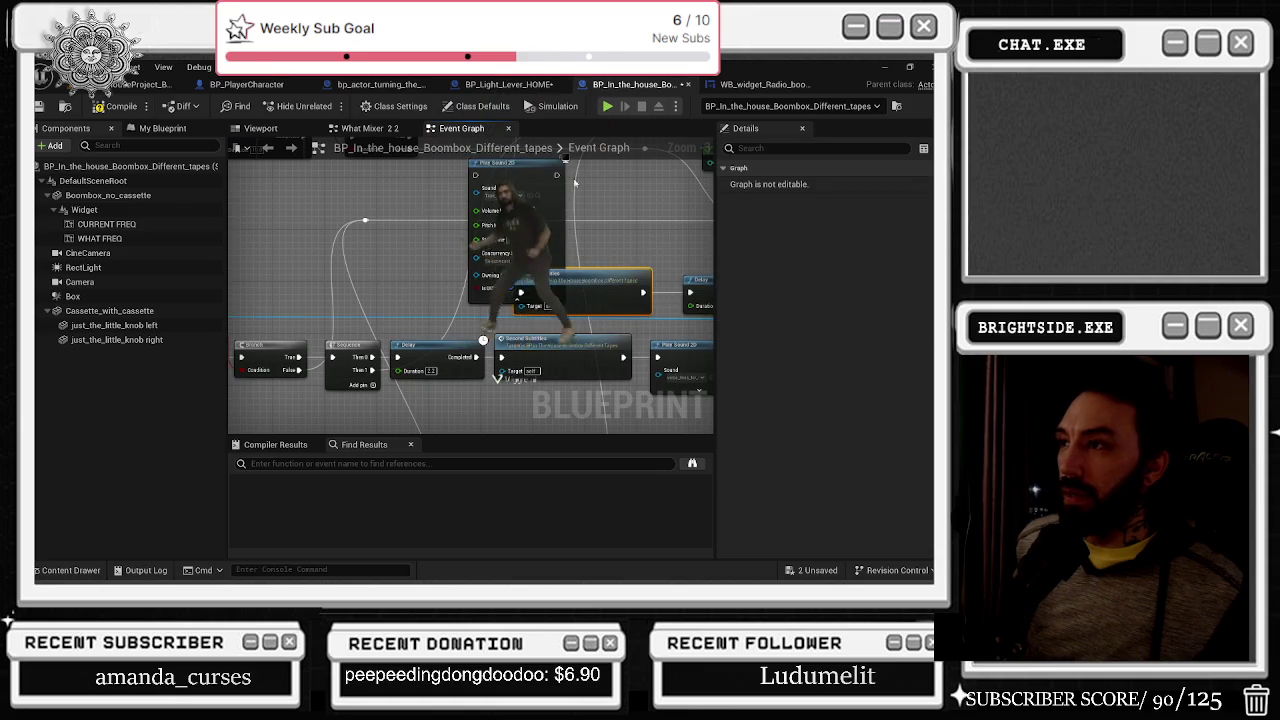
- Undo the last Event Graph edit with Ctrl+Z to restore the PLAY SONG Play Sound 2D node
key("ctrl+z")
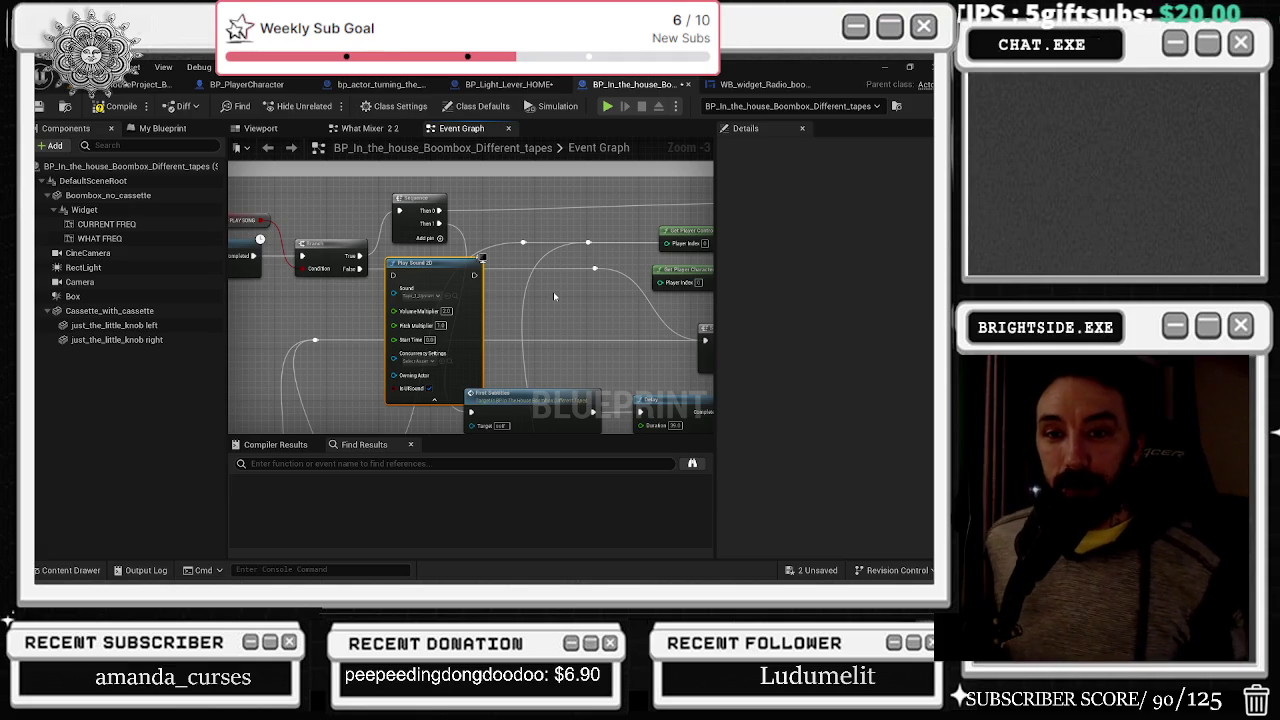
- Send a /shoutout command for another streamer in Twitch chat, then minimize the browser
key("alt+Tab")
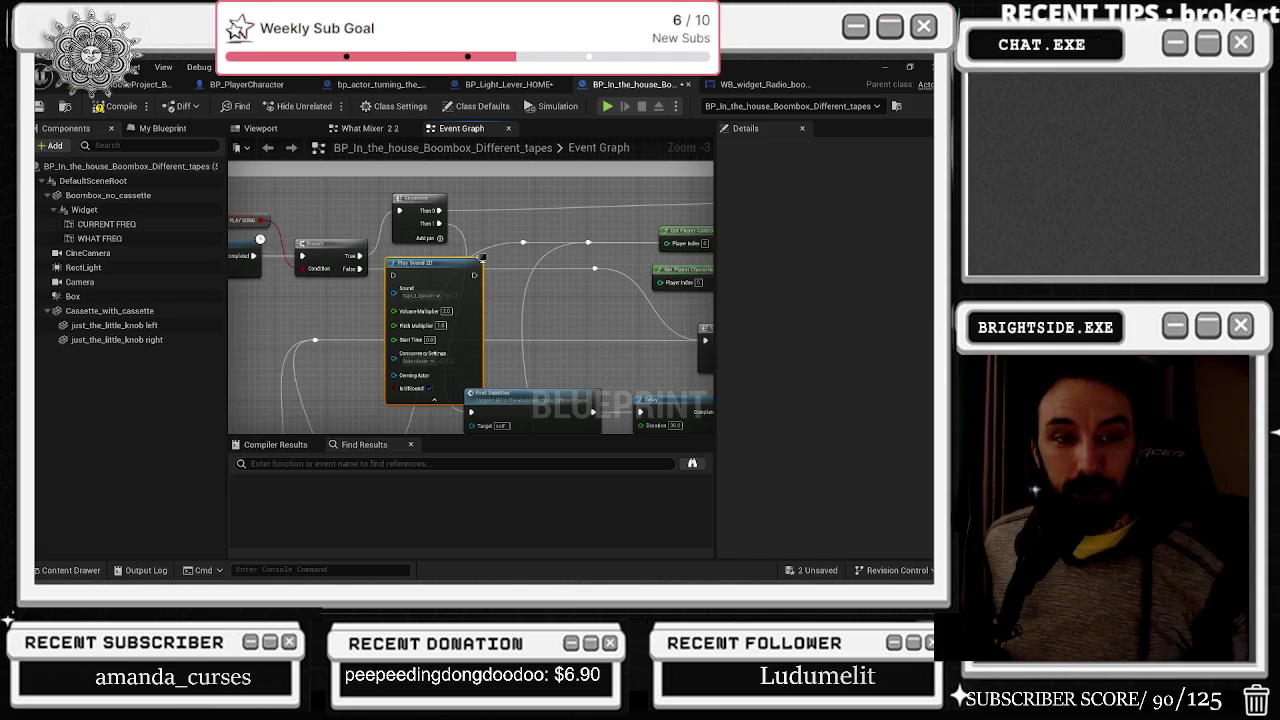
key("alt+Tab")
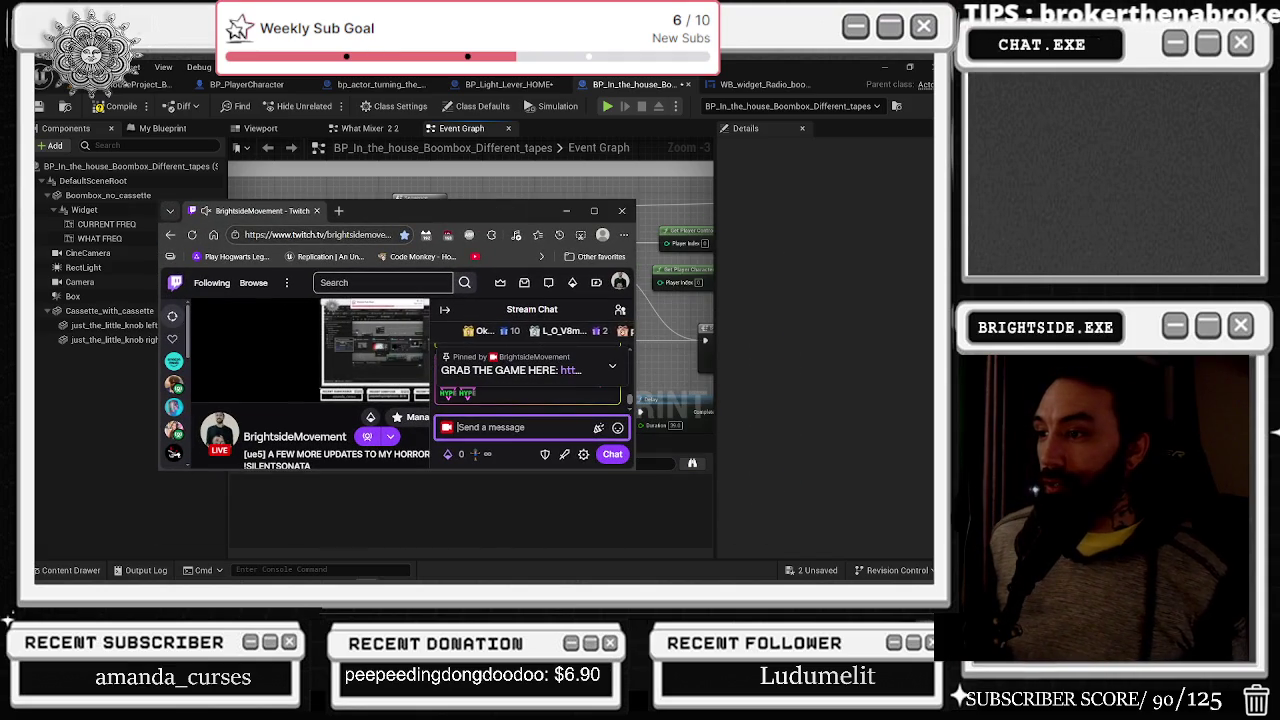
type("/shoutout @honeycomb")
key("Return")
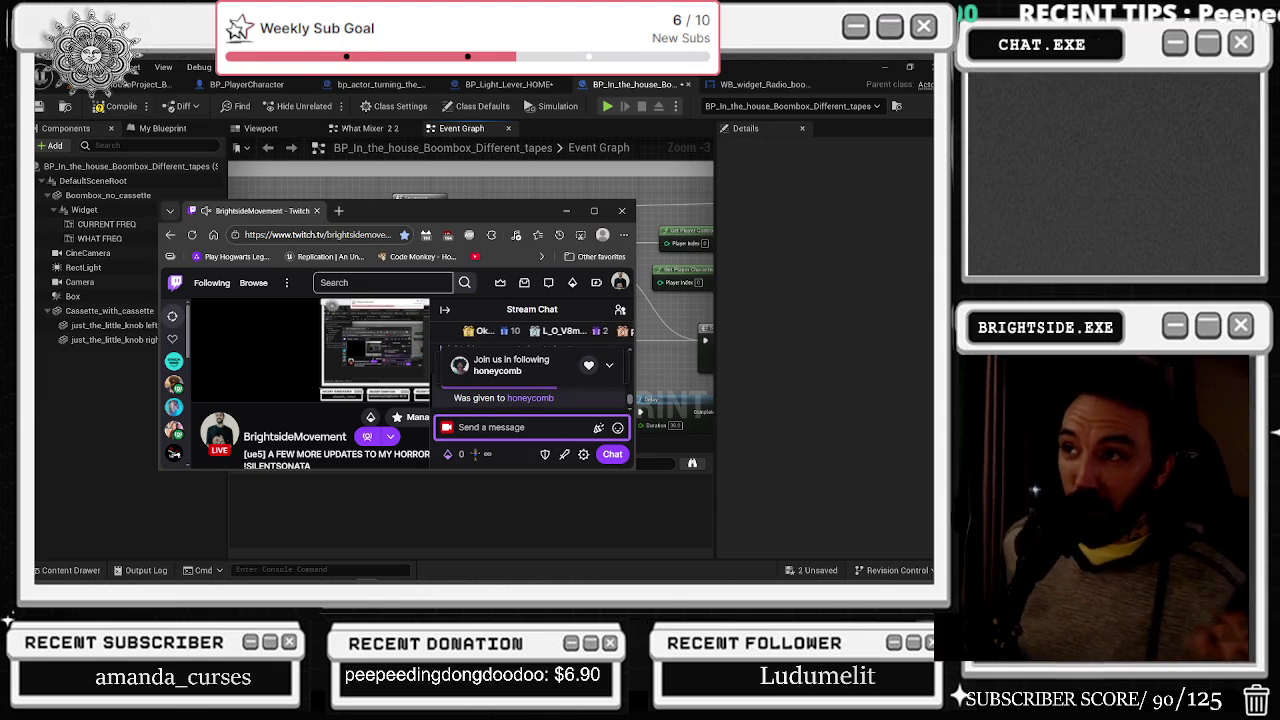
left_click(566, 211)
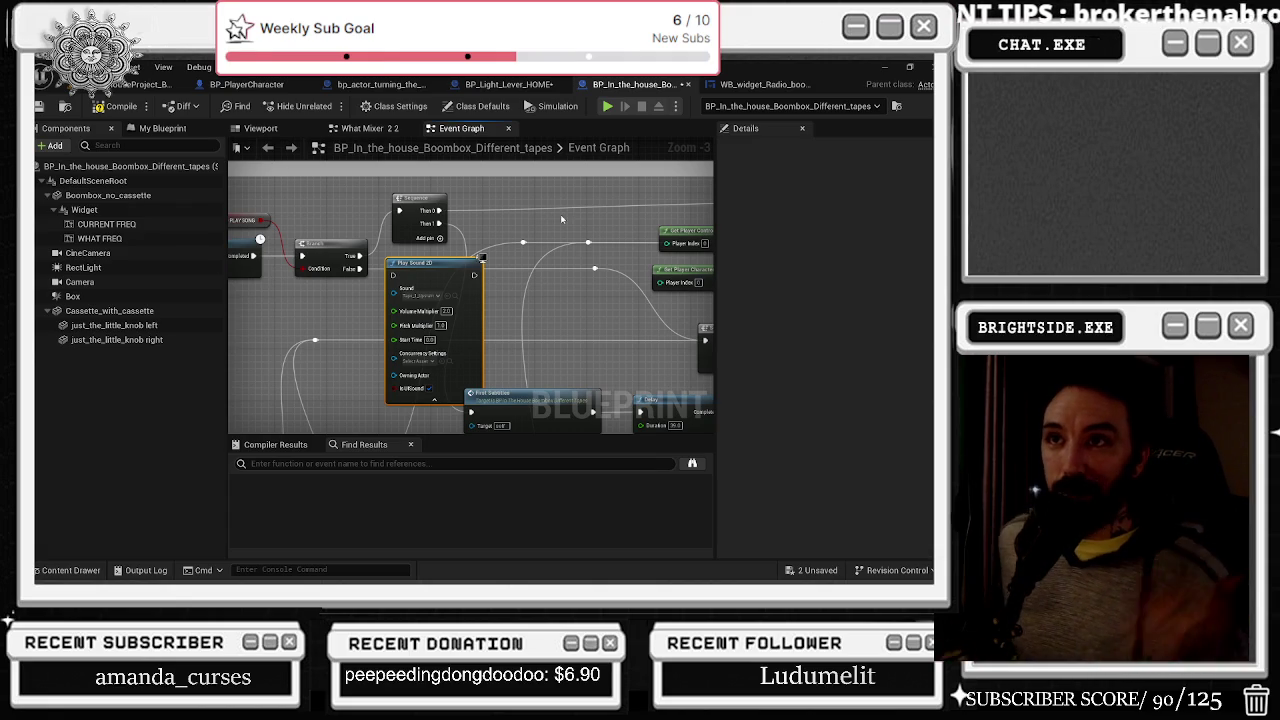
- Leave the boombox blueprint for the level editor, showing the Play In Editor Message Log
left_click(150, 84)
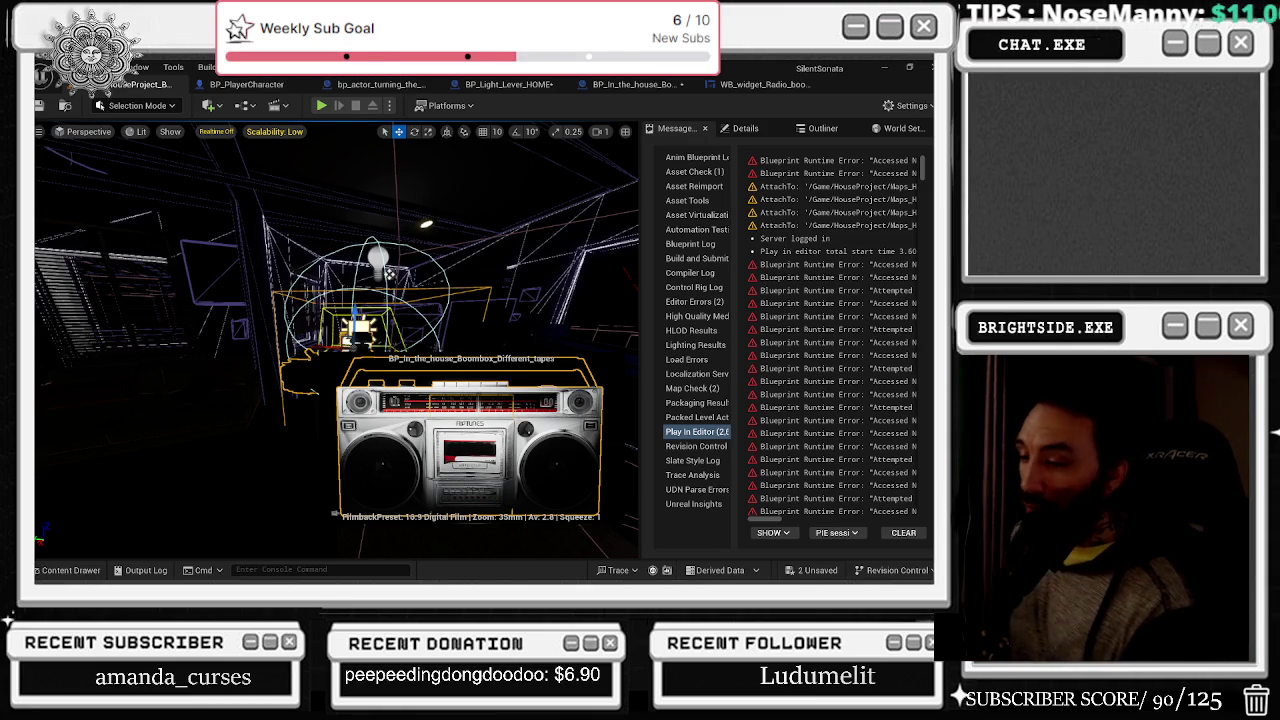
- Send another streamer a /shoutout in Twitch chat and drag the window's top edge up to enlarge it
key("alt+Tab")
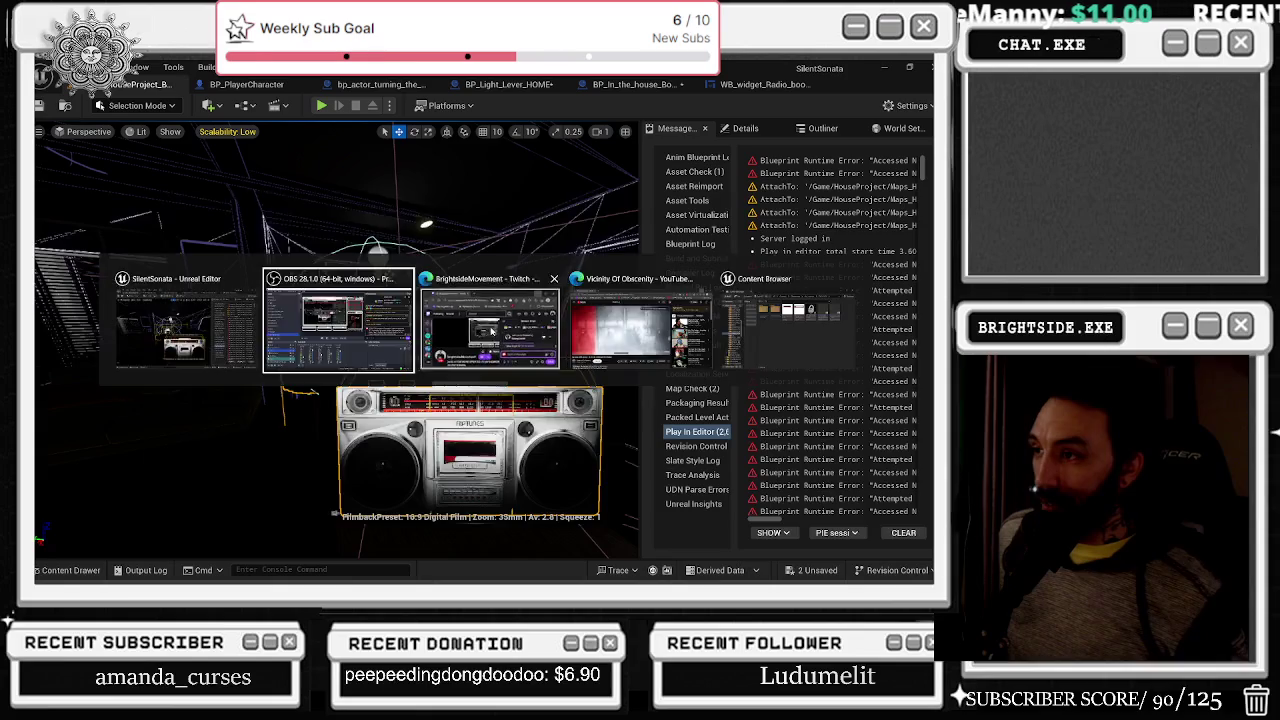
left_click(491, 332)
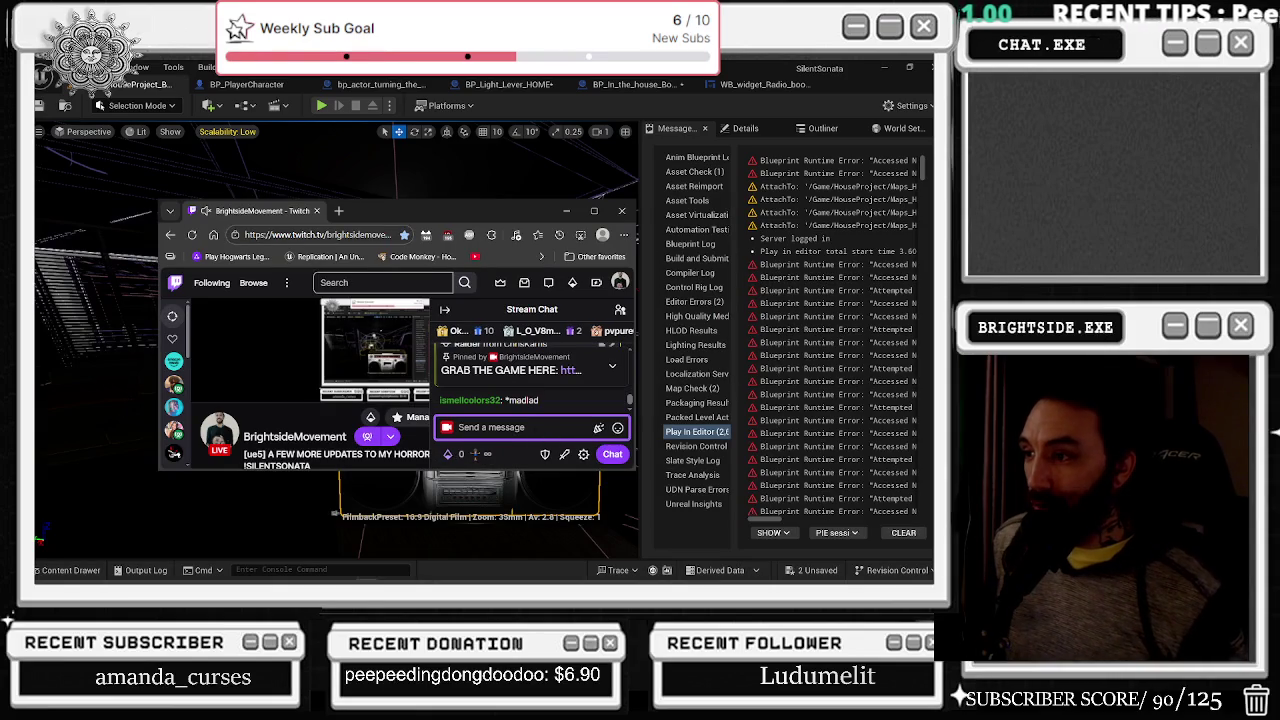
type("/shoutout @ch")
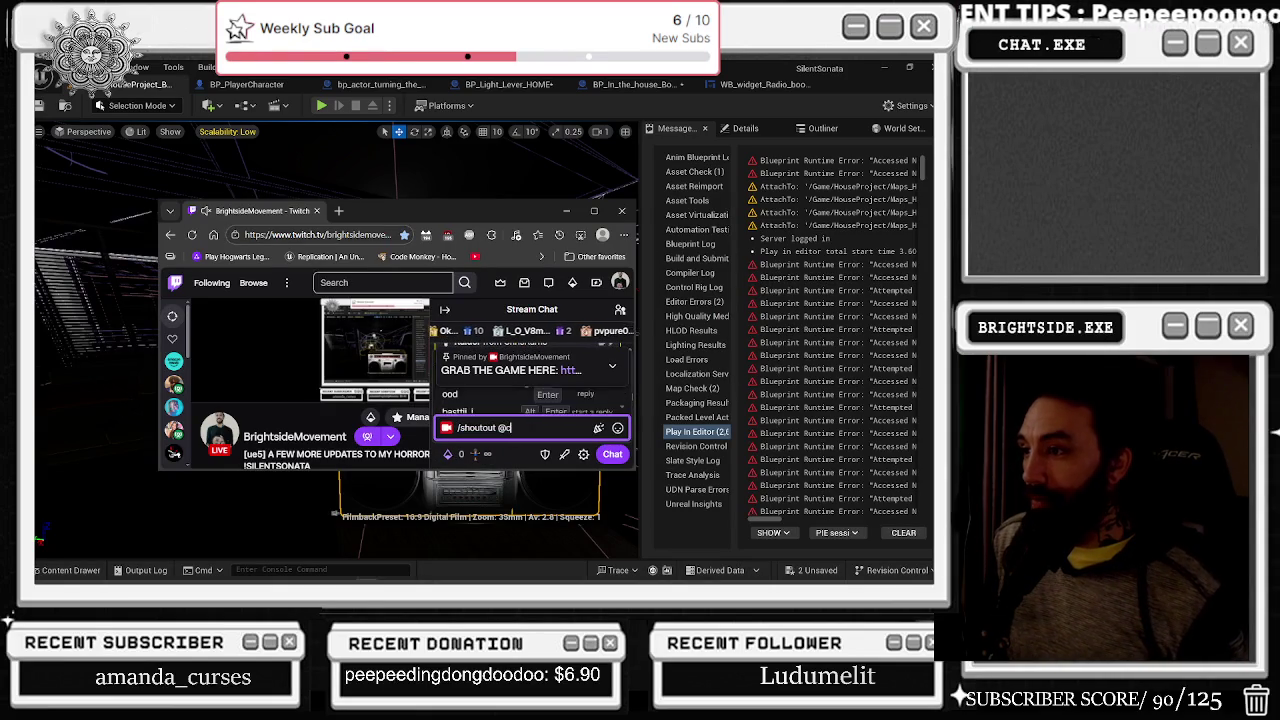
key("Tab")
key("Return")
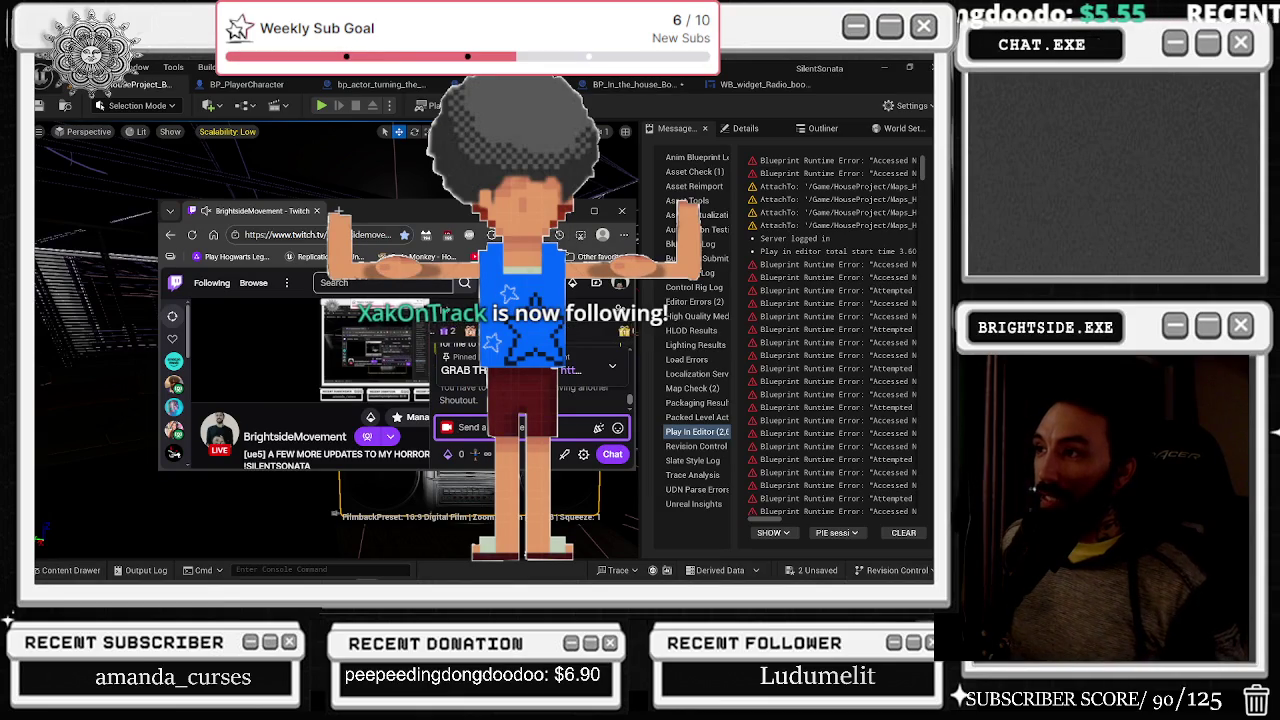
left_click_drag(450, 201, 450, 163)
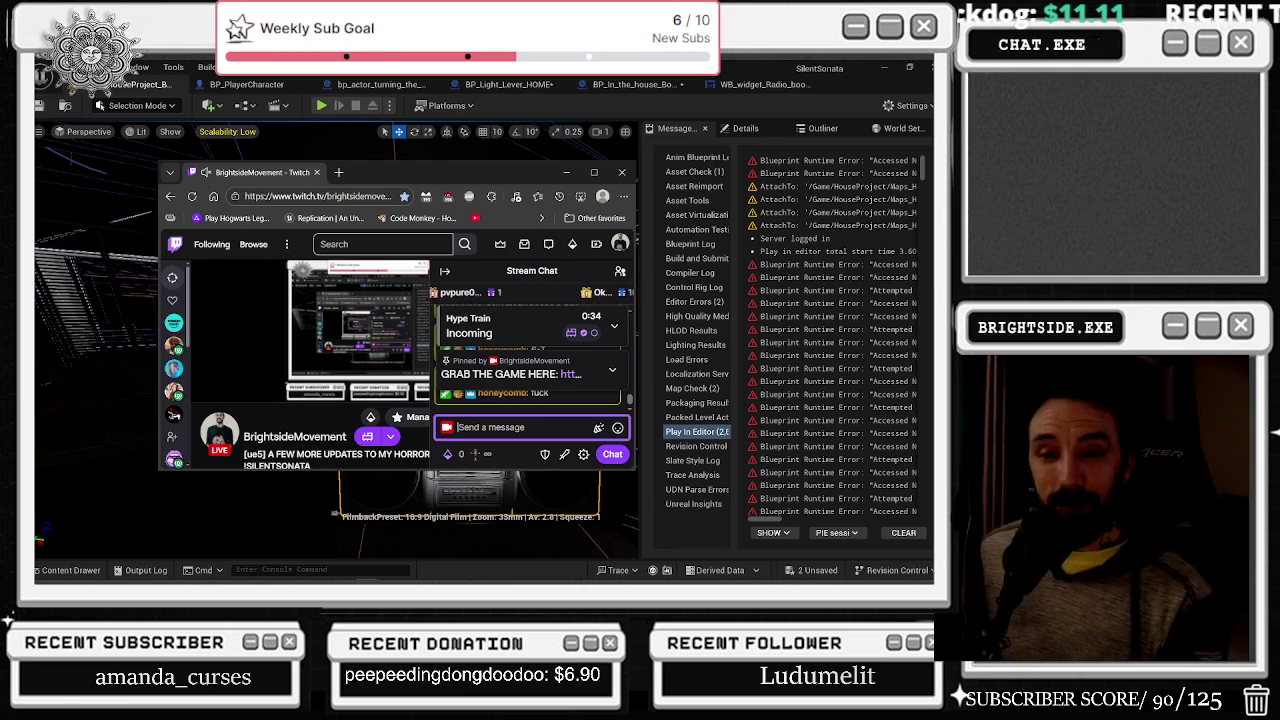
left_click(565, 177)
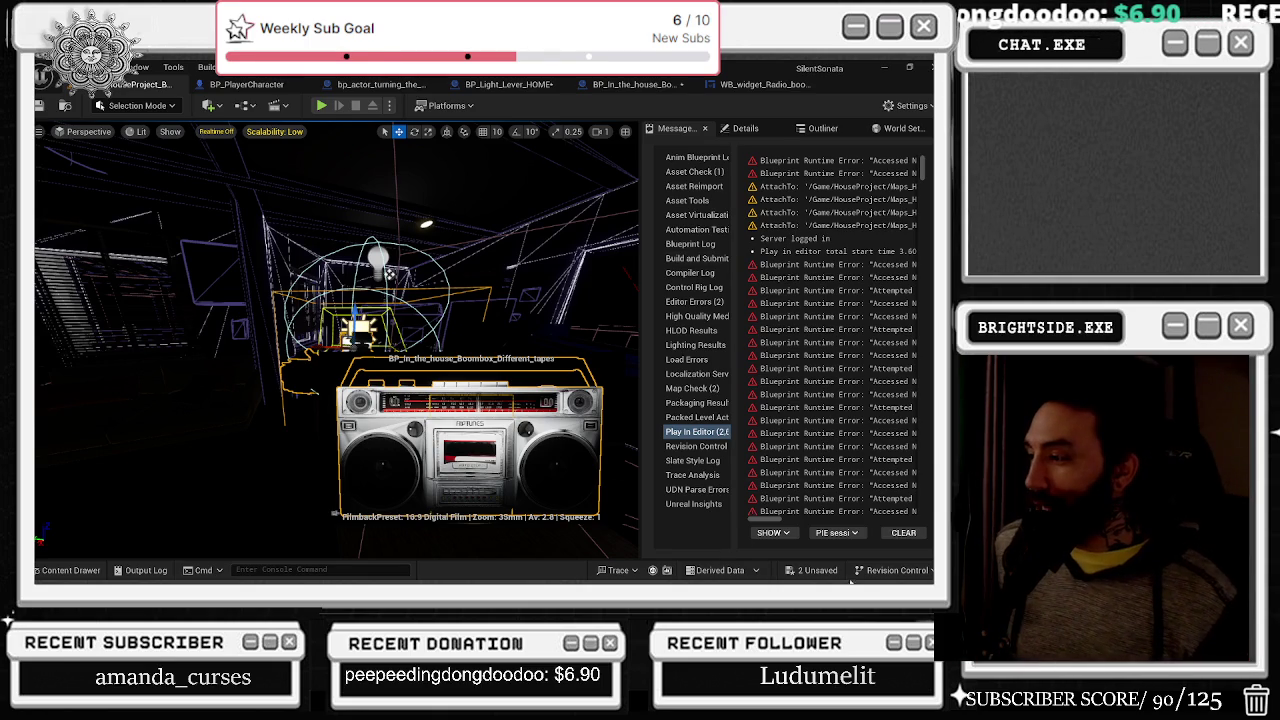
- Bring up the save prompt for the two unsaved assets from the '2 Unsaved' status bar indicator
left_click(812, 570)
- Confirm Save Selected in the Save Content dialog so both assets are saved
left_click(591, 461)
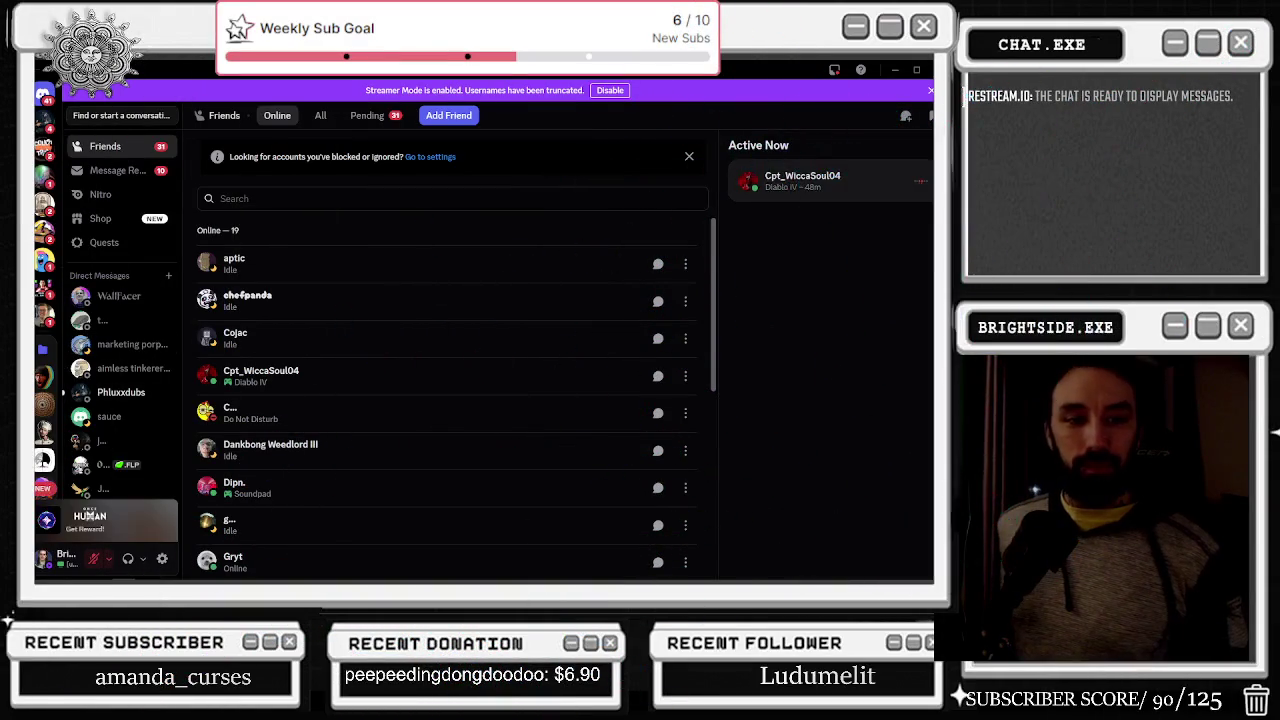
- Bring Discord's honeycomb search results back to the front and maximize the window
key("alt+Tab")
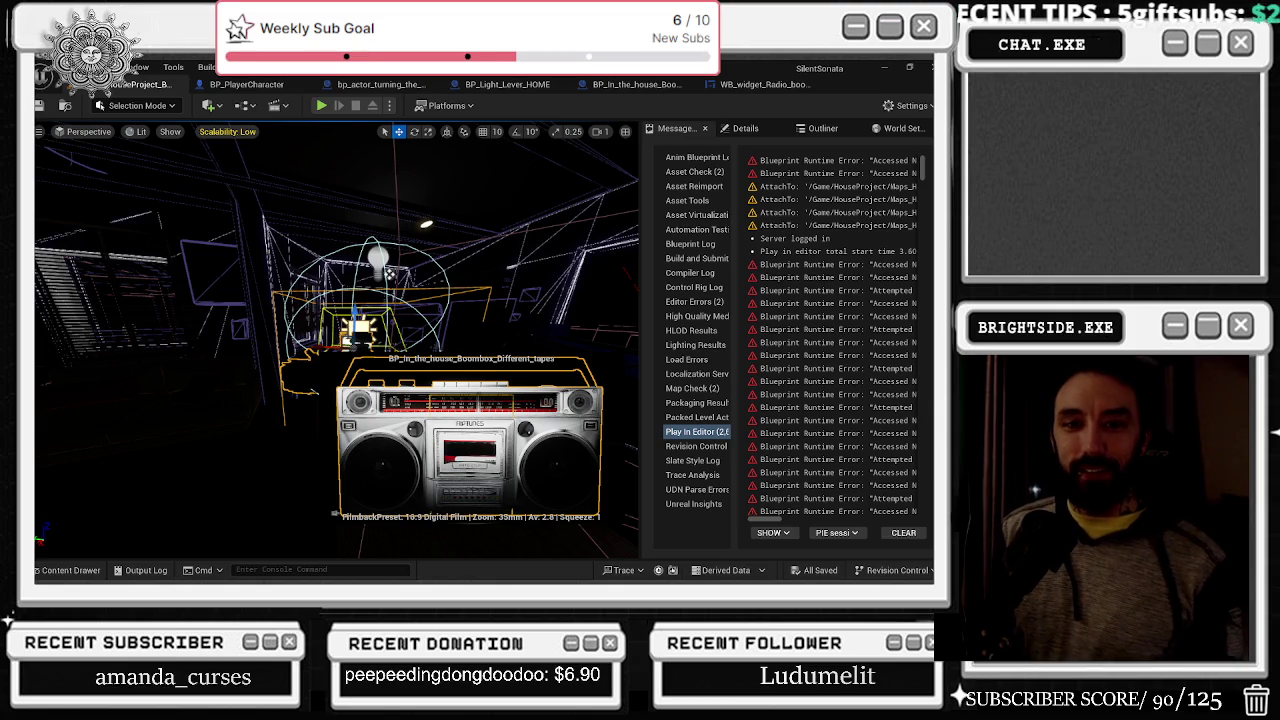
key("alt+Tab")
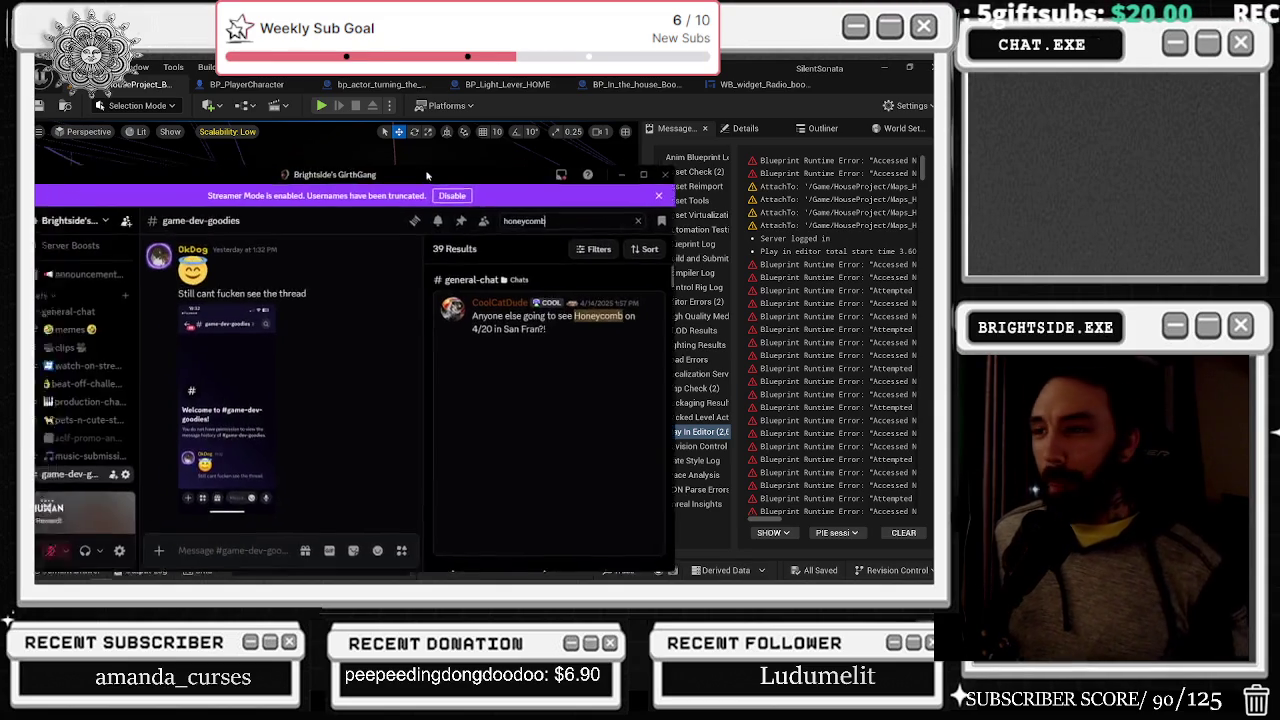
left_click(620, 158)
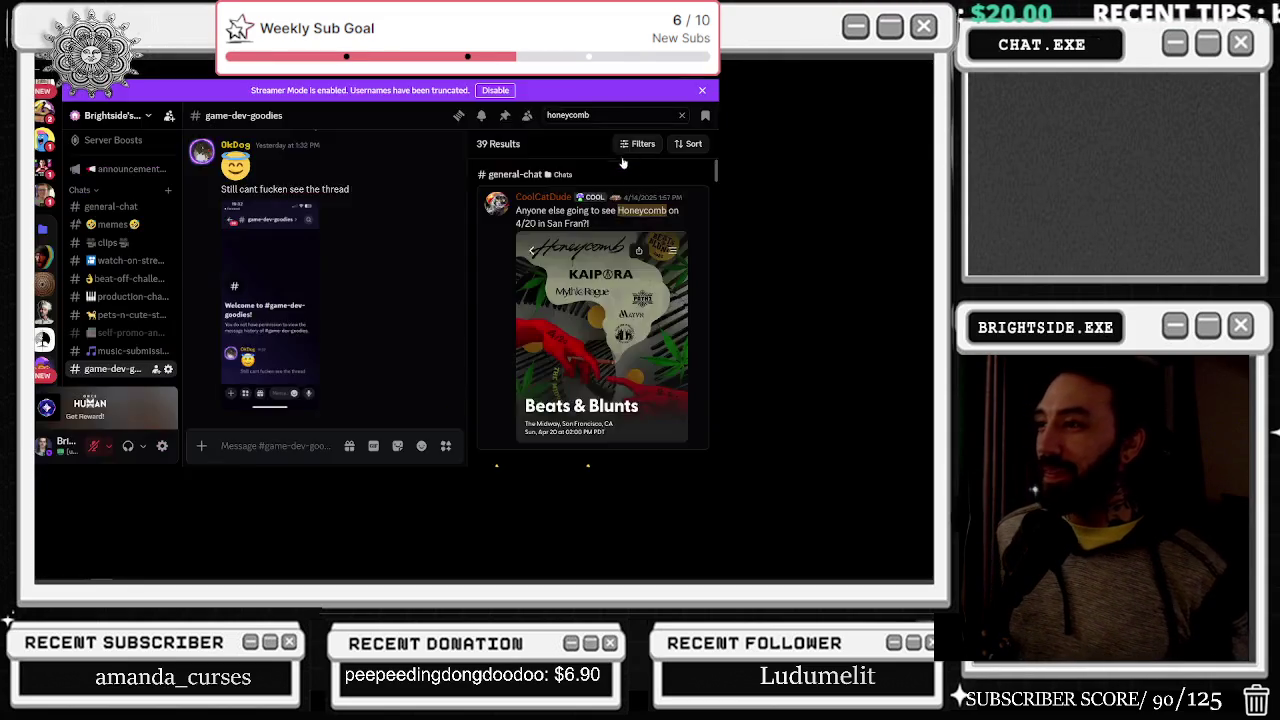
- Scroll the search results down to the beat-off-challenge posts with audio attachments
scroll(916, 280, "down", 6)
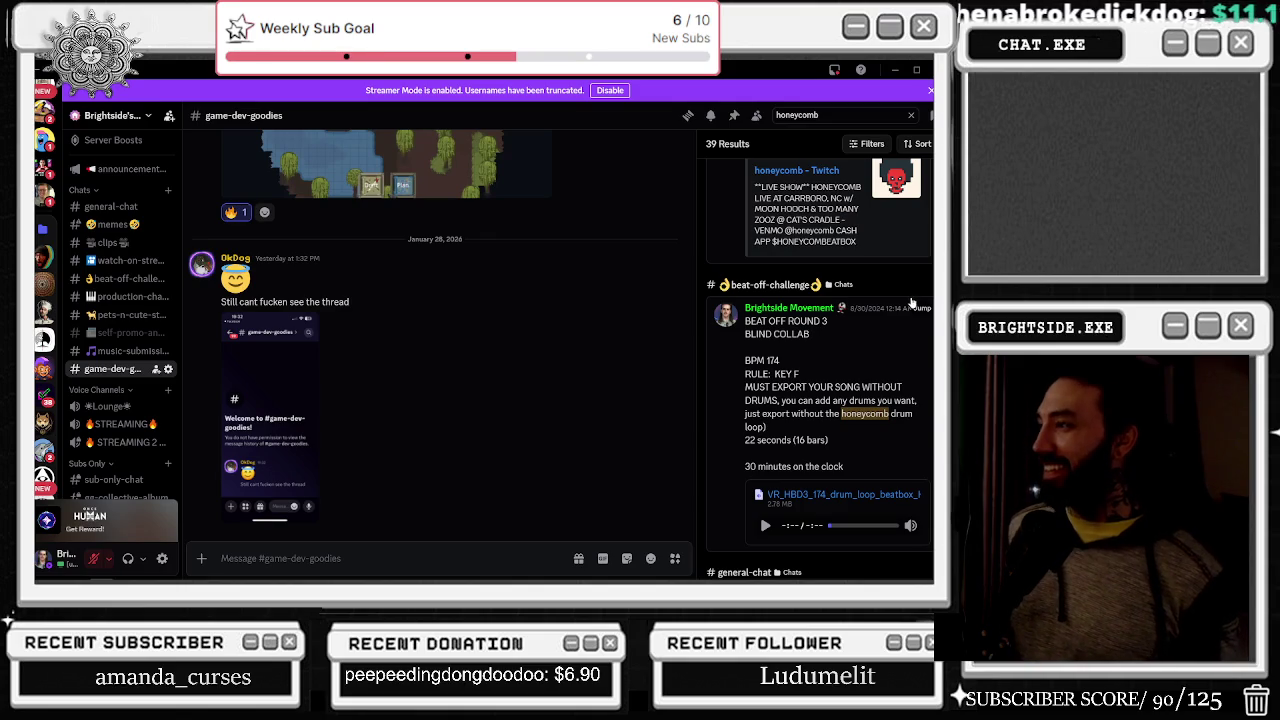
scroll(900, 340, "down", 3)
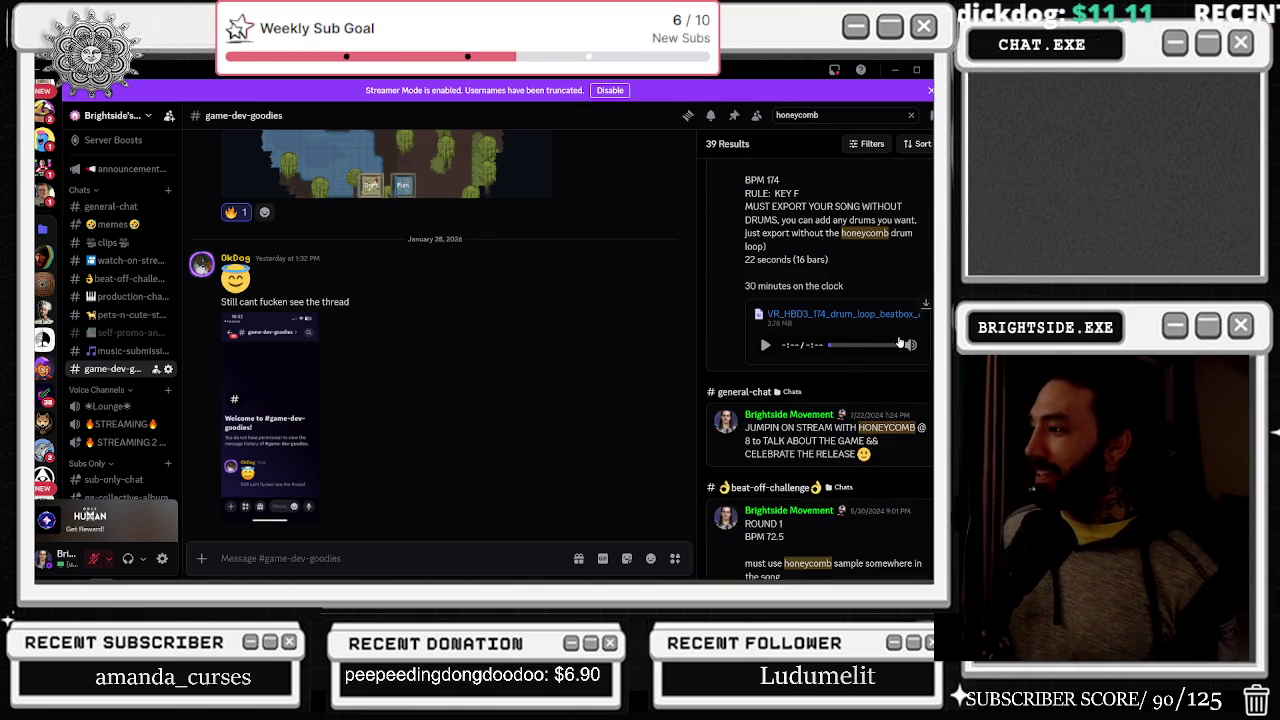
scroll(899, 342, "down", 2)
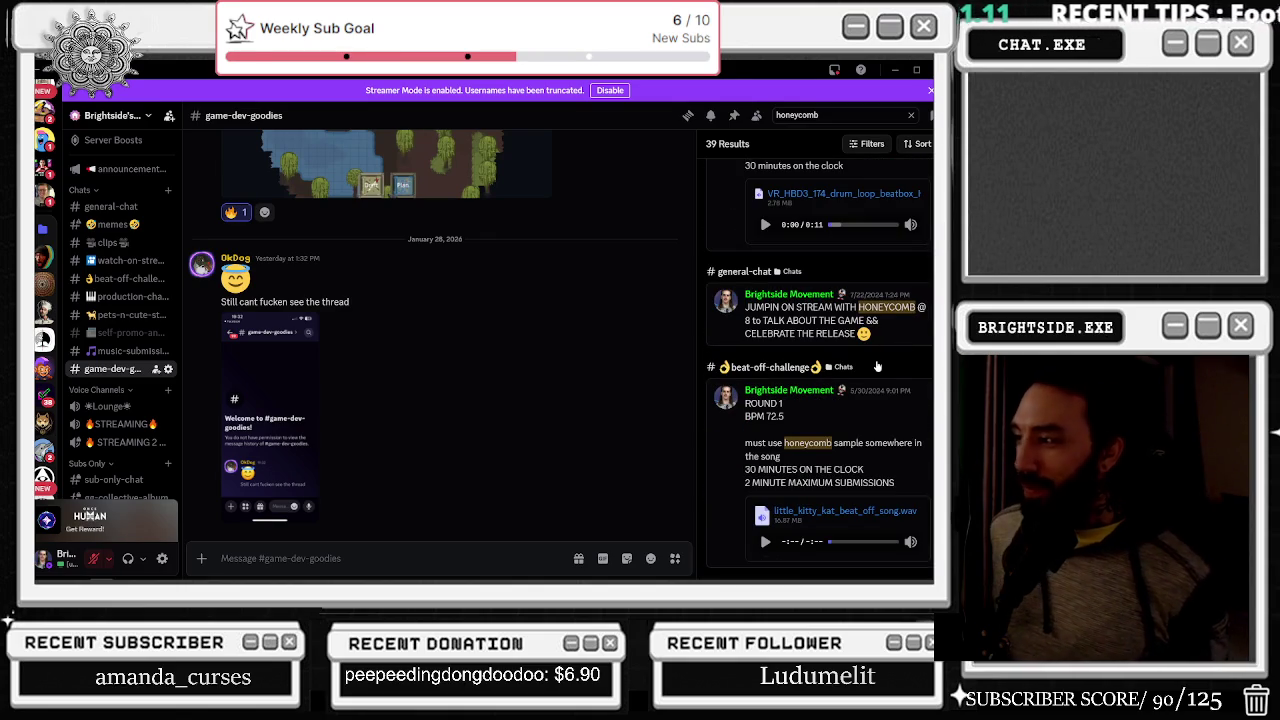
scroll(877, 377, "down", 2)
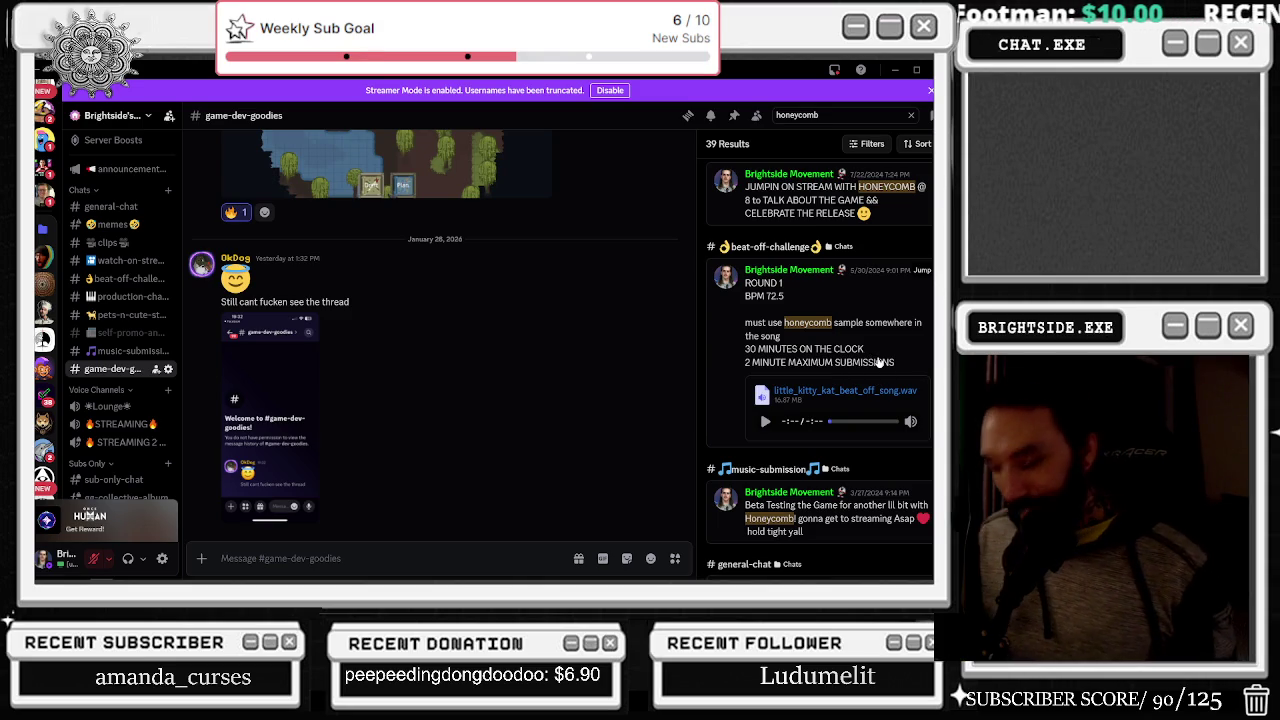
key("alt+Tab")
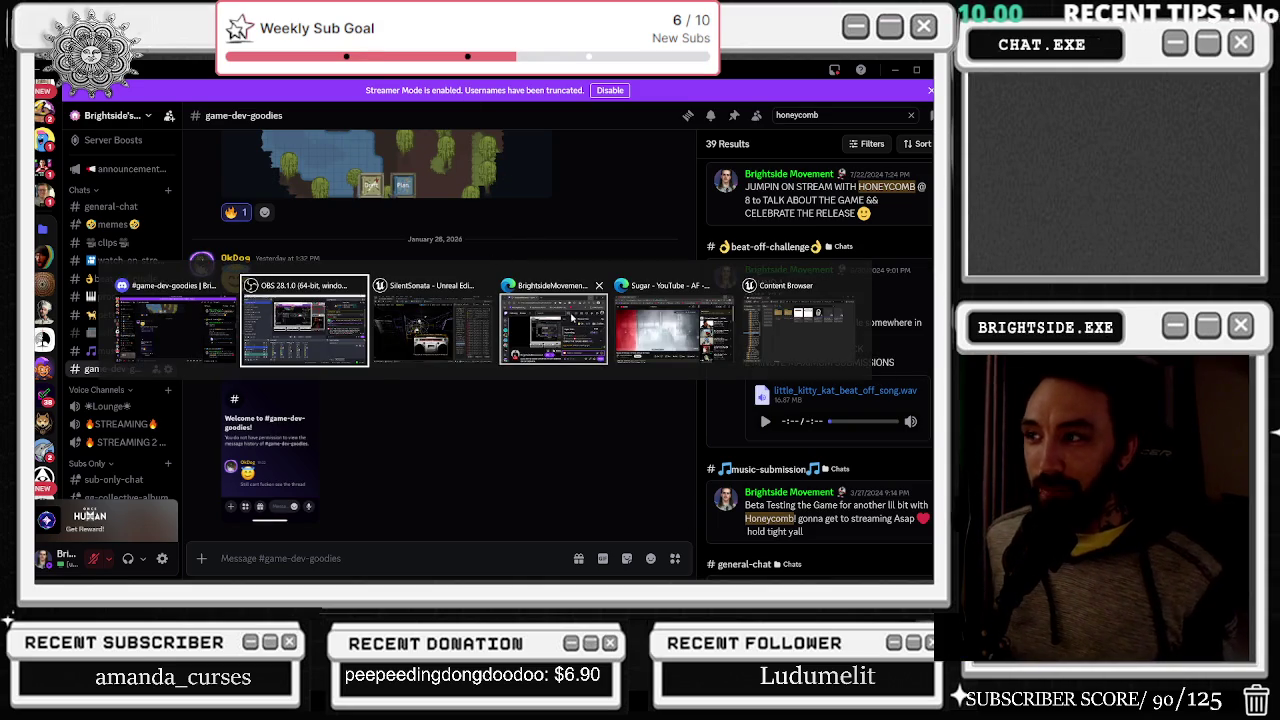
- Pause System Of A Down's 'Sugar' on YouTube and minimize the browser
left_click(706, 343)
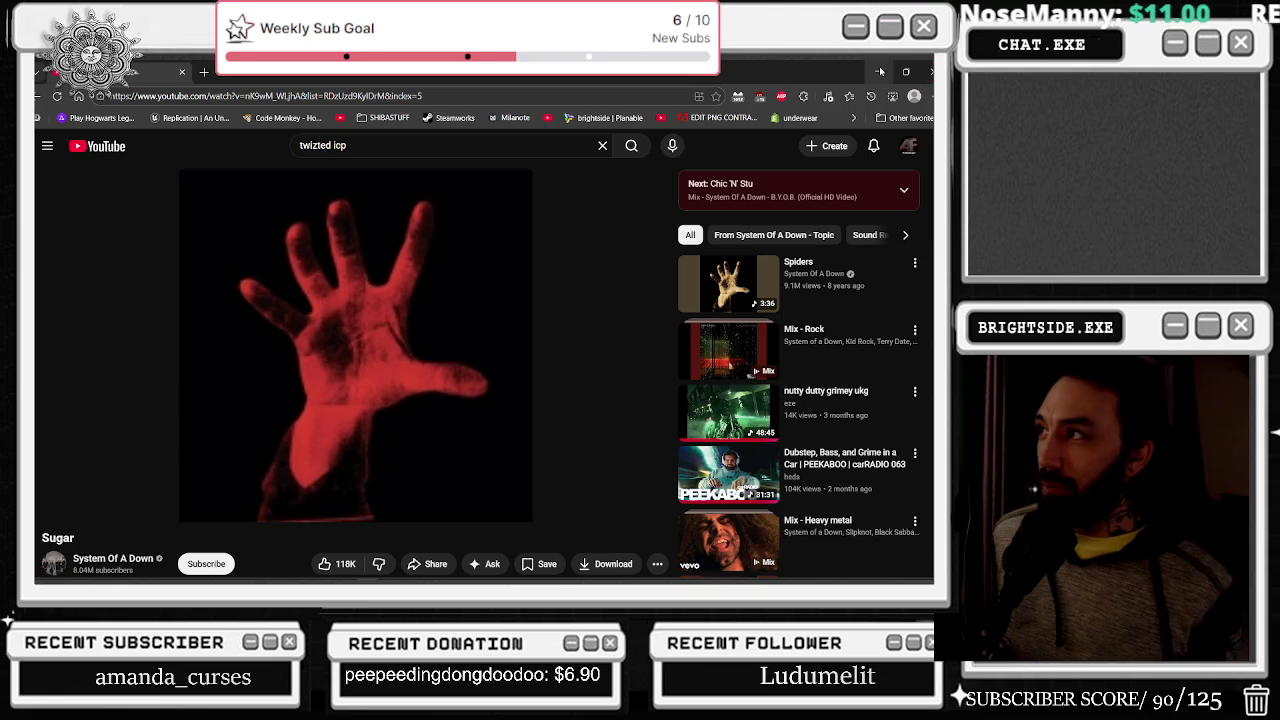
left_click(563, 277)
left_click(878, 72)
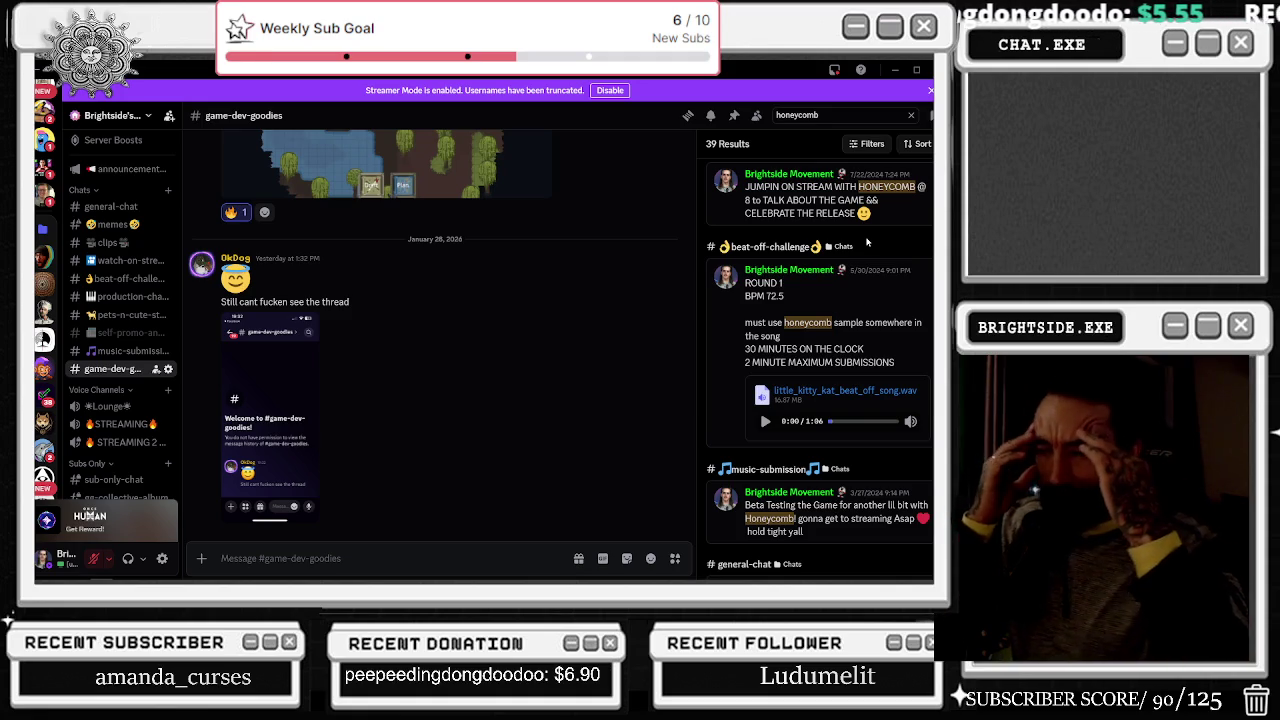
key("alt+Tab")
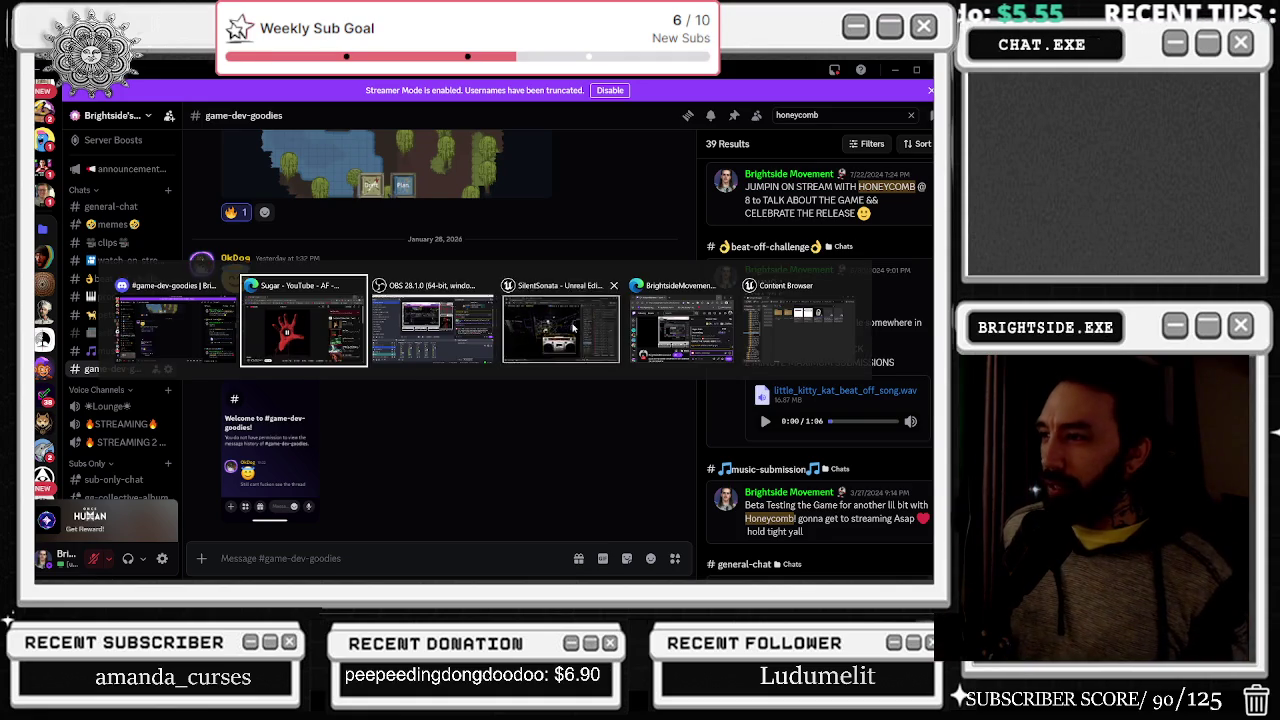
- Widen the SilentSonata level viewport against the Message Log and run a first short play-test
left_click(573, 327)
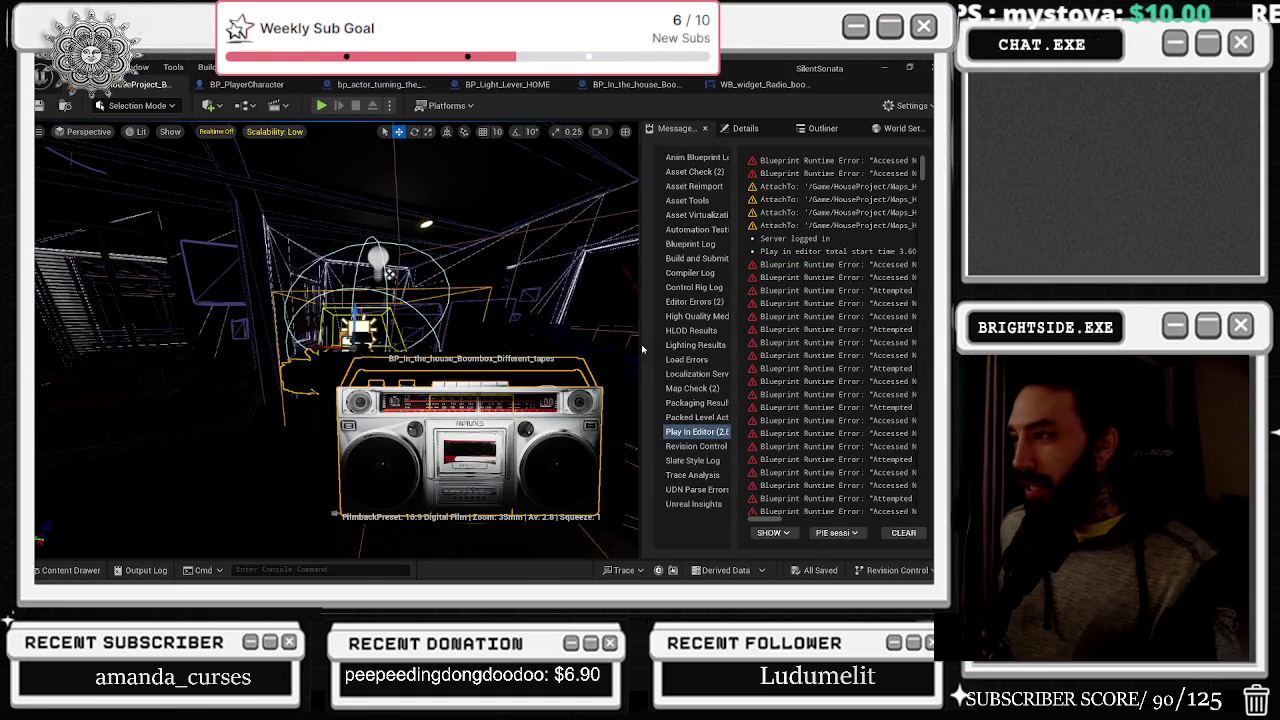
left_click_drag(644, 351, 676, 351)
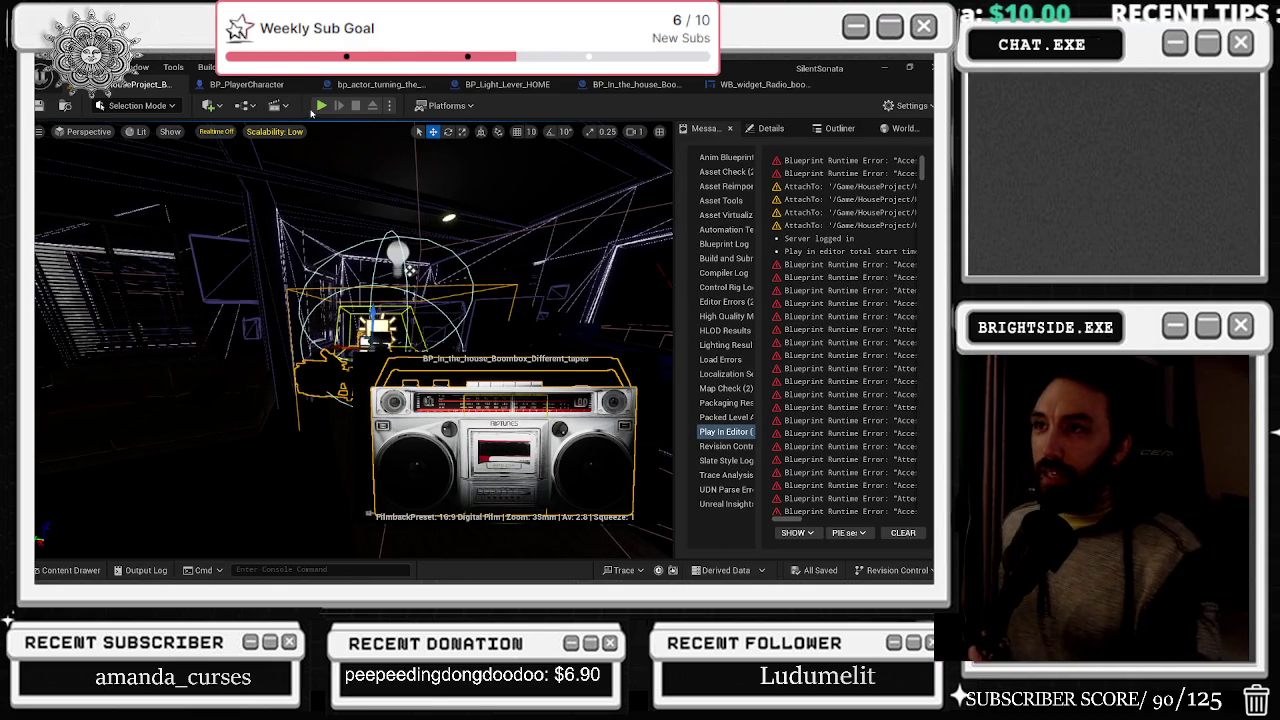
left_click(321, 105)
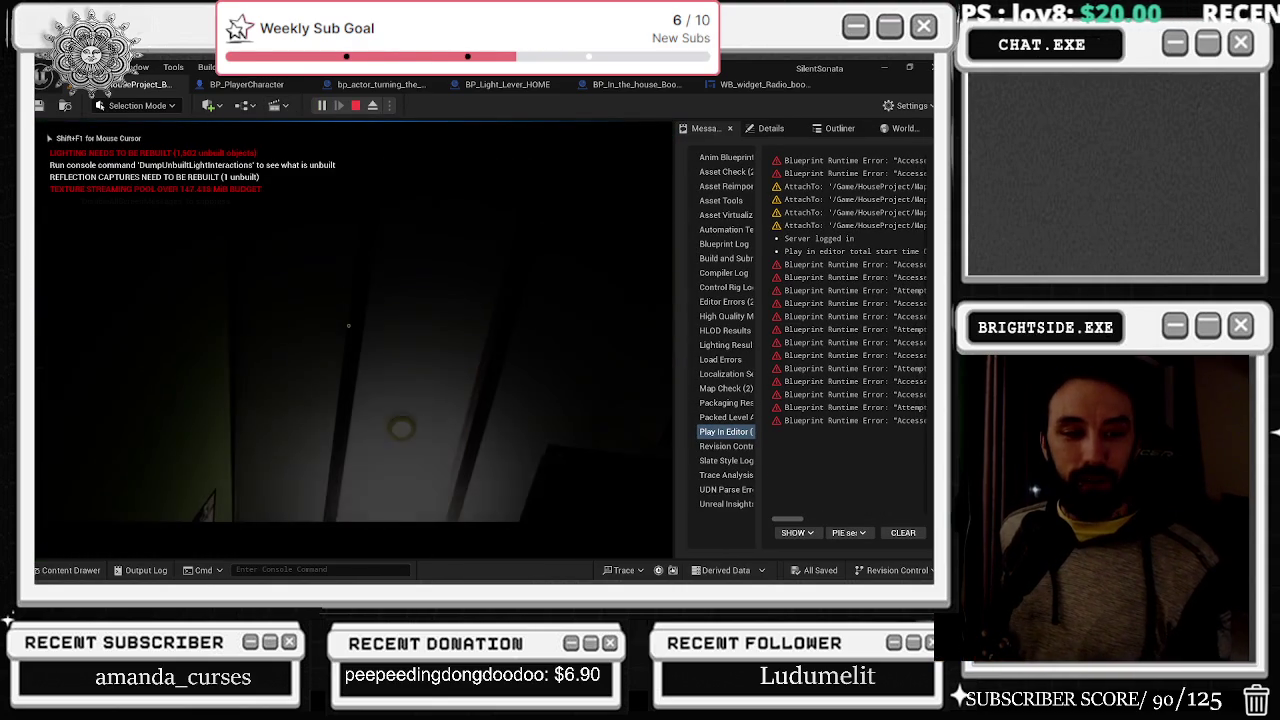
key("alt+Tab")
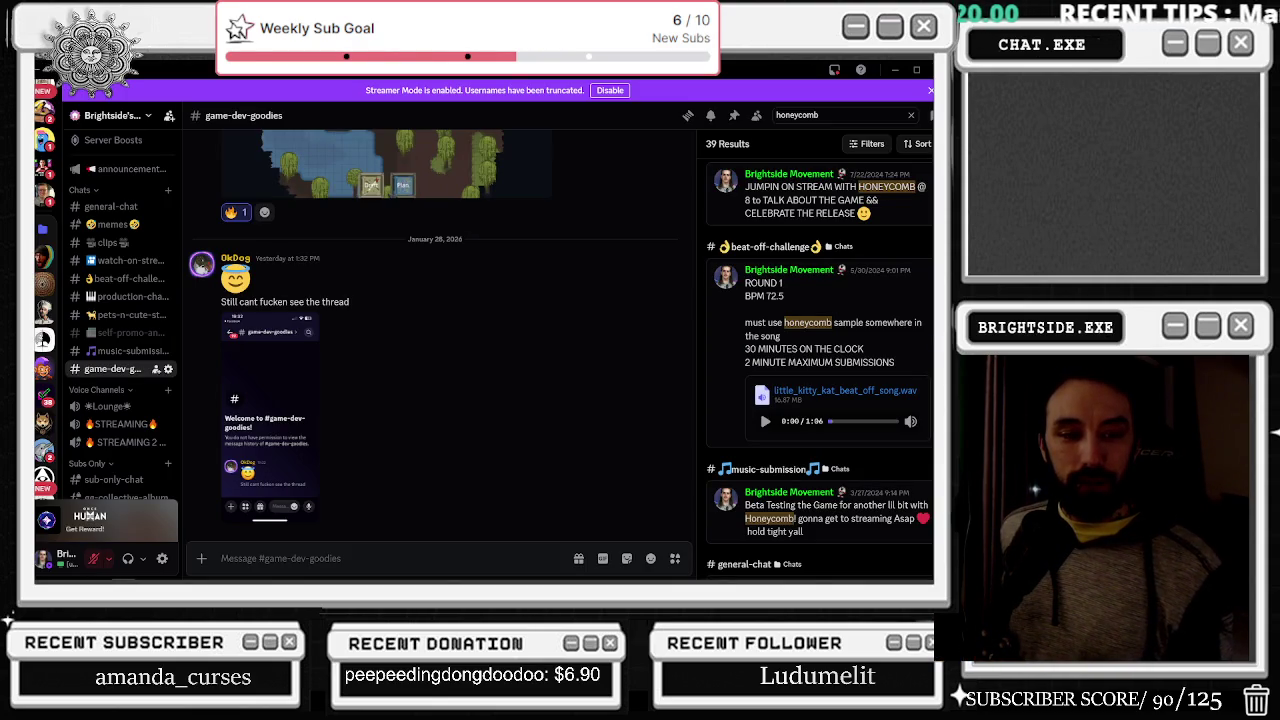
key("alt+Tab")
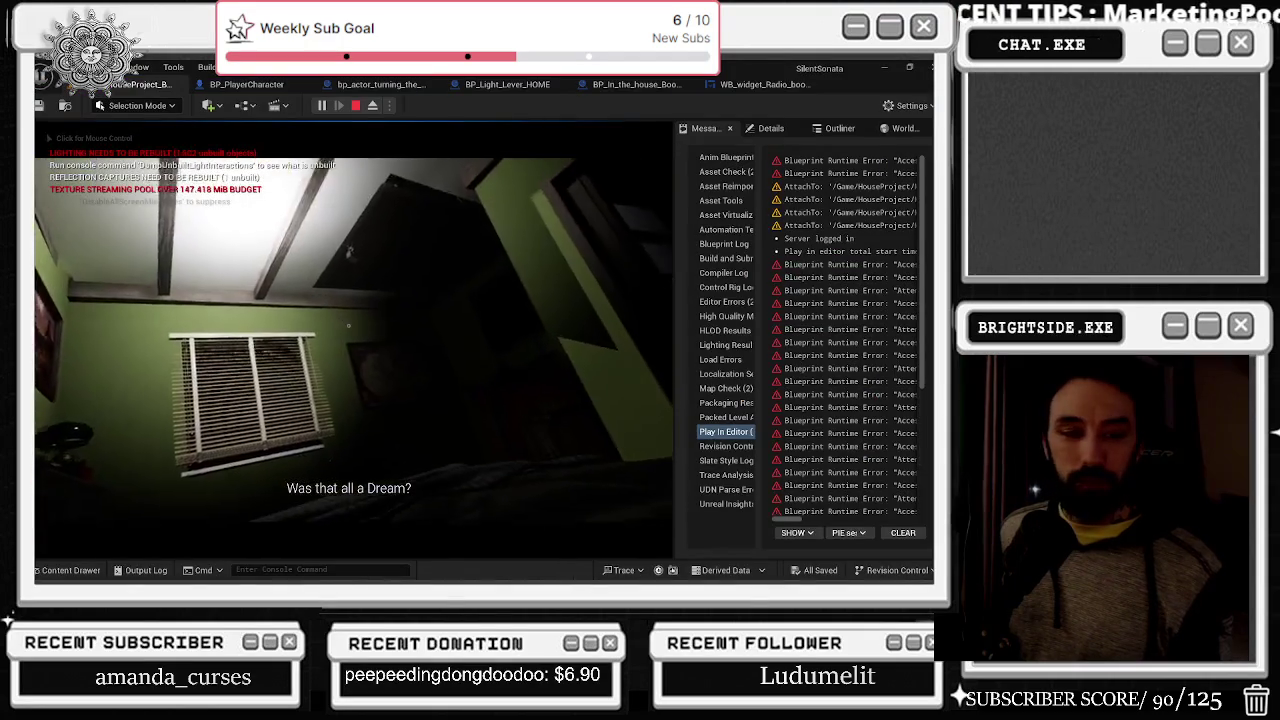
key("Escape")
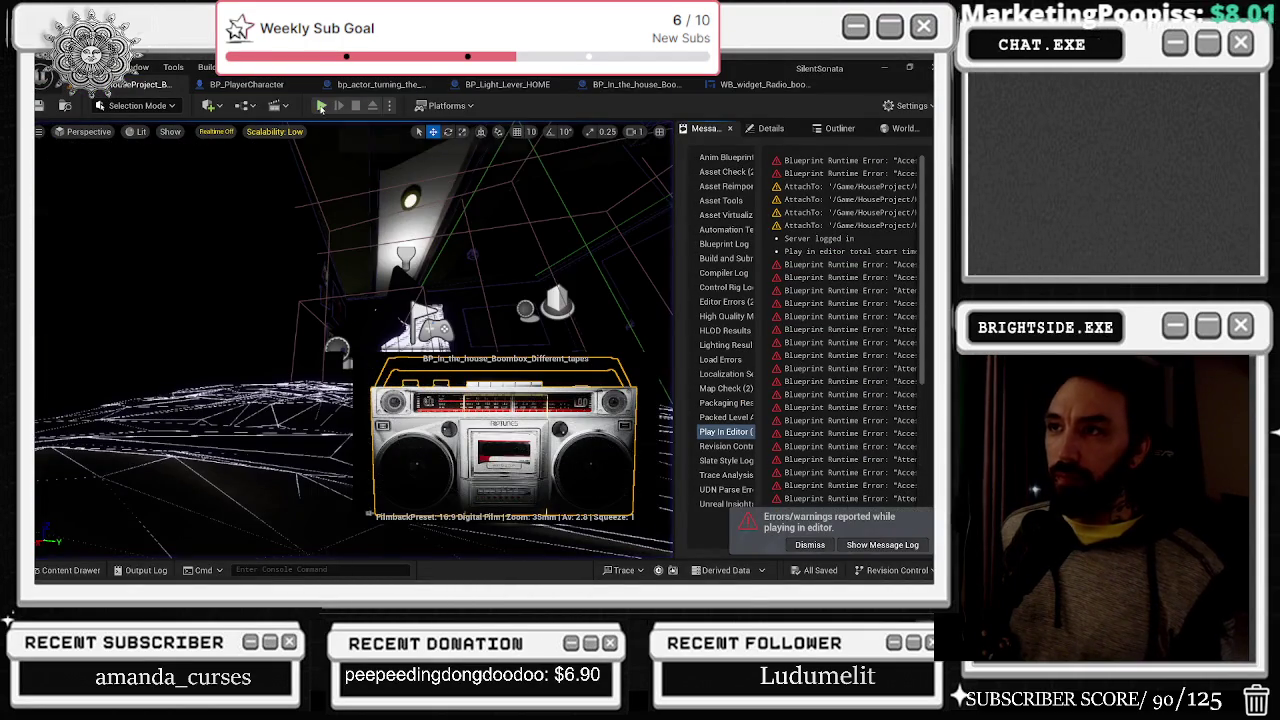
- Play-test the level again, exploring the house with the flashlight, then stop the session
left_click(321, 106)
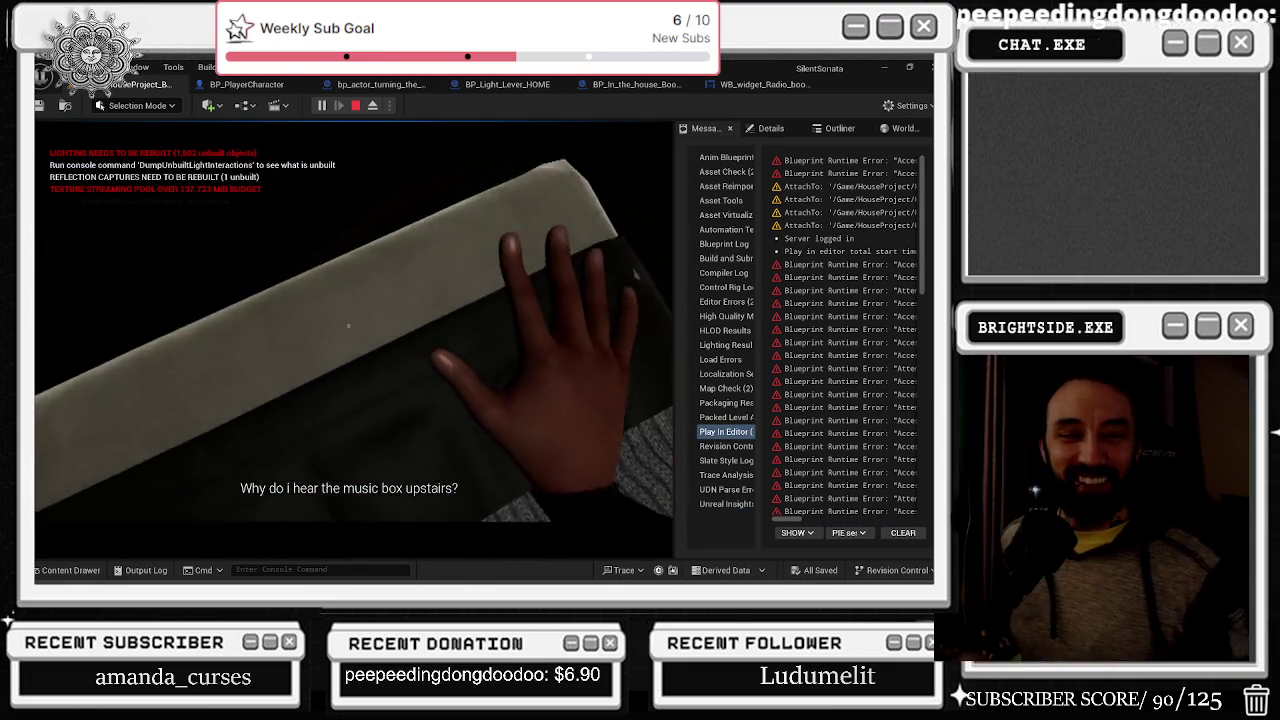
key("alt+Tab")
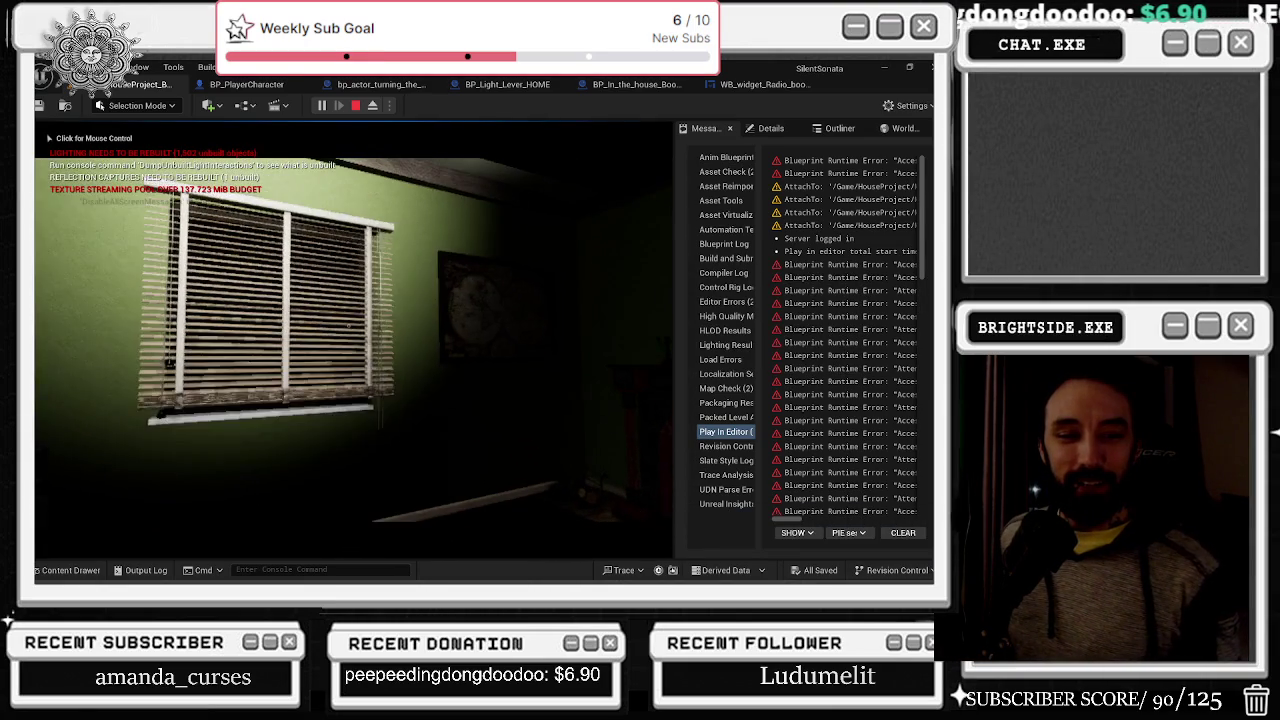
left_click(383, 333)
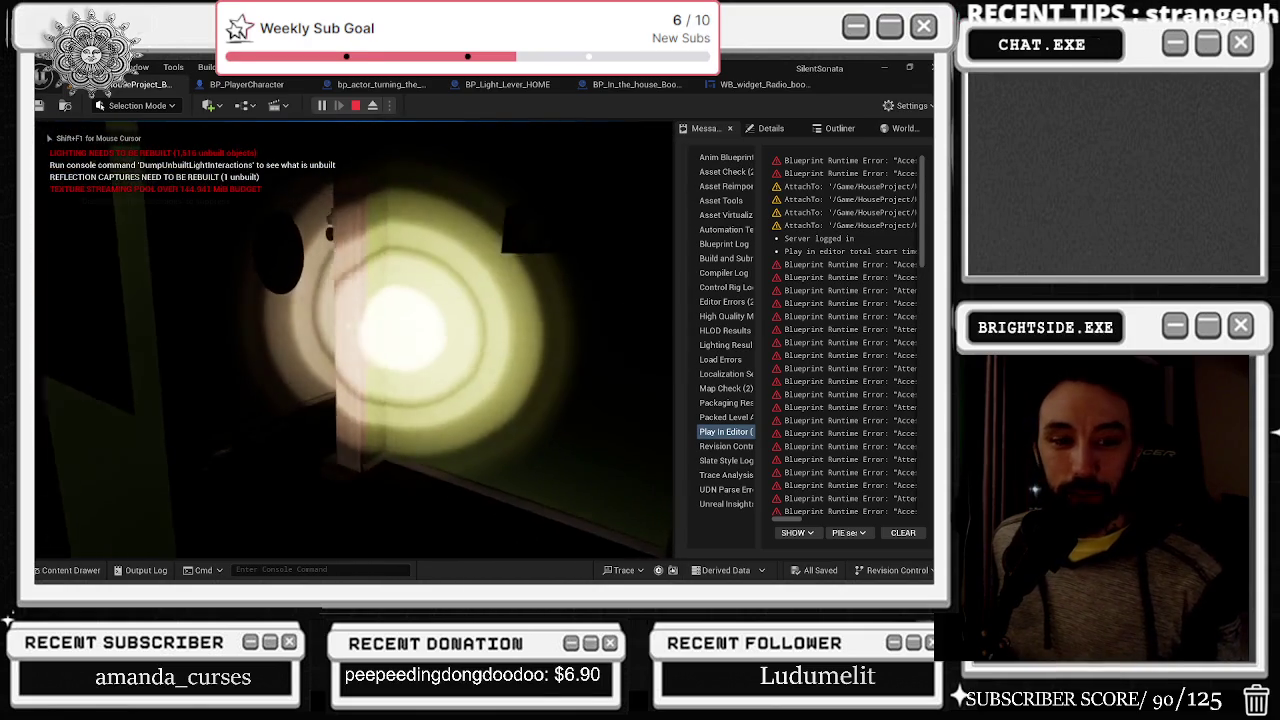
key("Escape")
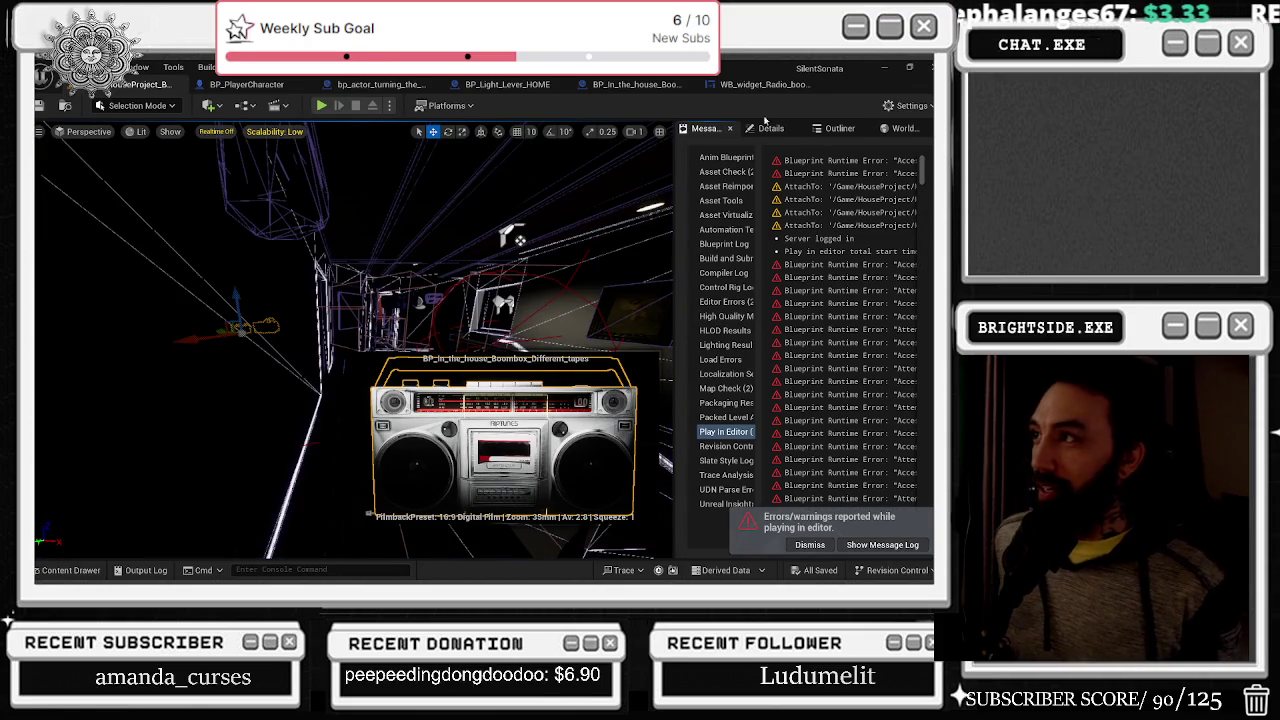
key("alt+Tab")
- Switch to Discord's #game-dev-goodies channel with the 39 honeycomb search results
left_click(477, 344)
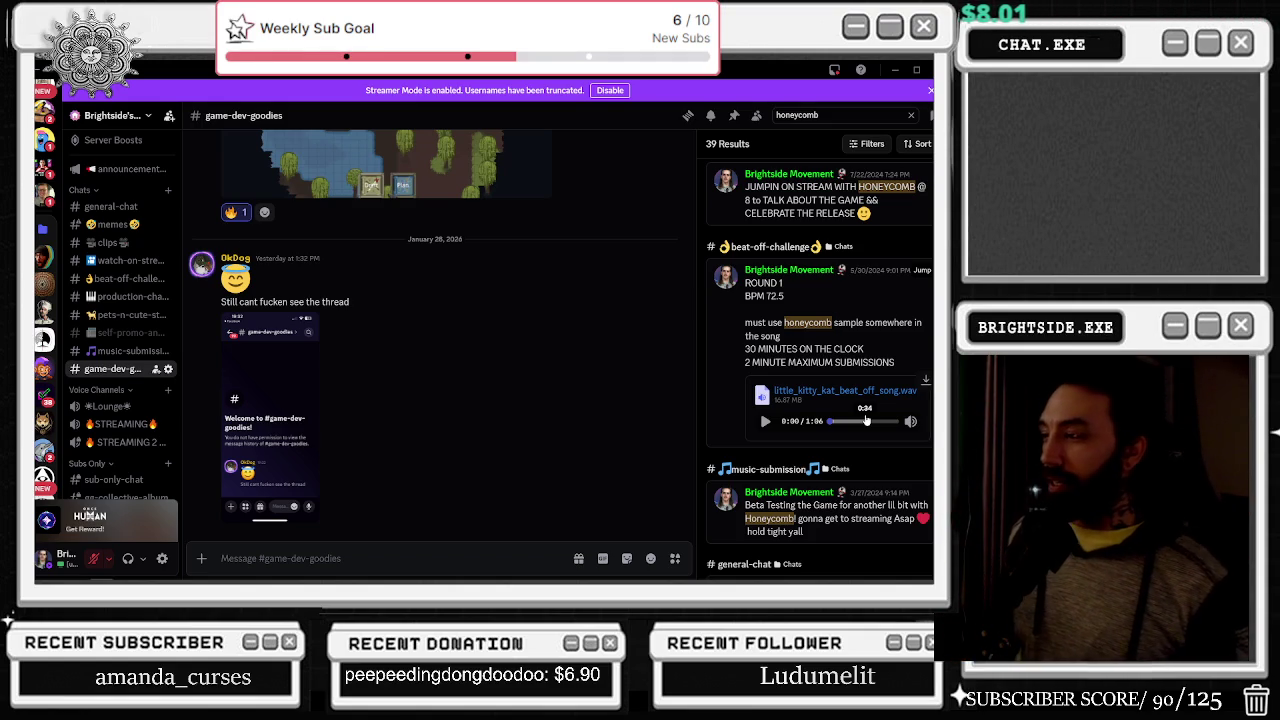
- Jump to the ROUND 1 result and play little_kitty_kat_beat_off_song.wav
type("3")
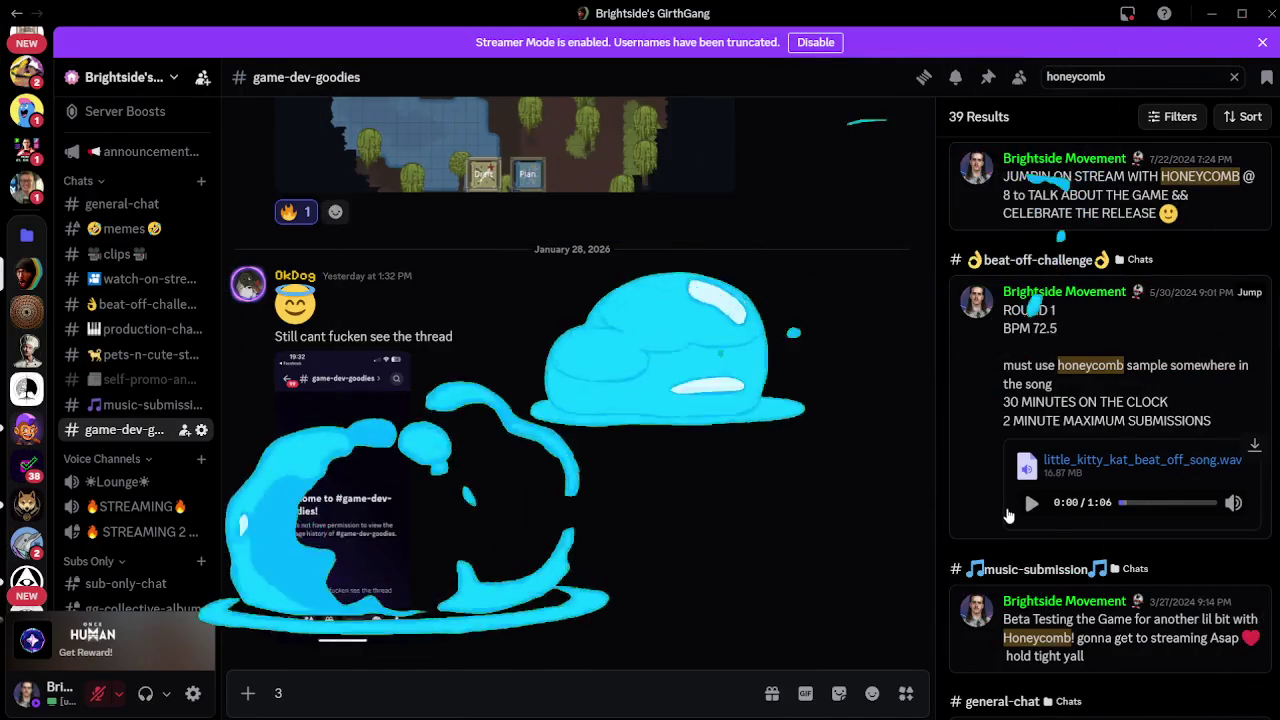
left_click(1032, 507)
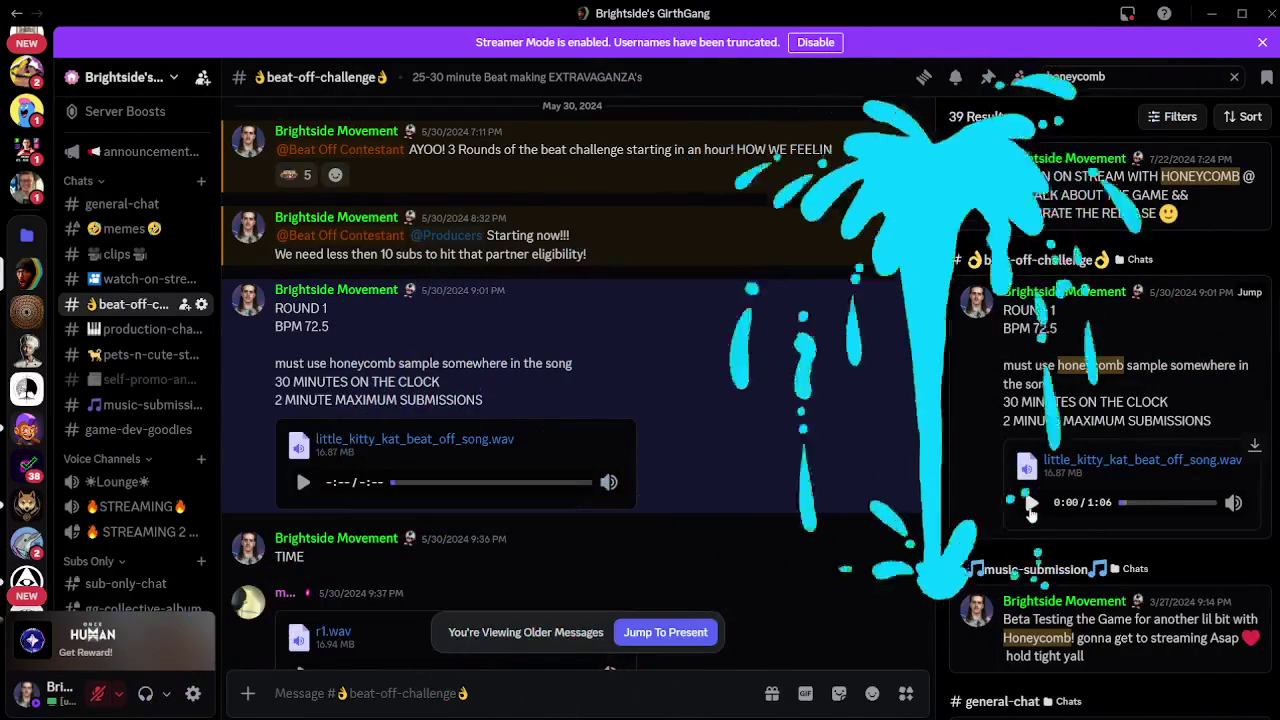
left_click(1031, 503)
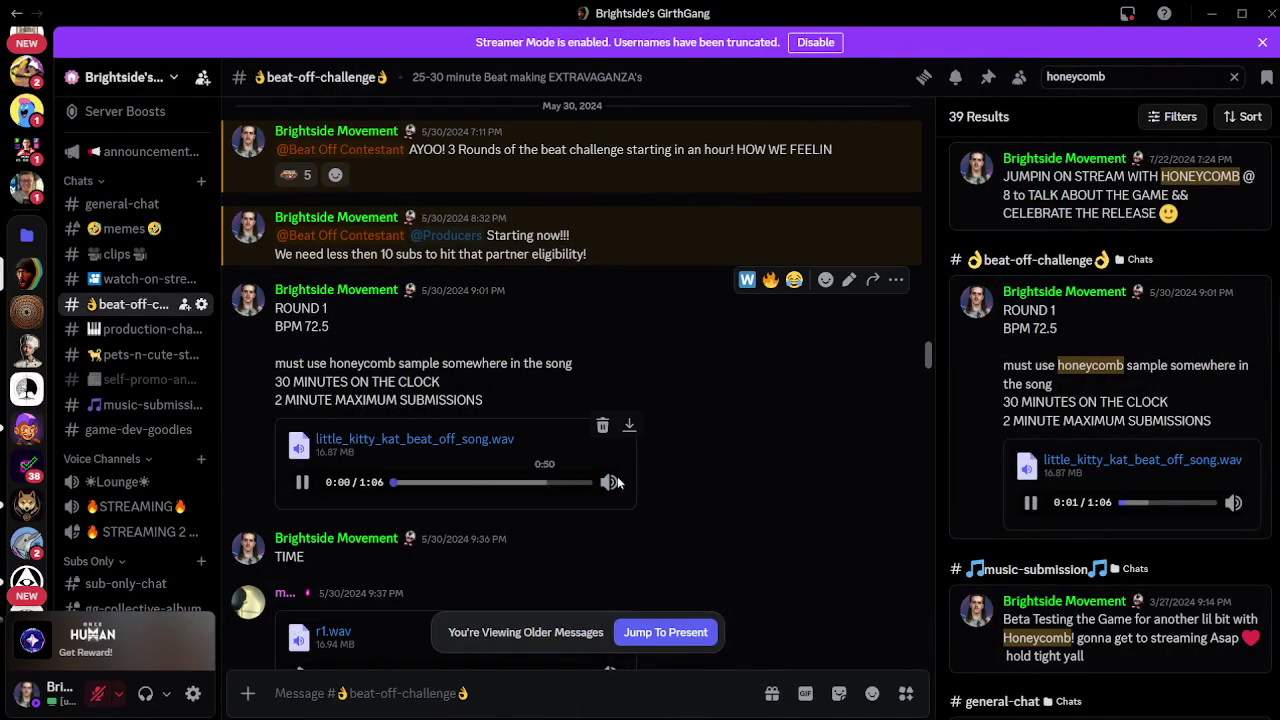
mouse_move(609, 482)
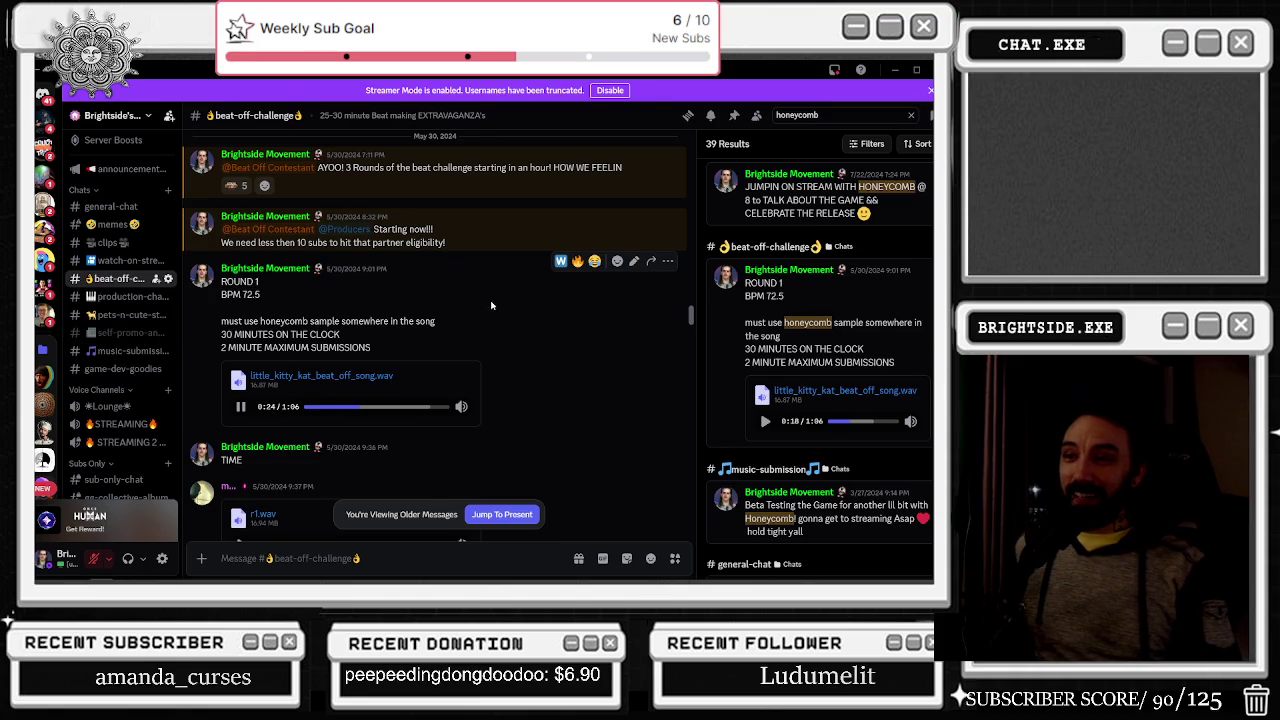
scroll(498, 300, "down", 1)
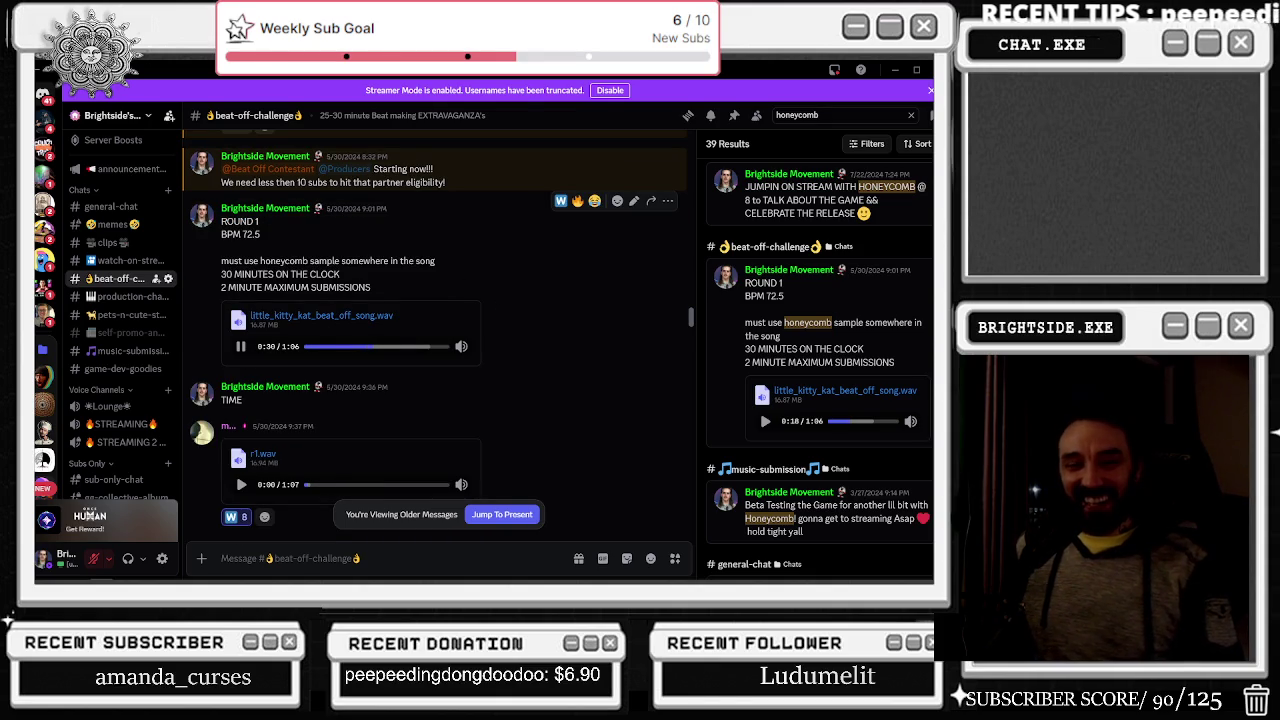
scroll(389, 284, "down", 2)
scroll(391, 287, "down", 5)
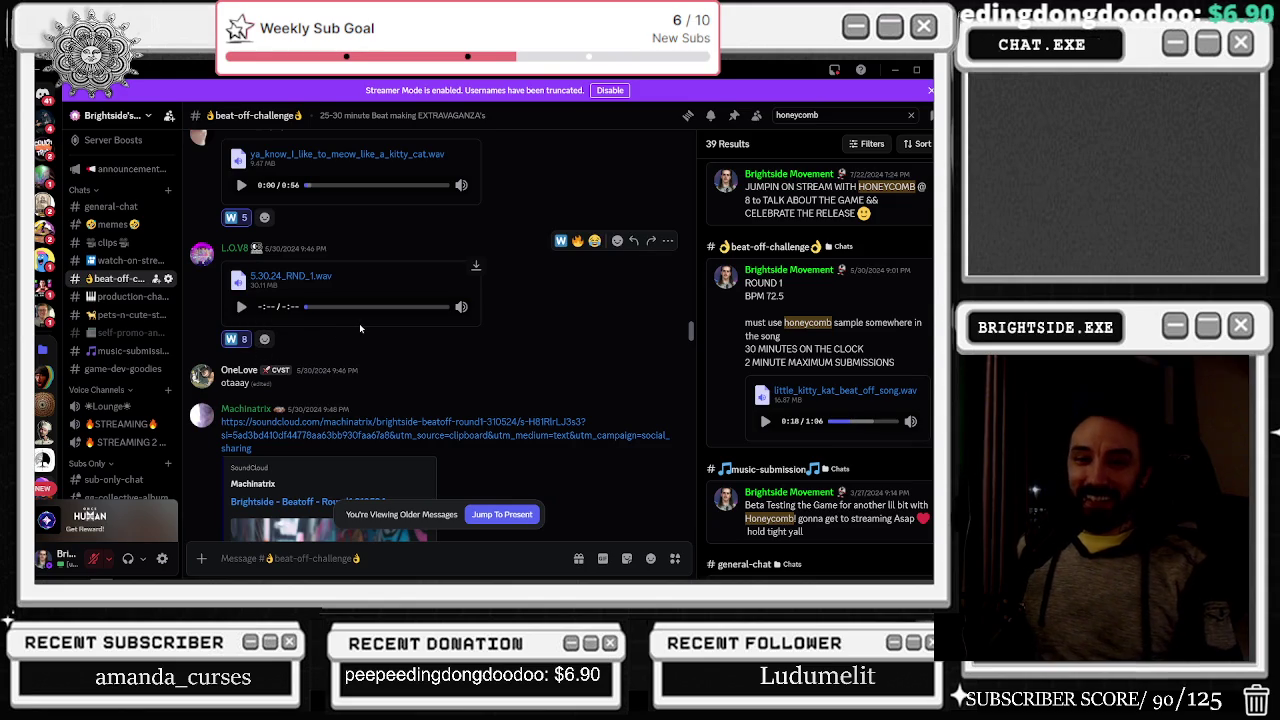
scroll(359, 323, "down", 3)
scroll(362, 321, "down", 10)
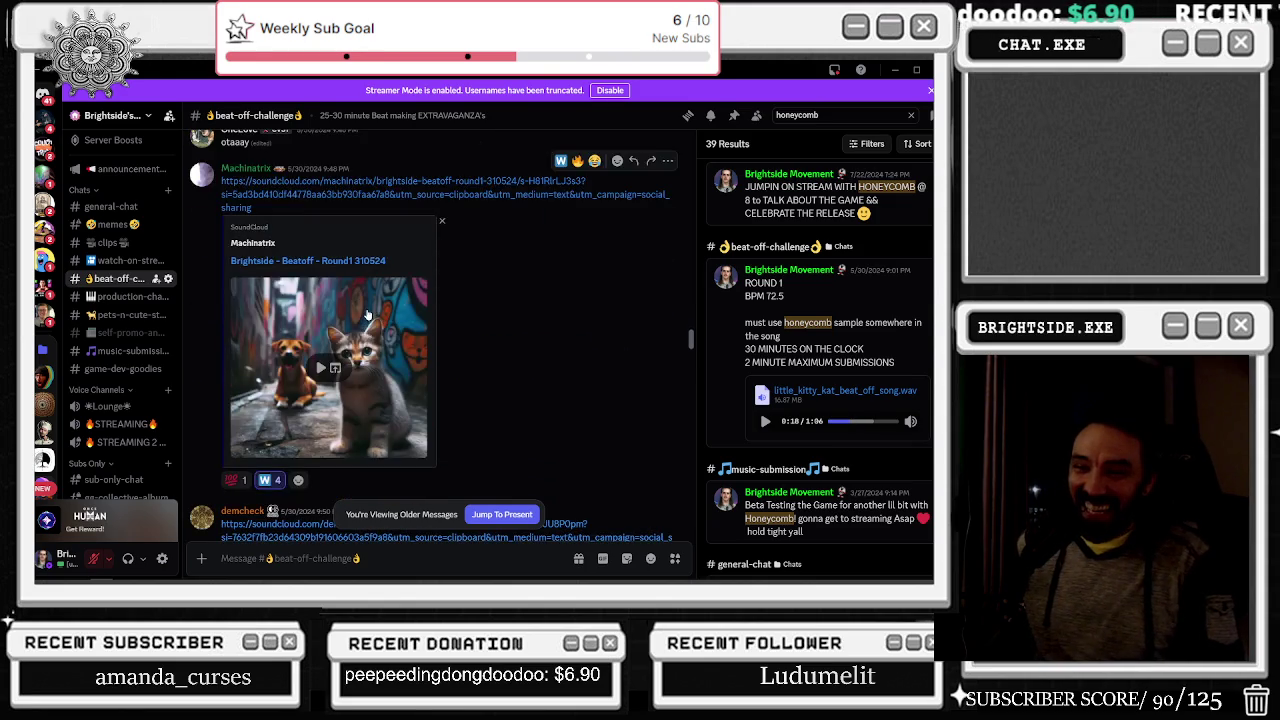
scroll(457, 310, "down", 6)
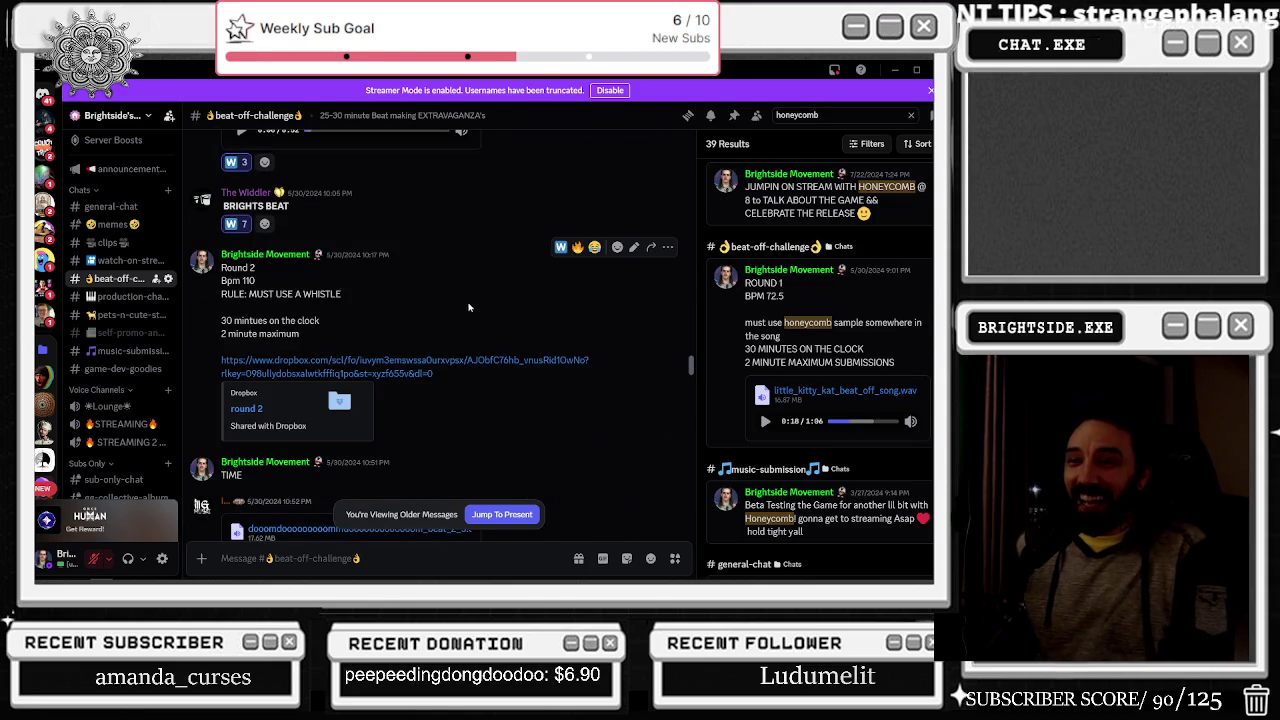
scroll(464, 295, "up", 6)
scroll(464, 295, "up", 8)
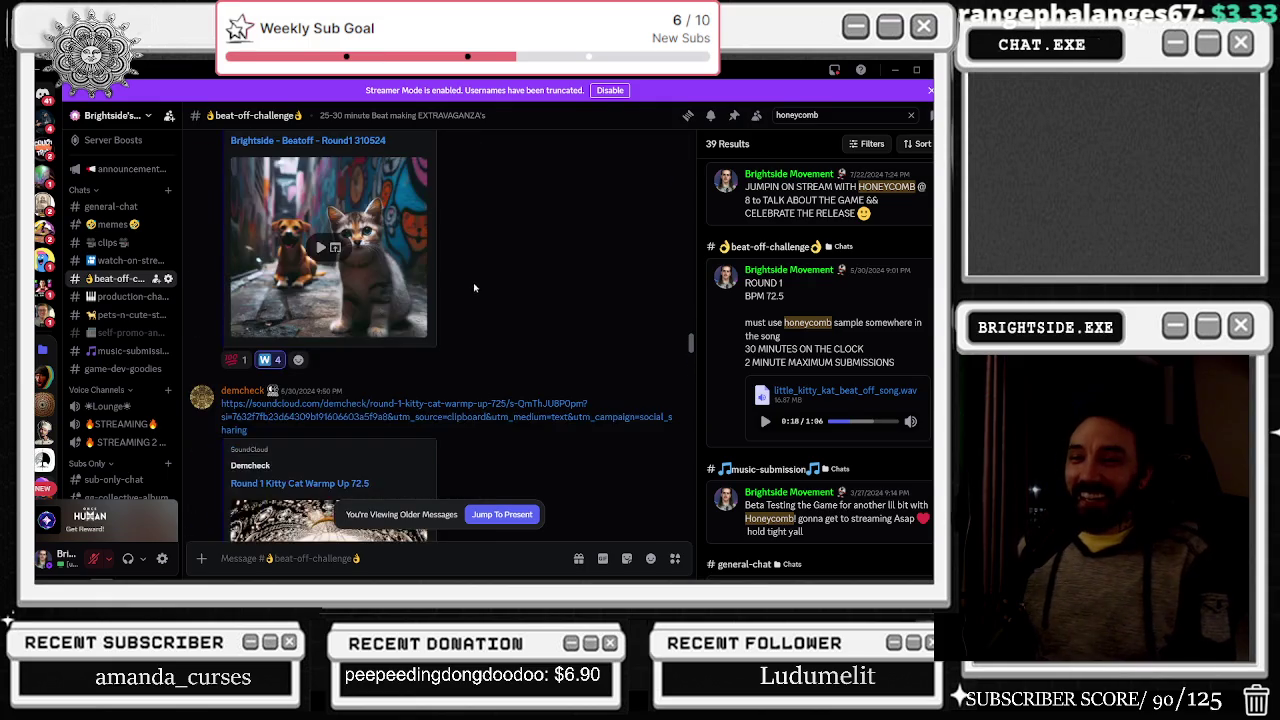
scroll(470, 290, "up", 5)
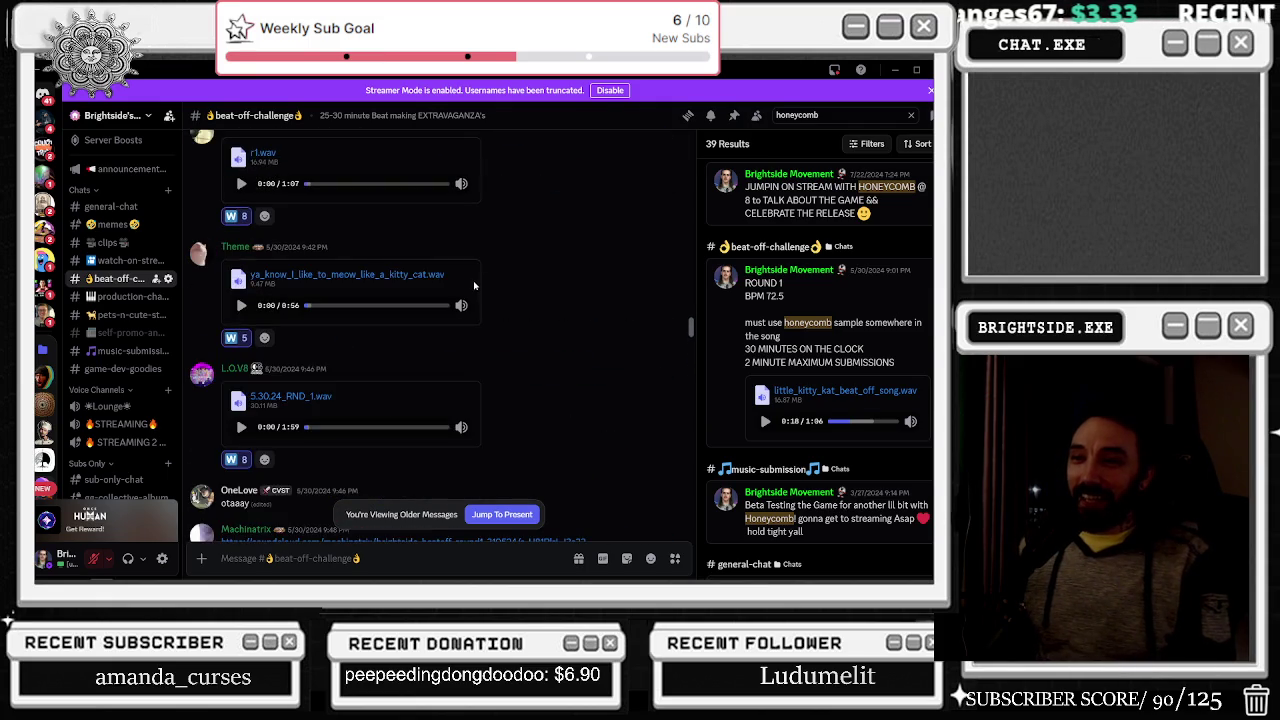
scroll(459, 285, "up", 4)
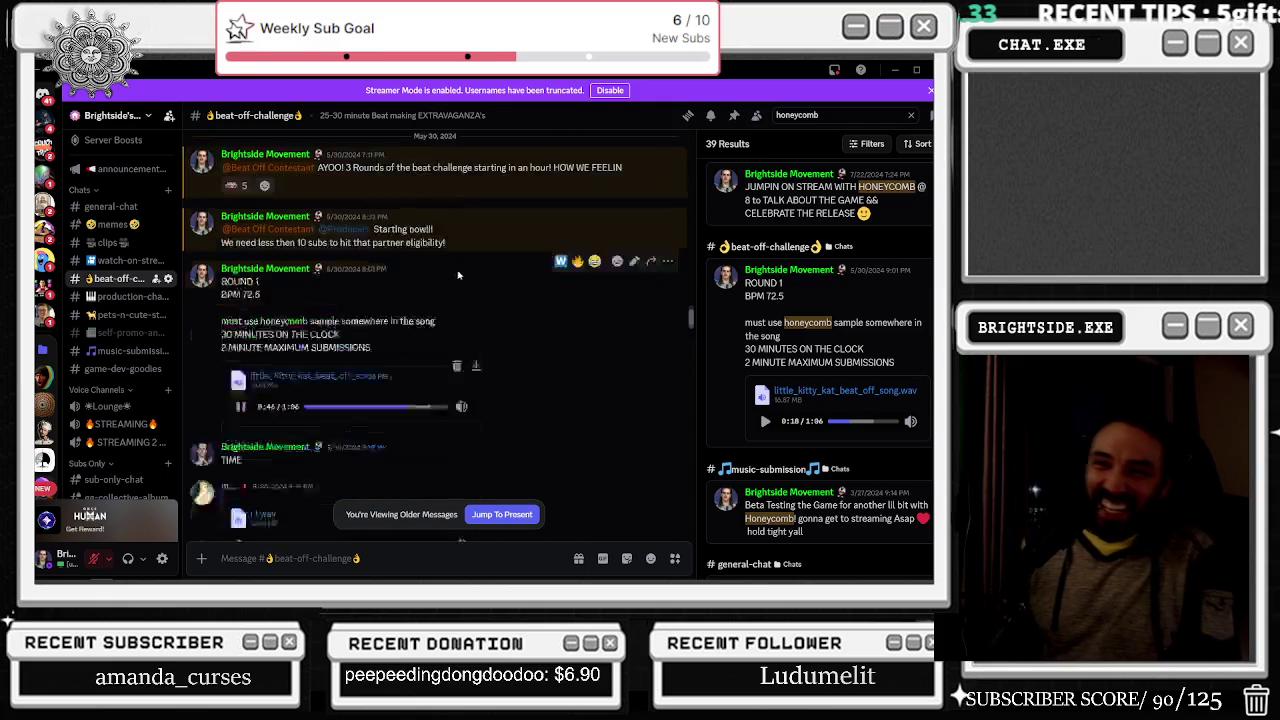
scroll(451, 277, "down", 1)
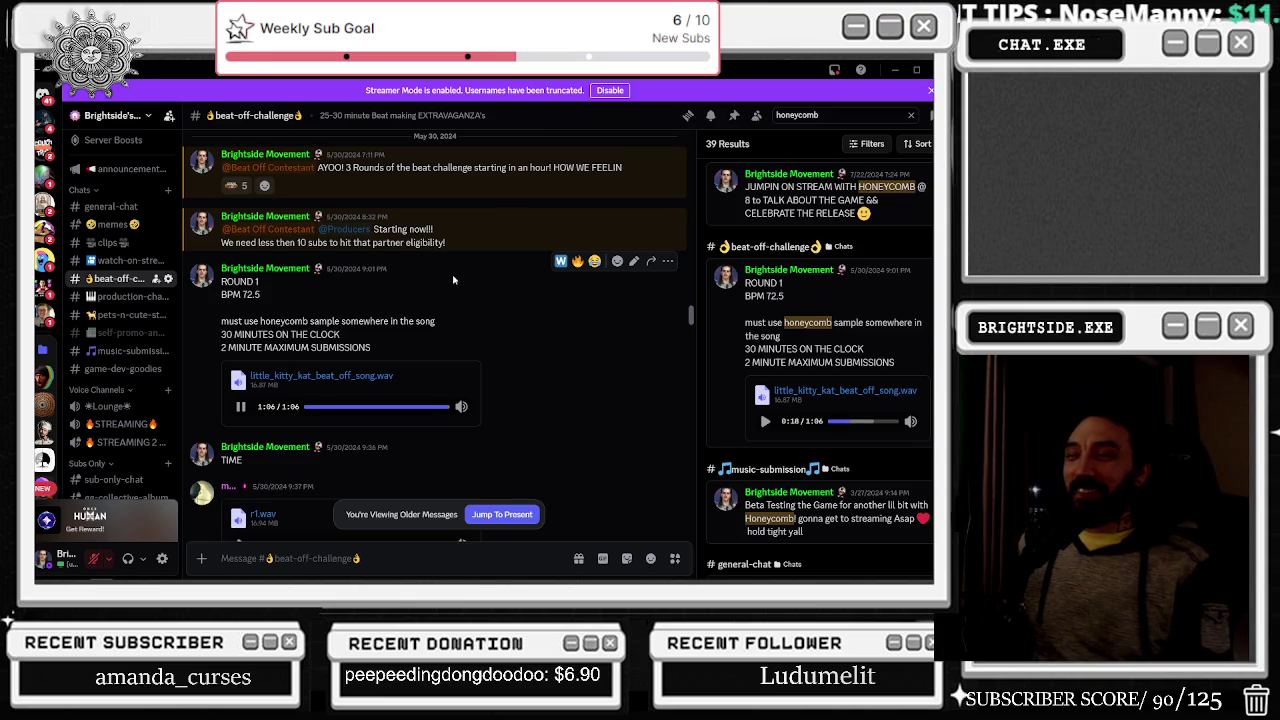
- Play r1.wav, seek back to about 0:10, adjust its volume, and stop it at 0:46
scroll(455, 290, "down", 3)
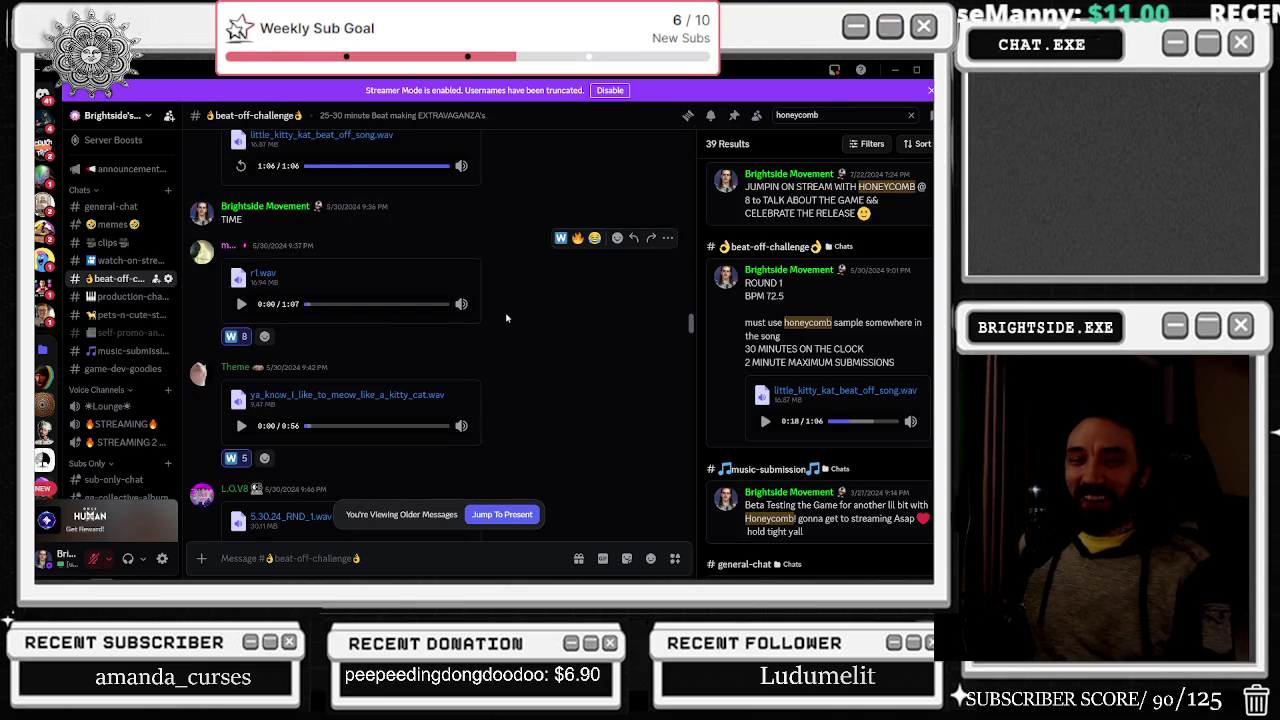
left_click(348, 304)
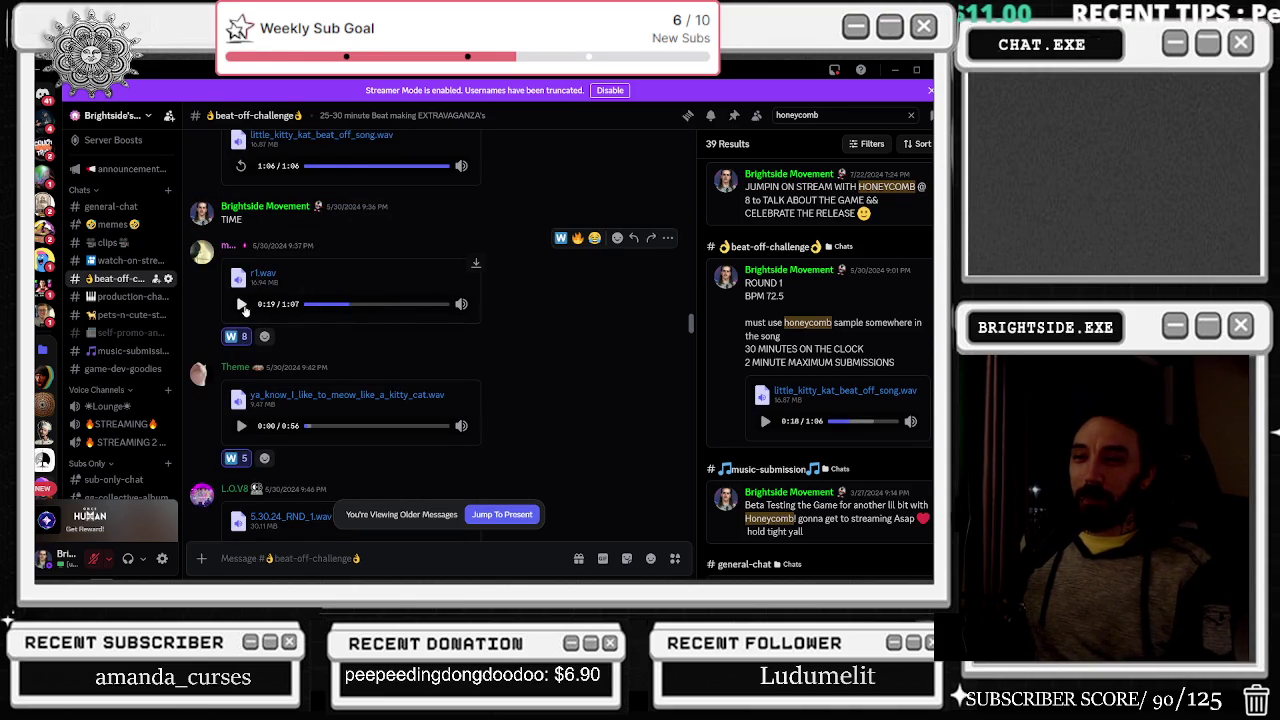
left_click(326, 304)
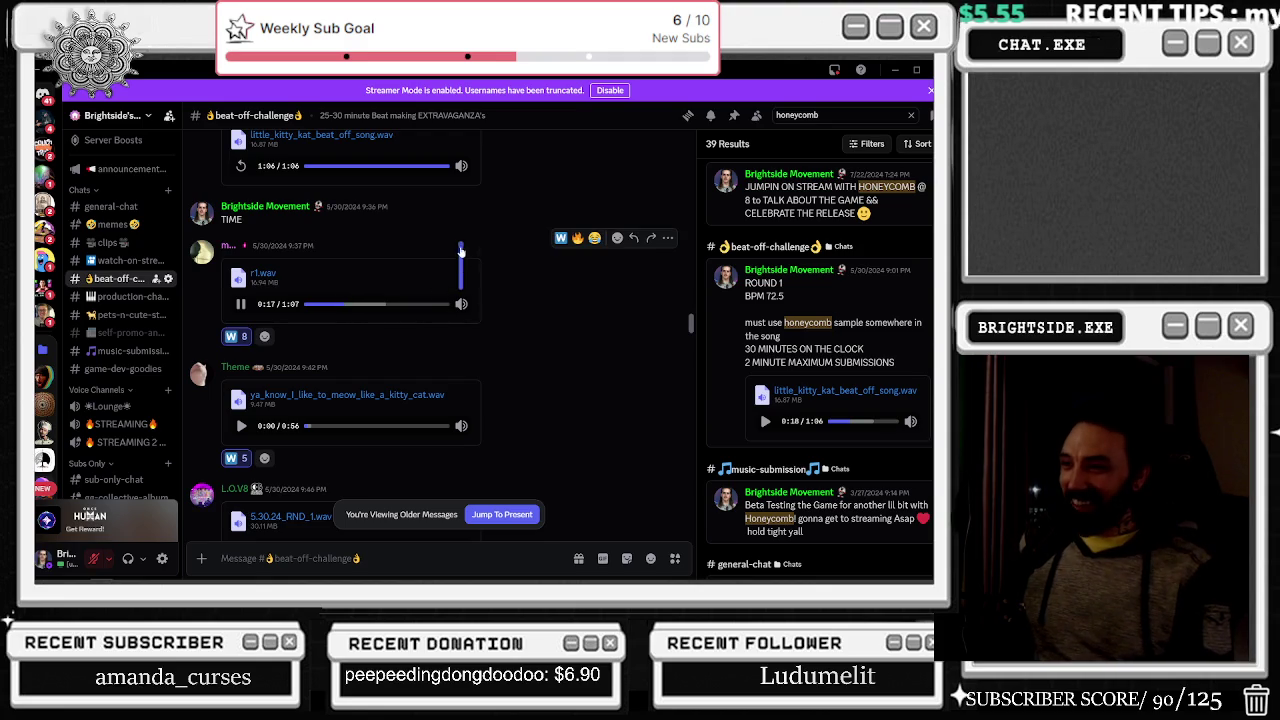
left_click(462, 257)
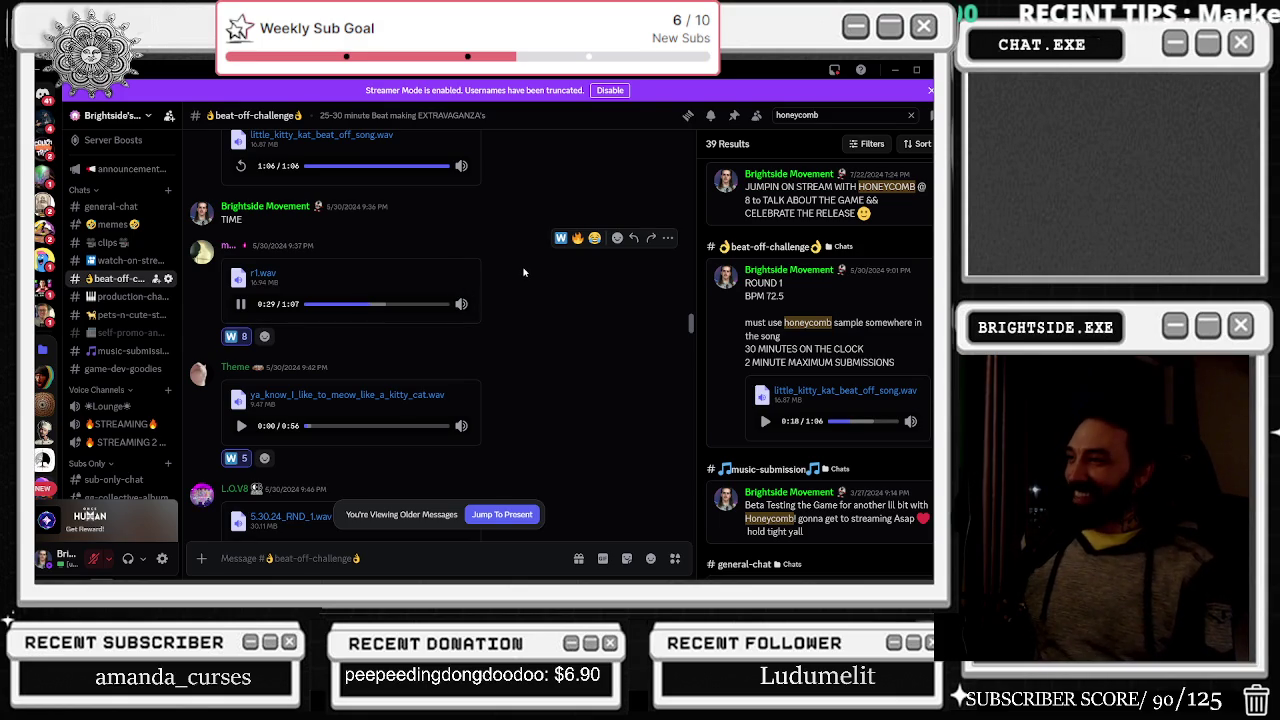
scroll(553, 288, "up", 1)
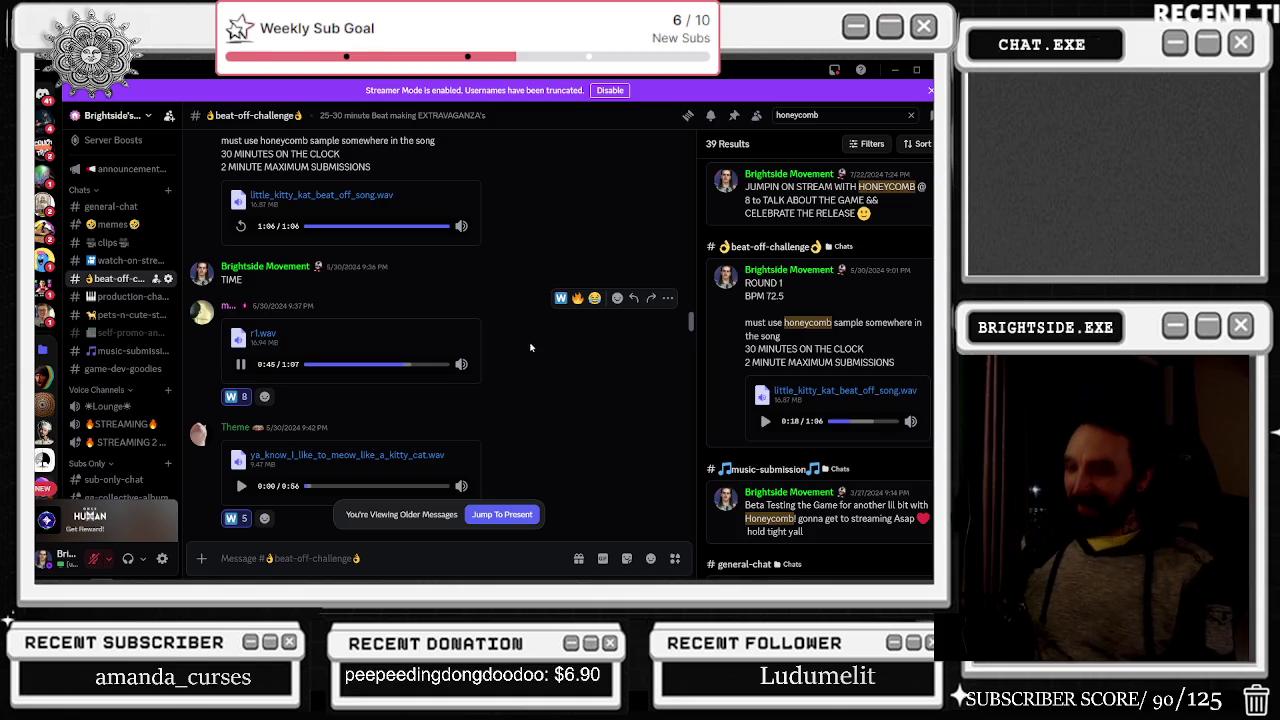
left_click(240, 364)
- Play the ya_know_i_like_to_meow_like_a_kitty_cat.wav submission
left_click(241, 486)
scroll(420, 390, "down", 2)
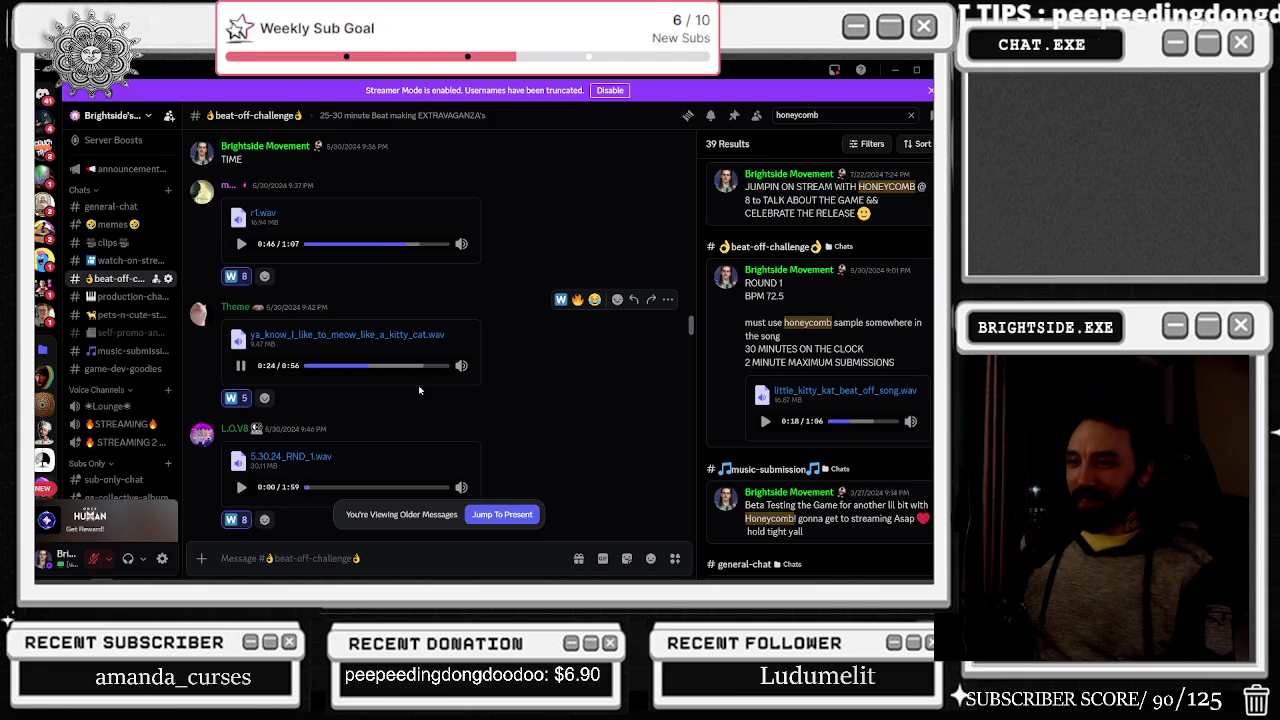
mouse_move(461, 360)
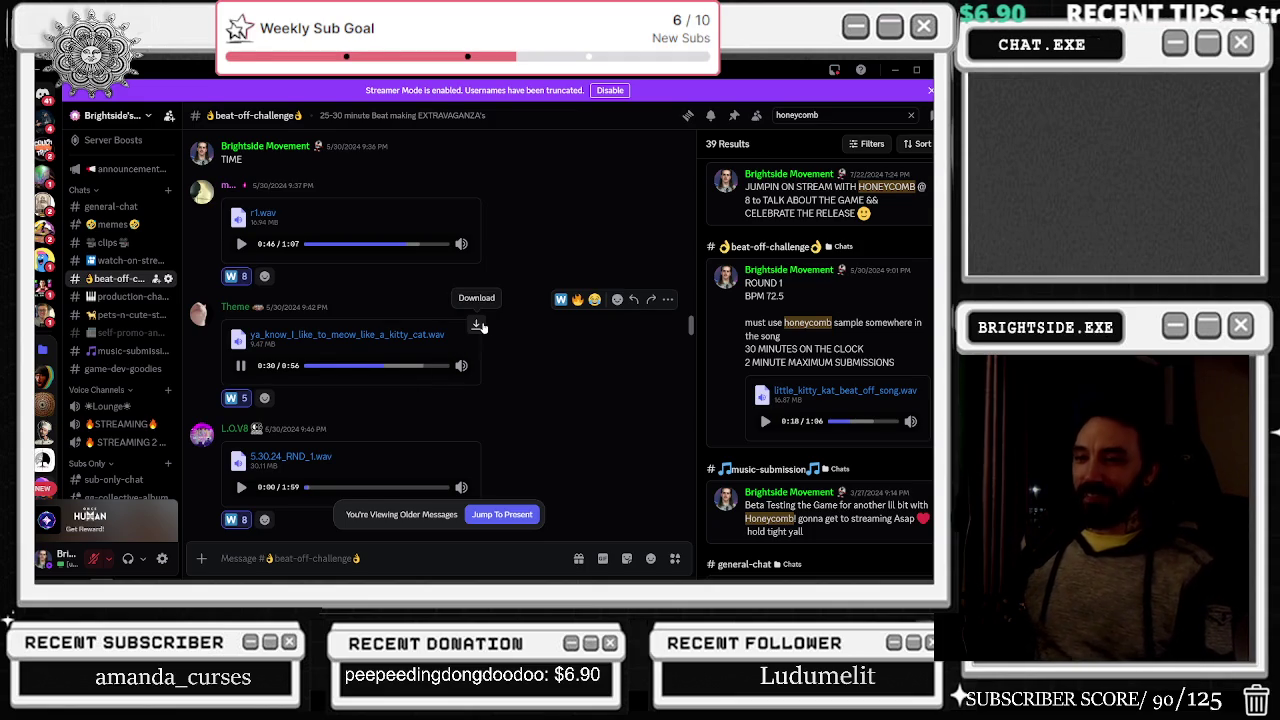
scroll(489, 322, "down", 1)
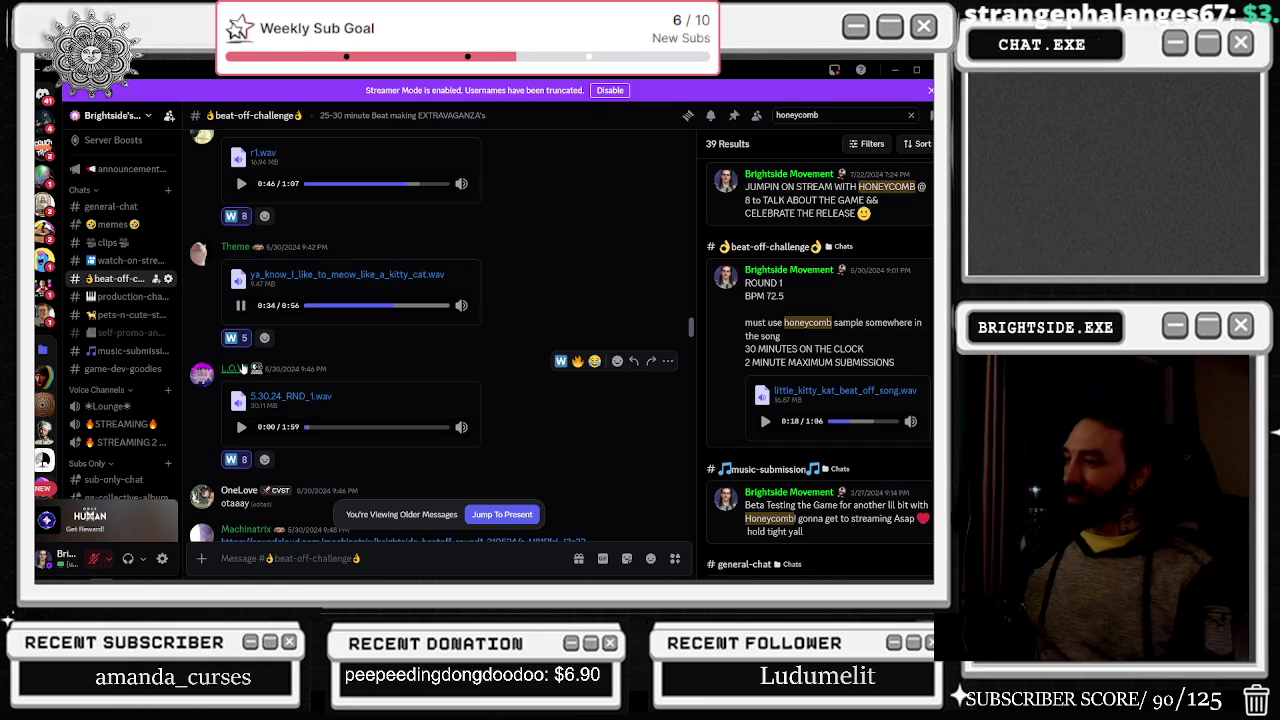
scroll(252, 342, "down", 1)
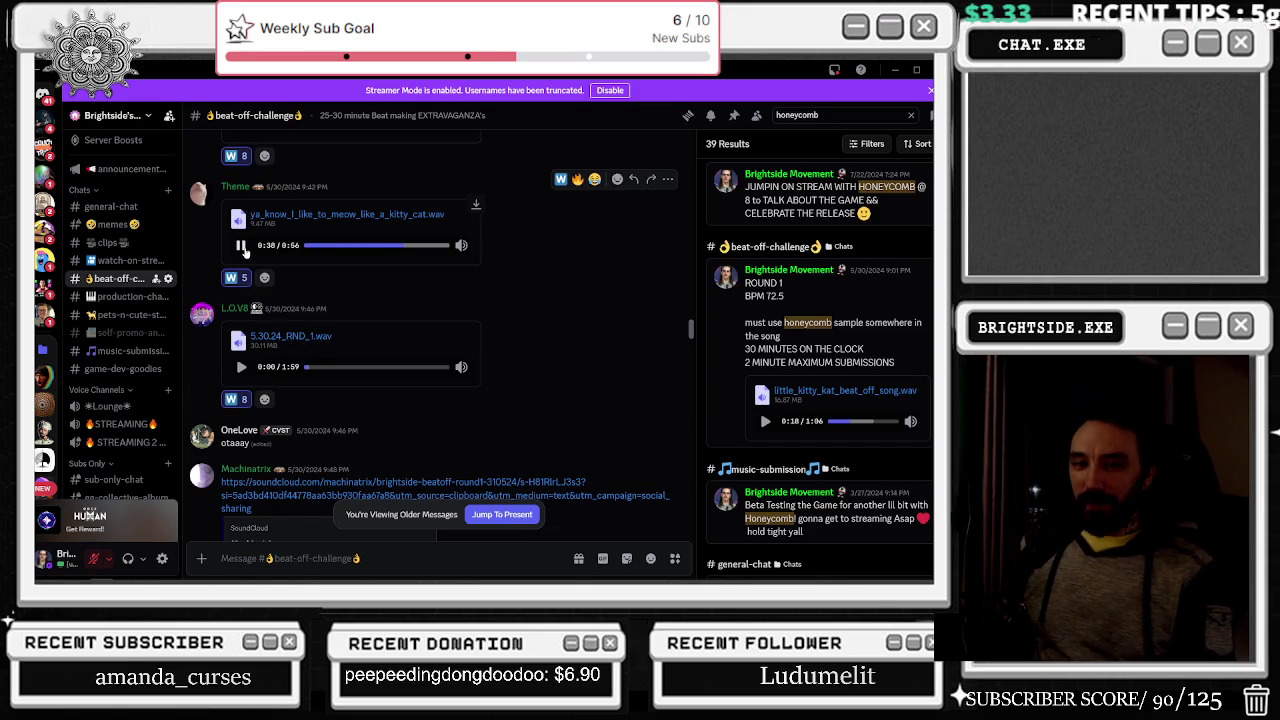
- Play the 5.30.24_RND_1.wav submission and resume it after scrolling
left_click(241, 367)
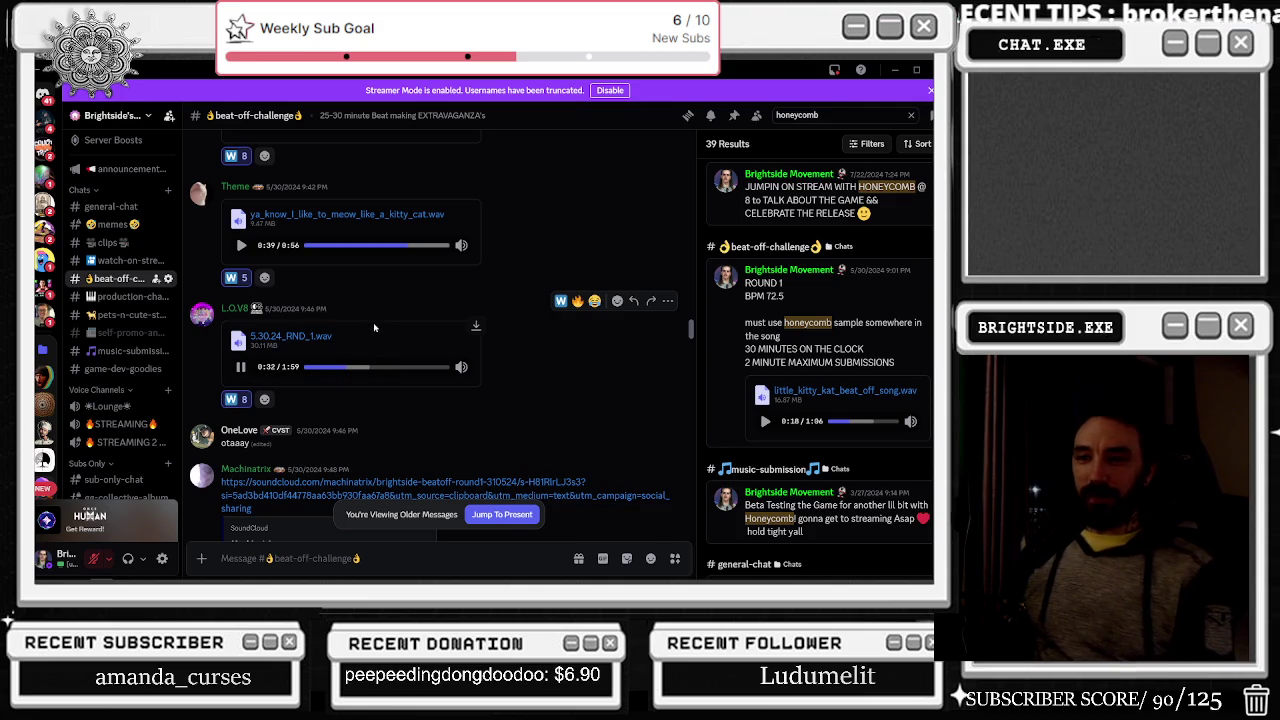
scroll(410, 323, "down", 1)
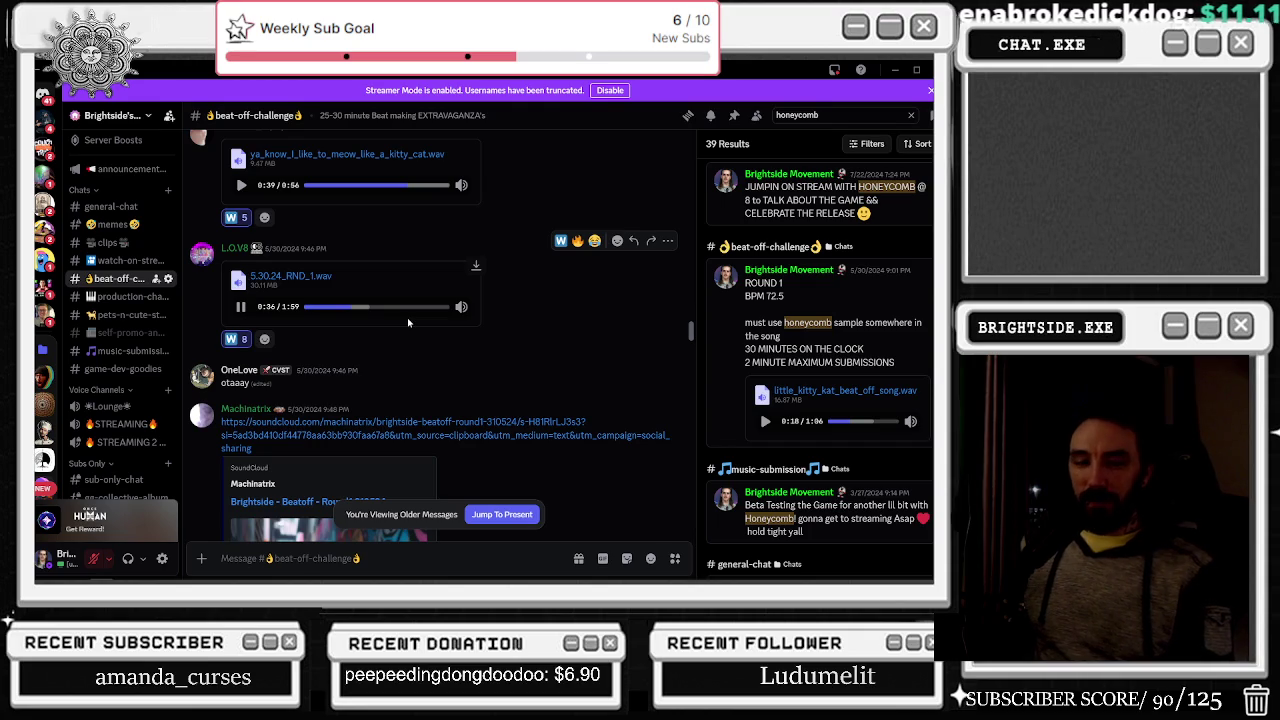
scroll(407, 317, "down", 2)
scroll(407, 322, "down", 2)
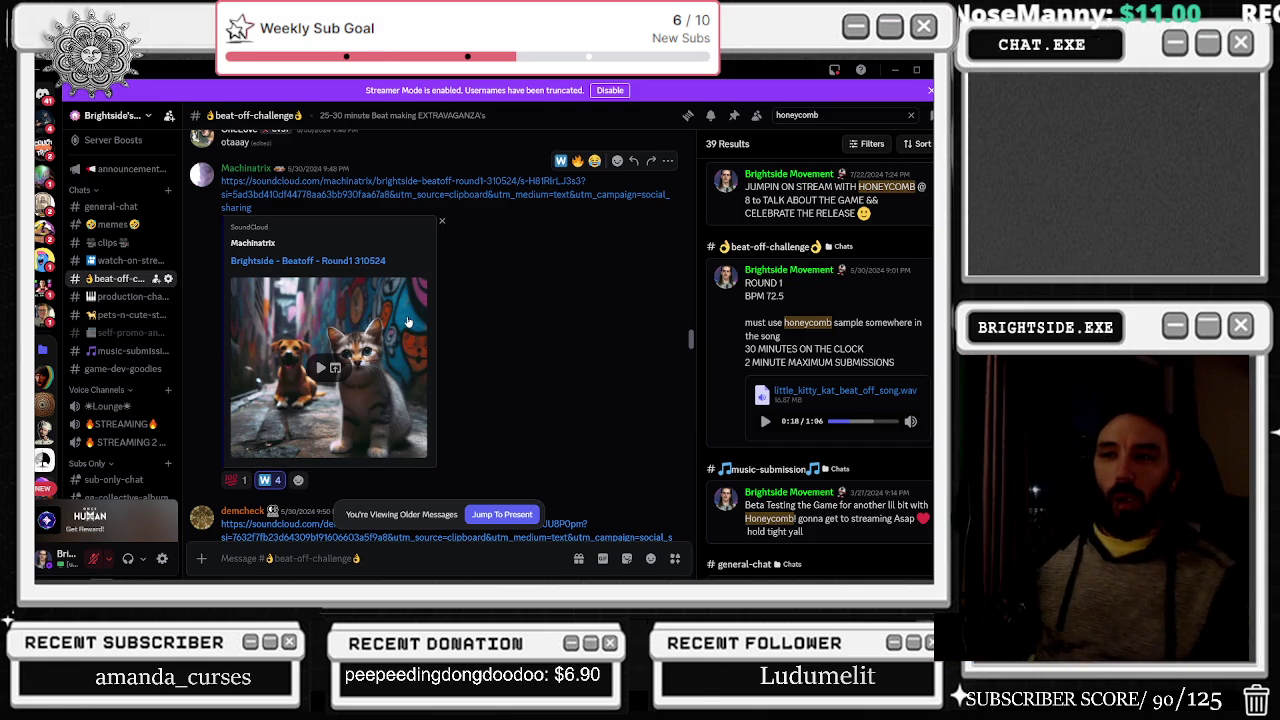
scroll(408, 322, "down", 1)
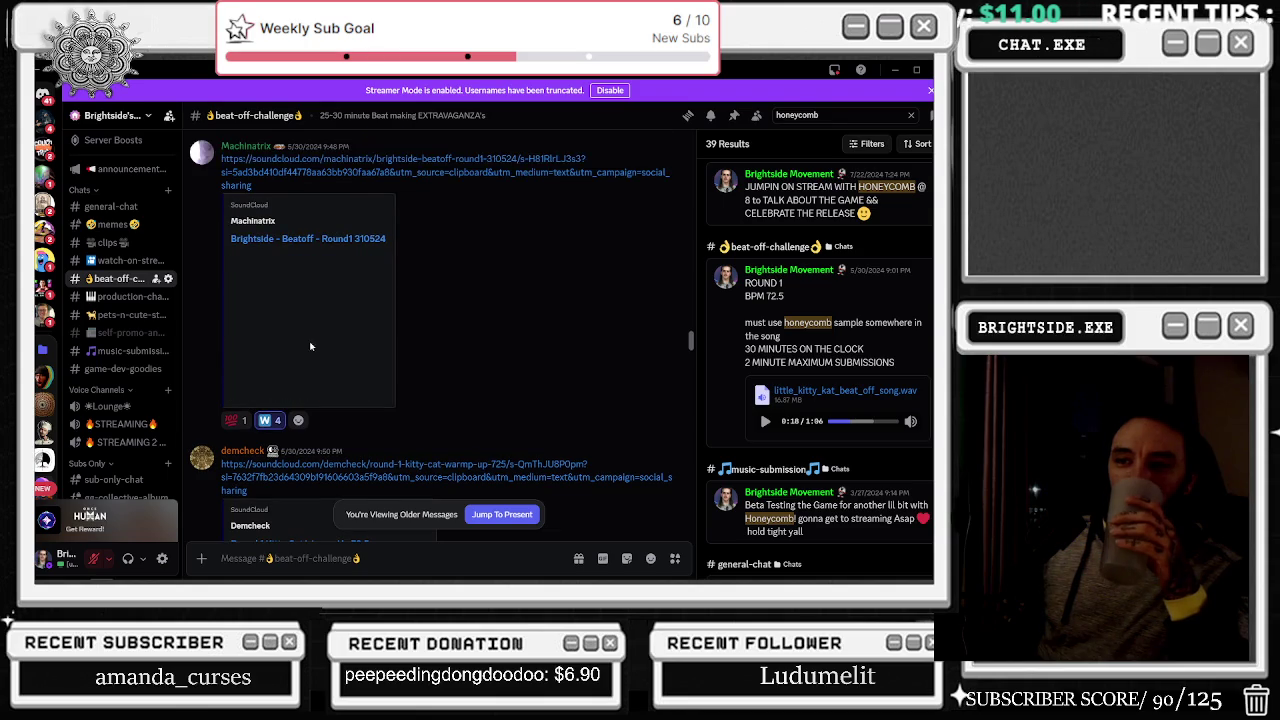
scroll(300, 340, "up", 3)
left_click(243, 345)
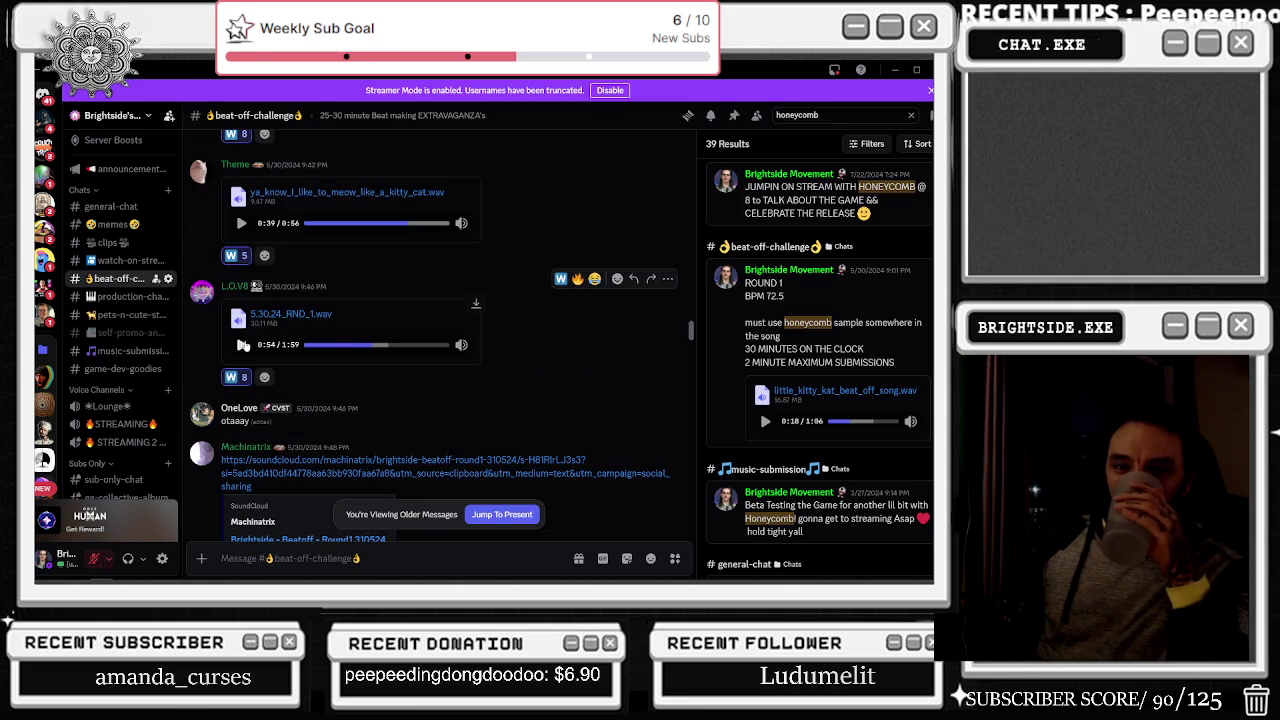
- Load the SoundCloud player in the embed, keeping the embed after a mistaken remove
scroll(260, 380, "down", 3)
left_click(305, 426)
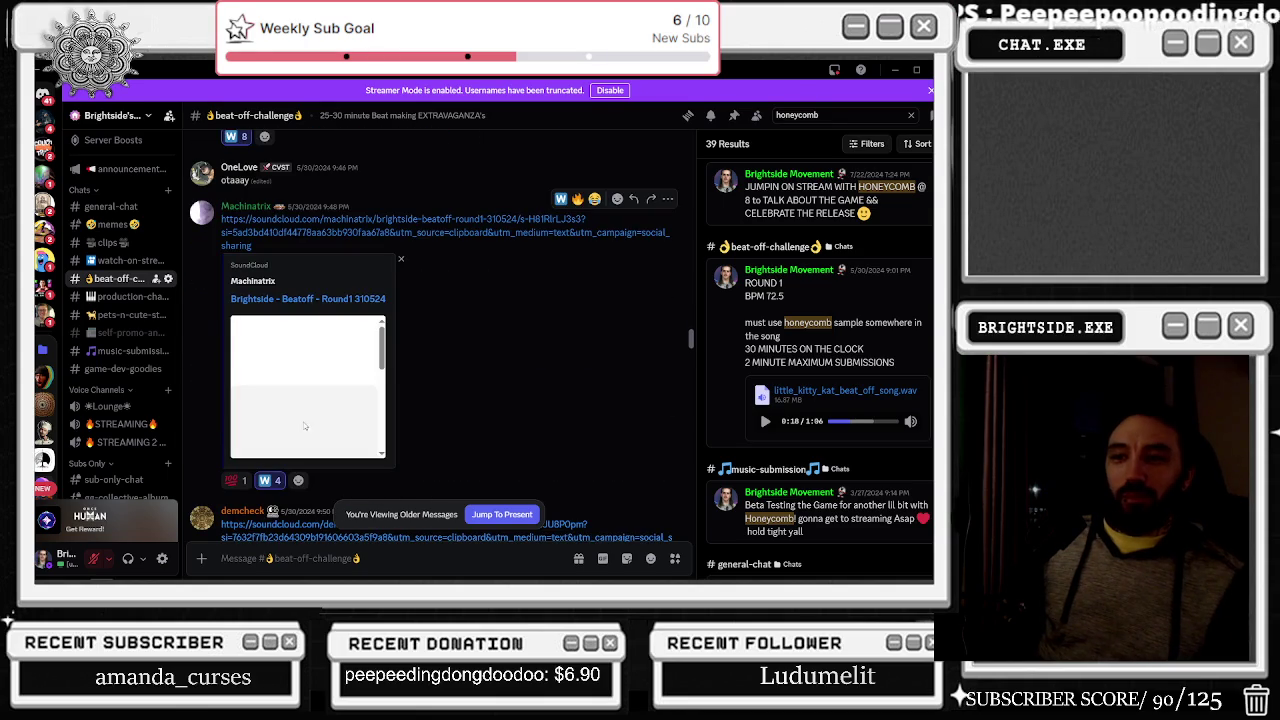
scroll(376, 334, "down", 3)
scroll(380, 330, "up", 3)
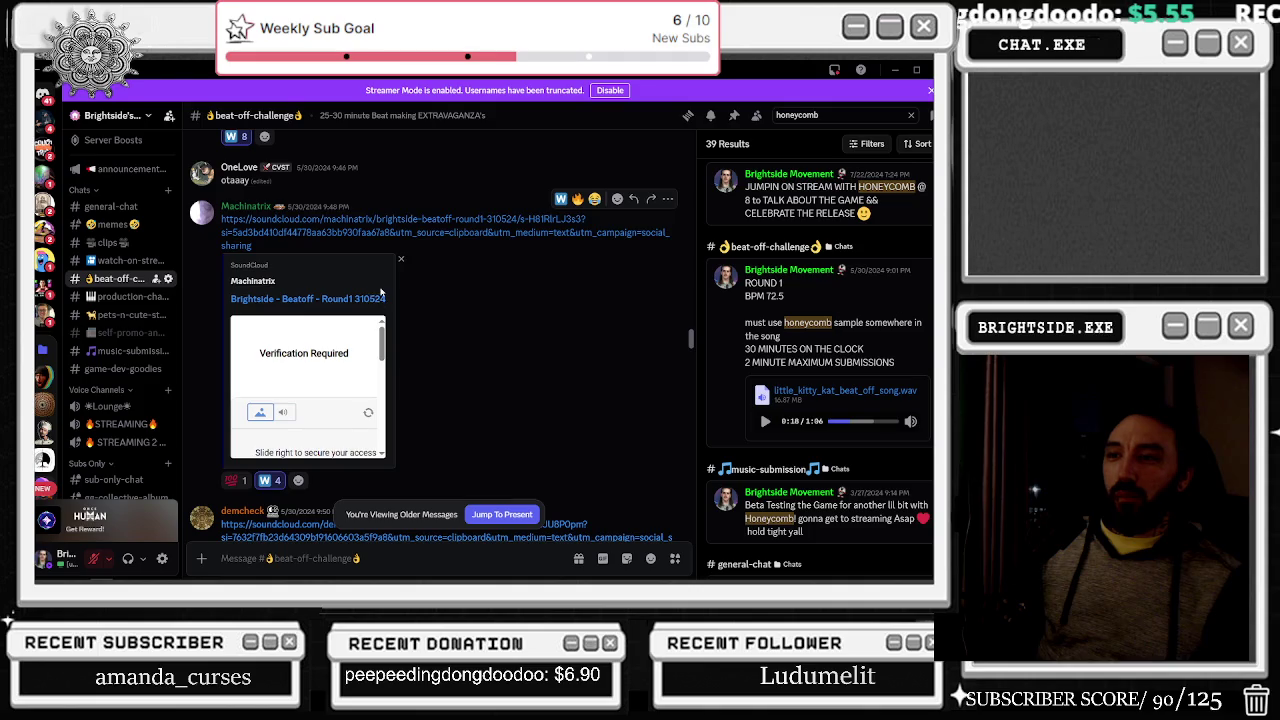
left_click(400, 259)
left_click(462, 377)
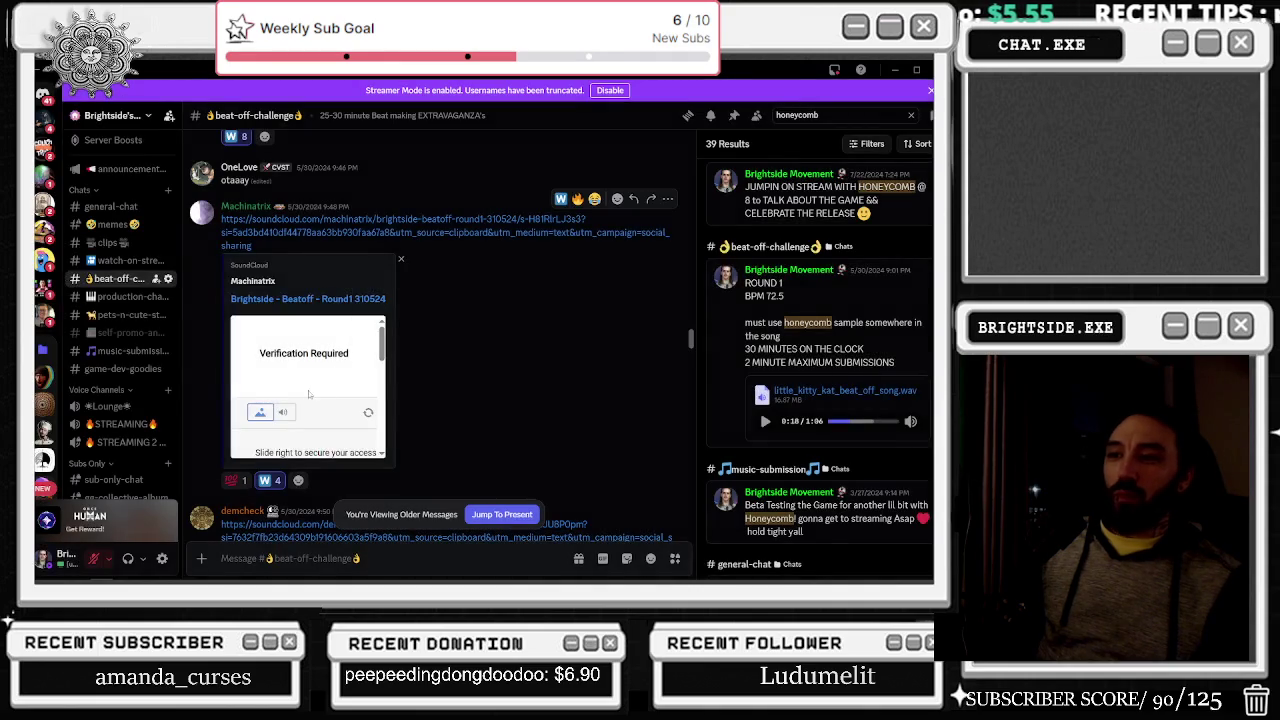
- Drag the SoundCloud captcha slider to pass verification so the track loads
scroll(357, 387, "up", 1)
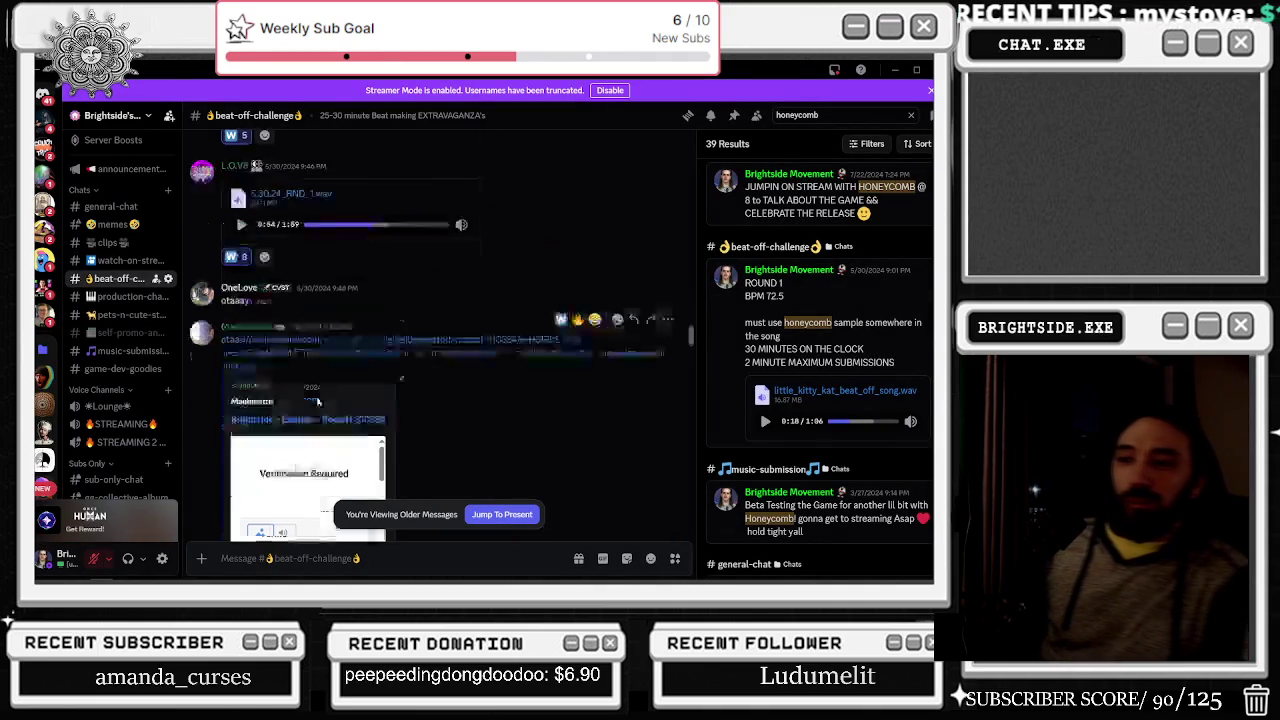
scroll(311, 412, "down", 3)
scroll(311, 412, "up", 3)
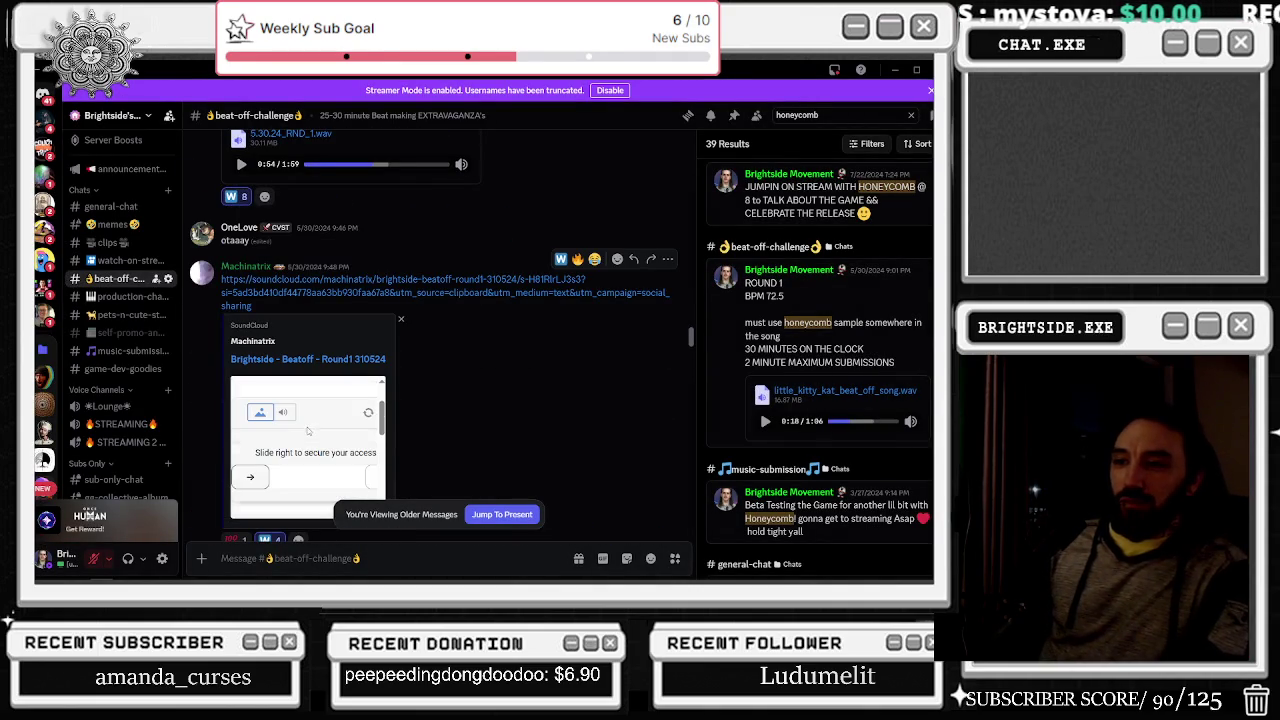
left_click_drag(248, 478, 439, 483)
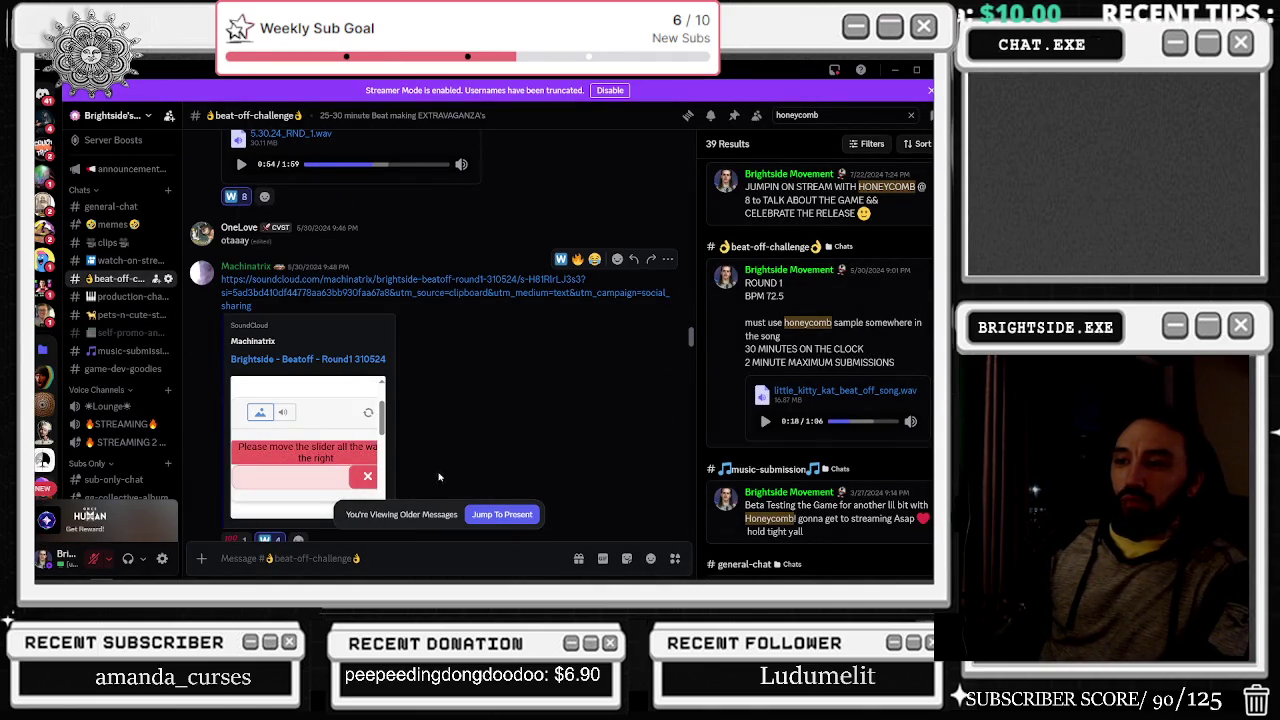
scroll(384, 441, "down", 1)
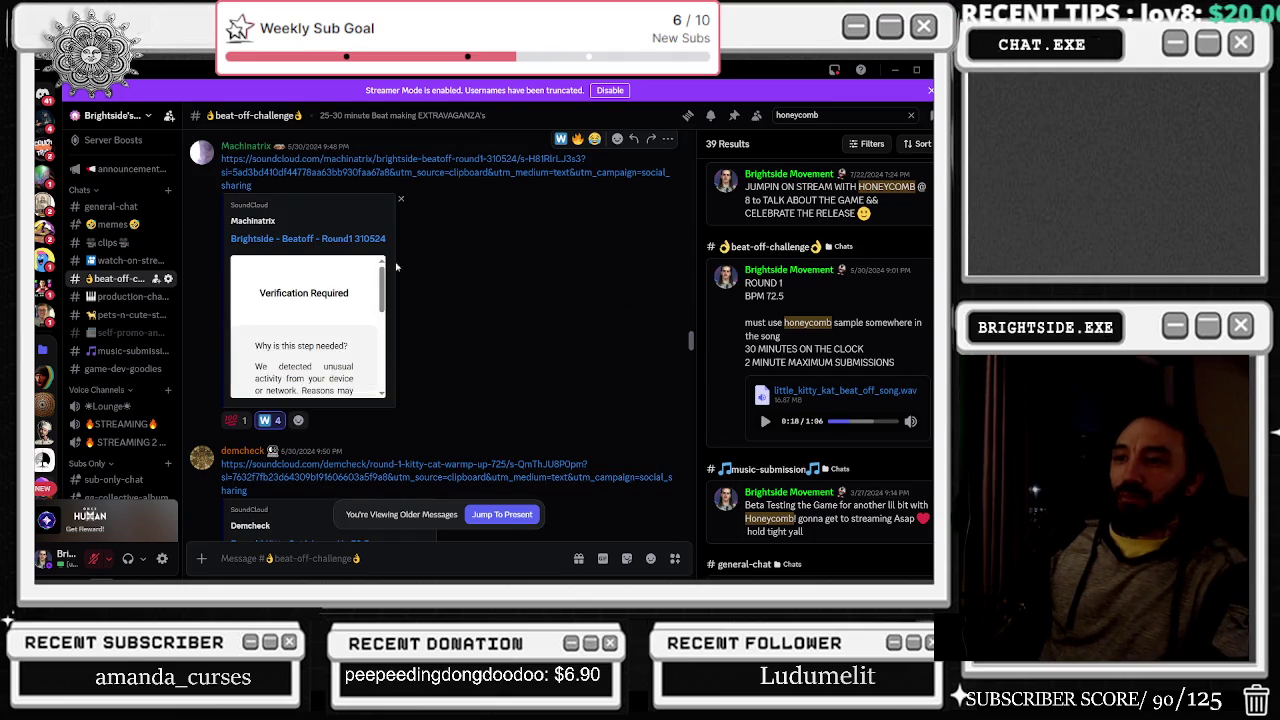
scroll(375, 300, "down", 2)
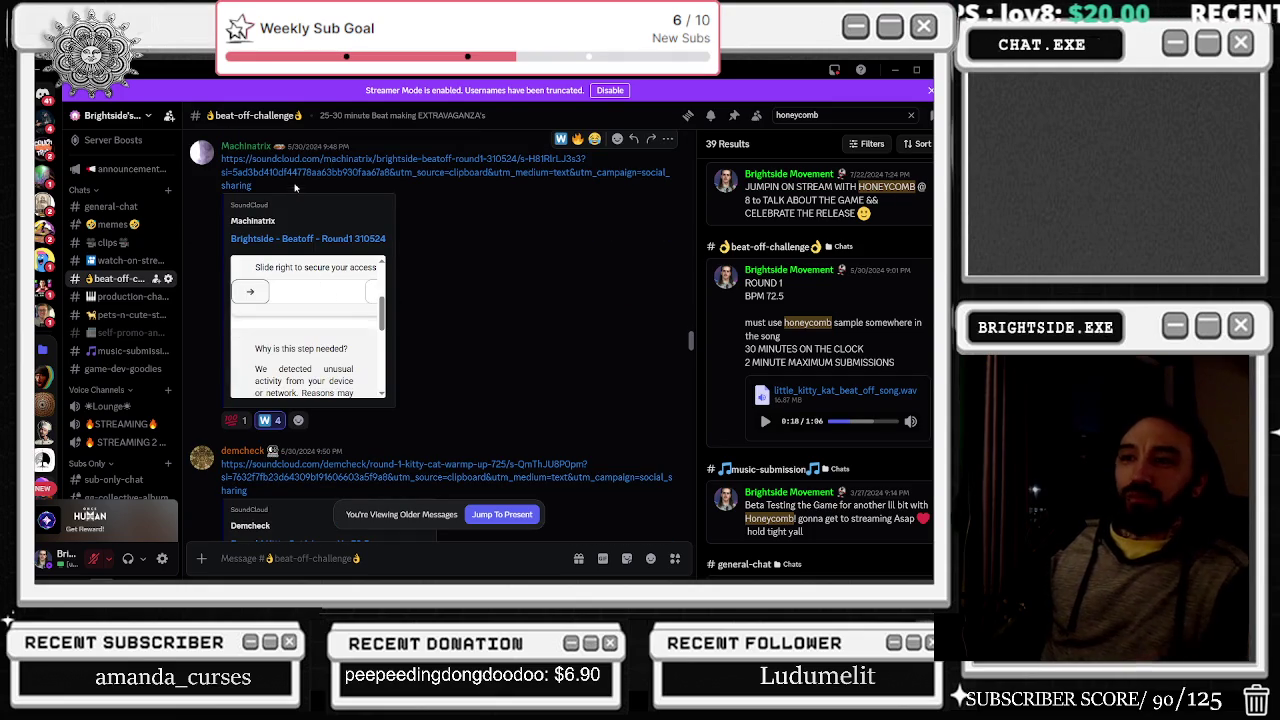
scroll(320, 270, "up", 1)
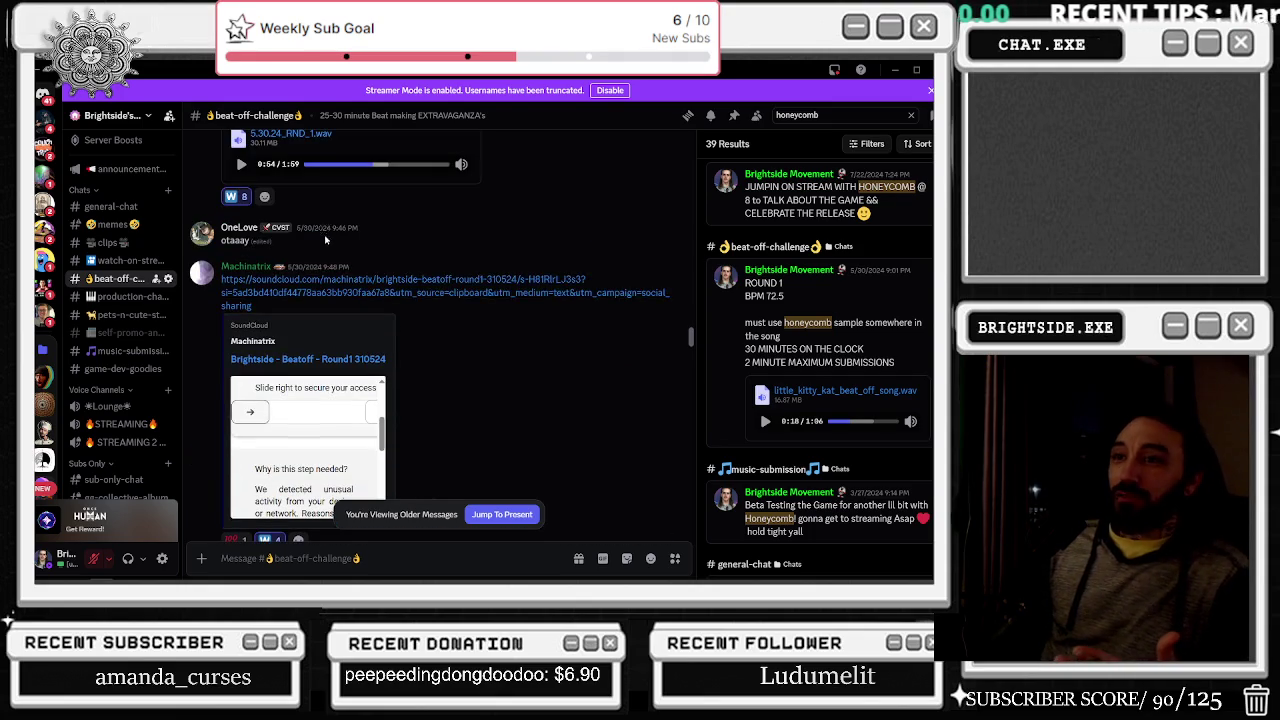
scroll(287, 400, "down", 1)
scroll(287, 400, "up", 1)
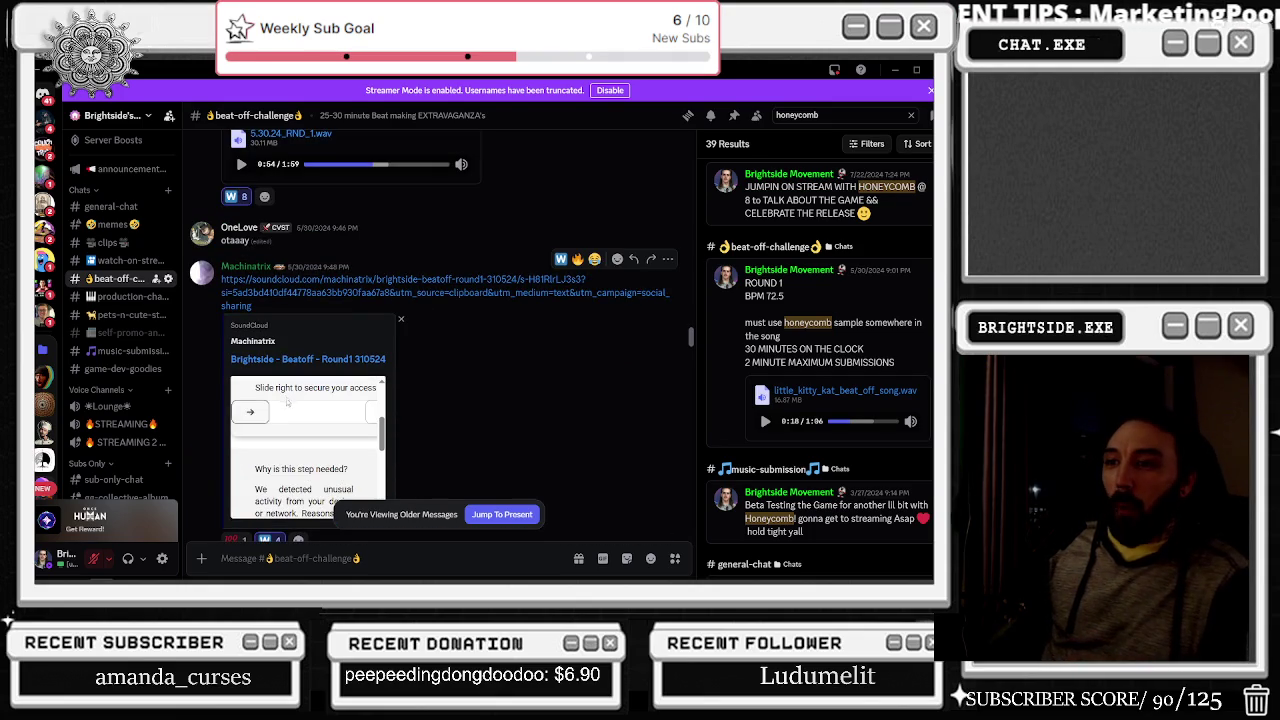
left_click_drag(250, 412, 405, 416)
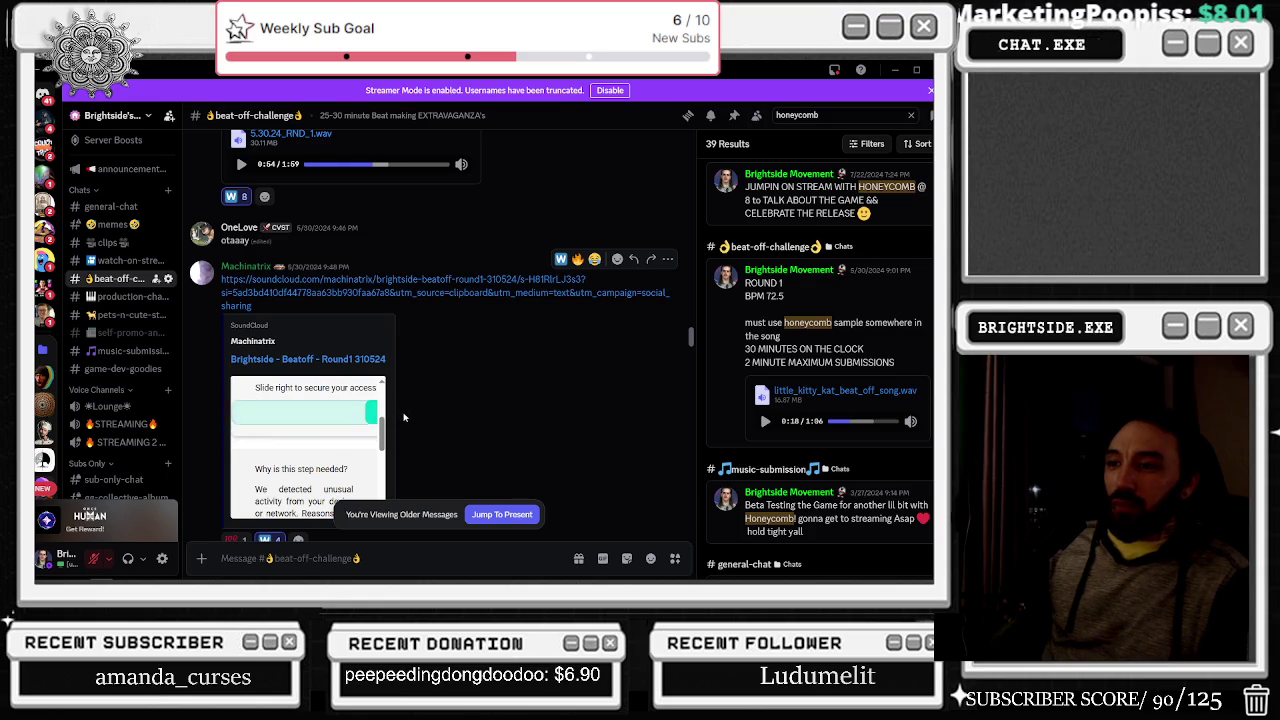
- Play SUBMISSIONGIRTHYBOYZWAV.wav from 0:30, pause it, and load the next SoundCloud player
scroll(379, 436, "up", 1)
scroll(372, 430, "down", 1)
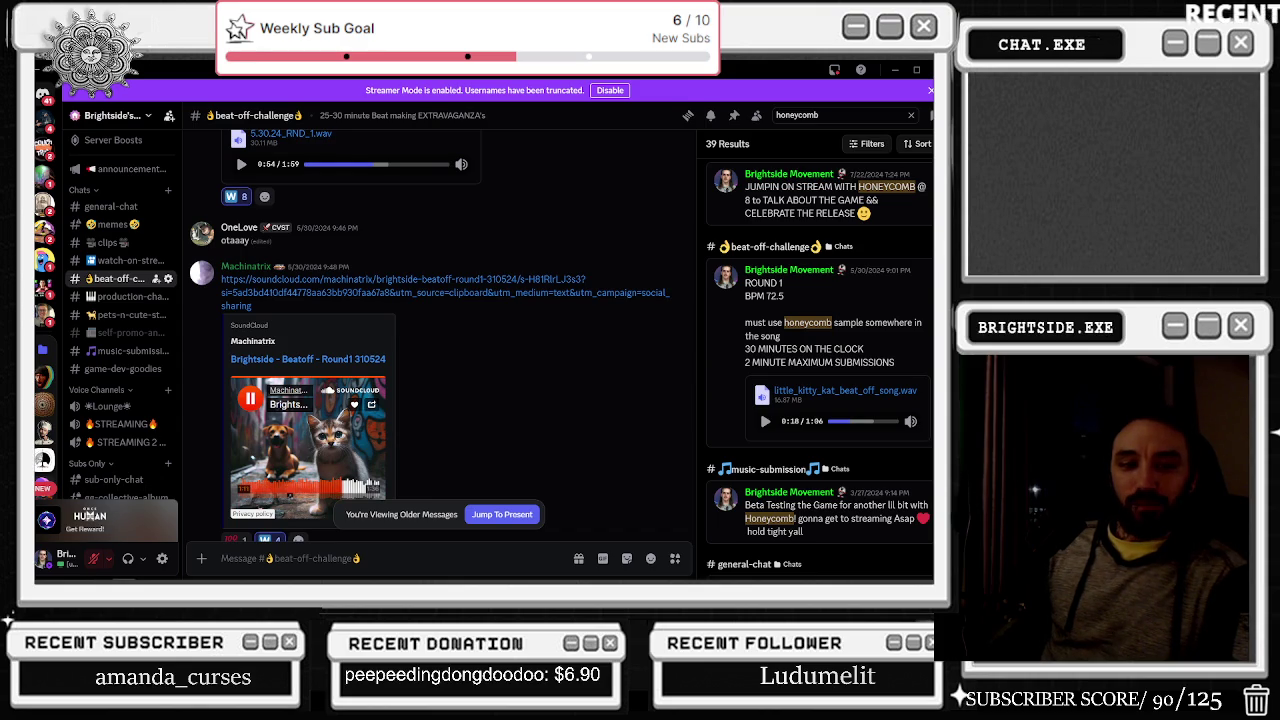
scroll(440, 340, "down", 3)
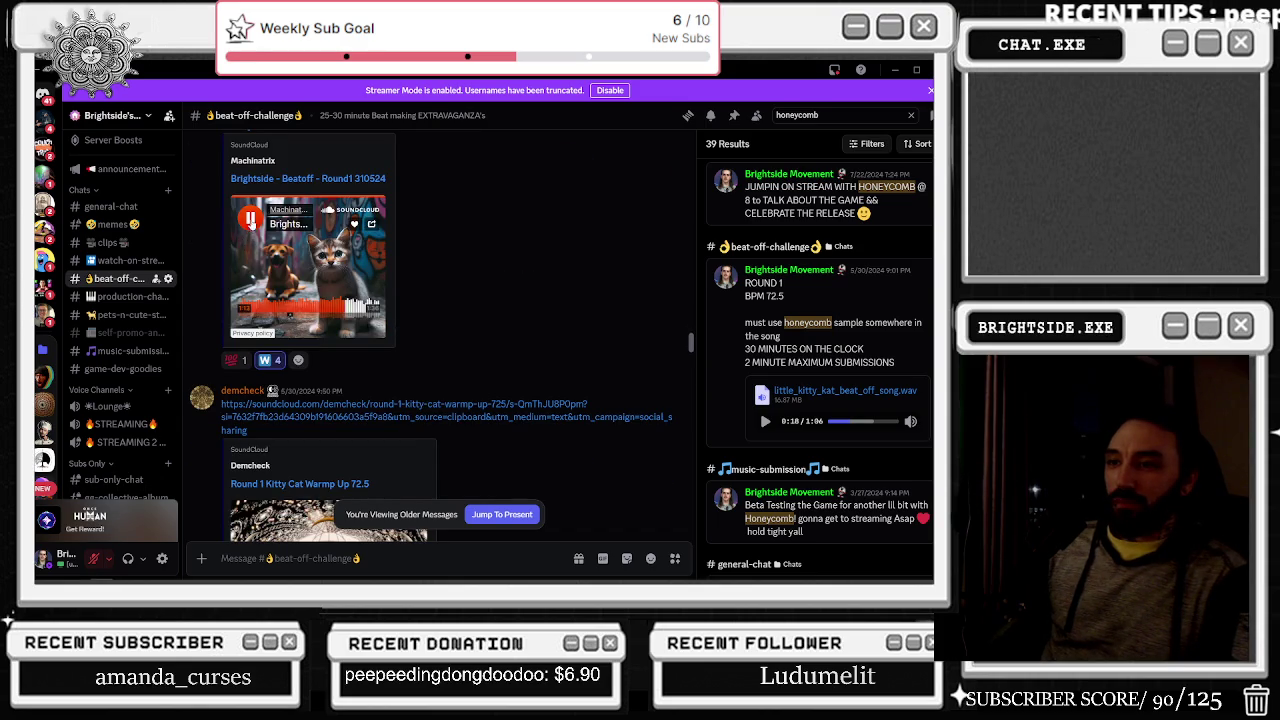
scroll(440, 340, "down", 4)
scroll(390, 300, "down", 3)
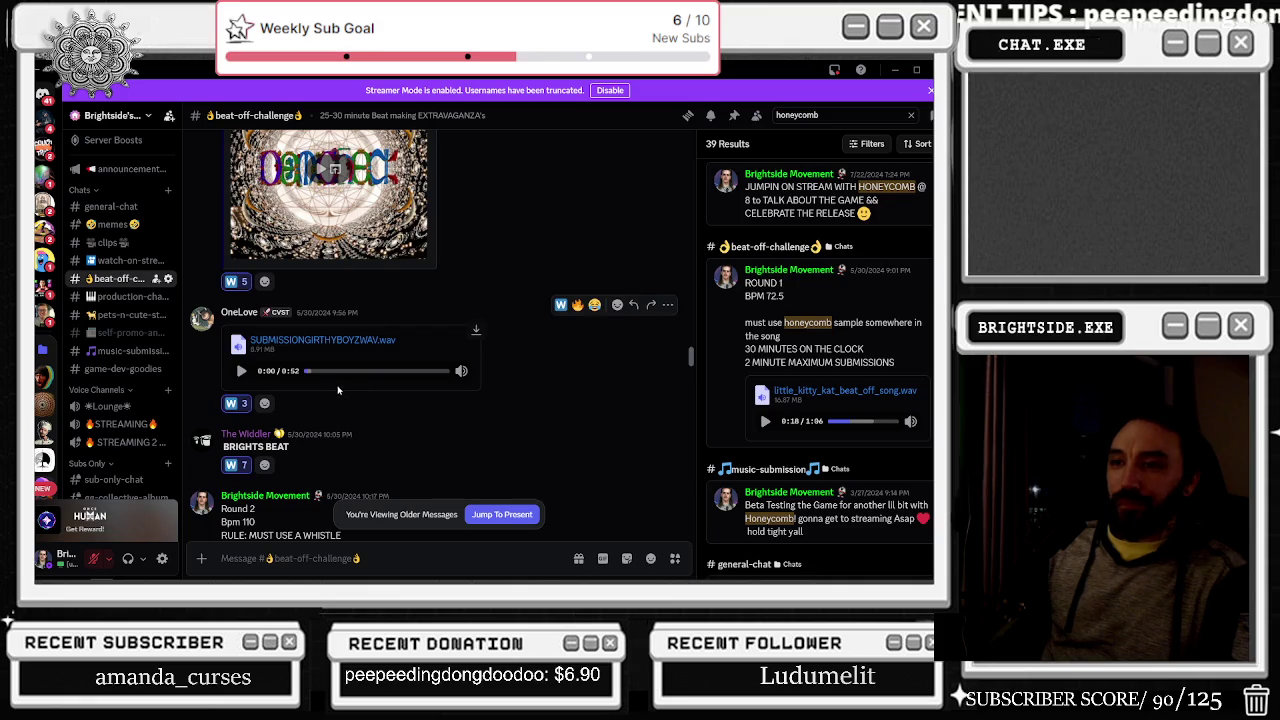
left_click(241, 371)
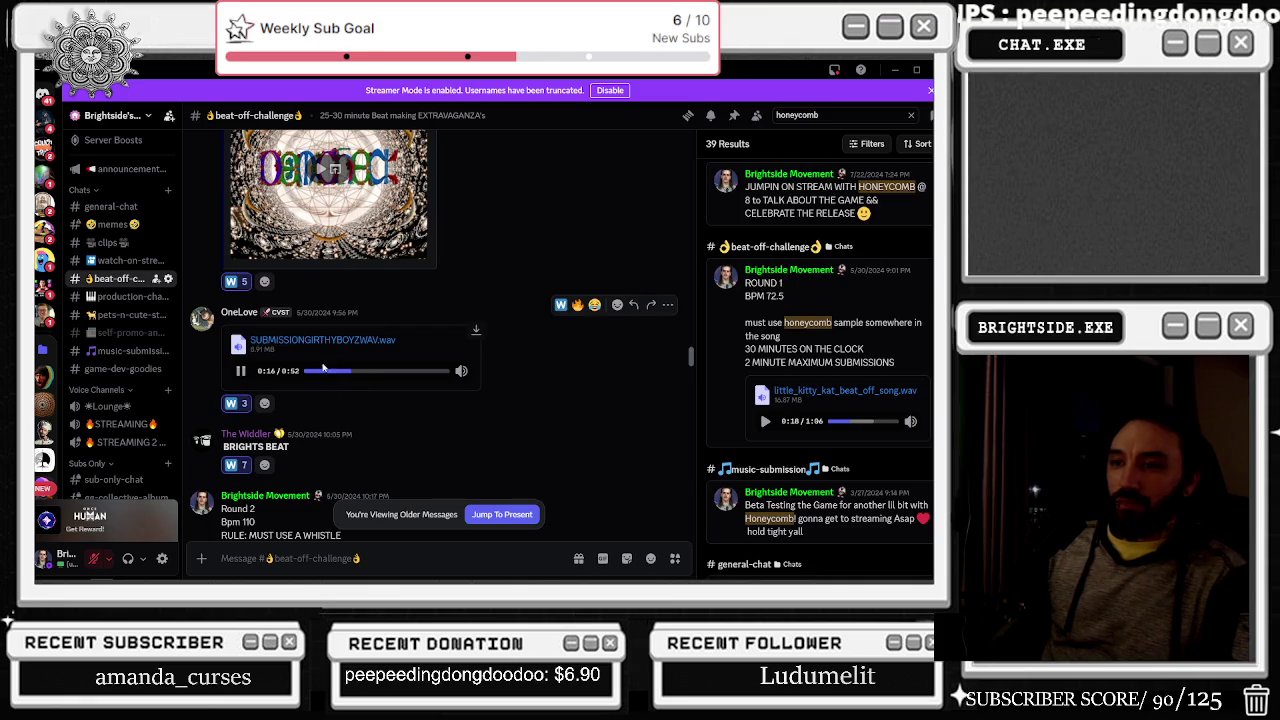
left_click(390, 376)
scroll(249, 450, "up", 2)
left_click(241, 491)
left_click(330, 289)
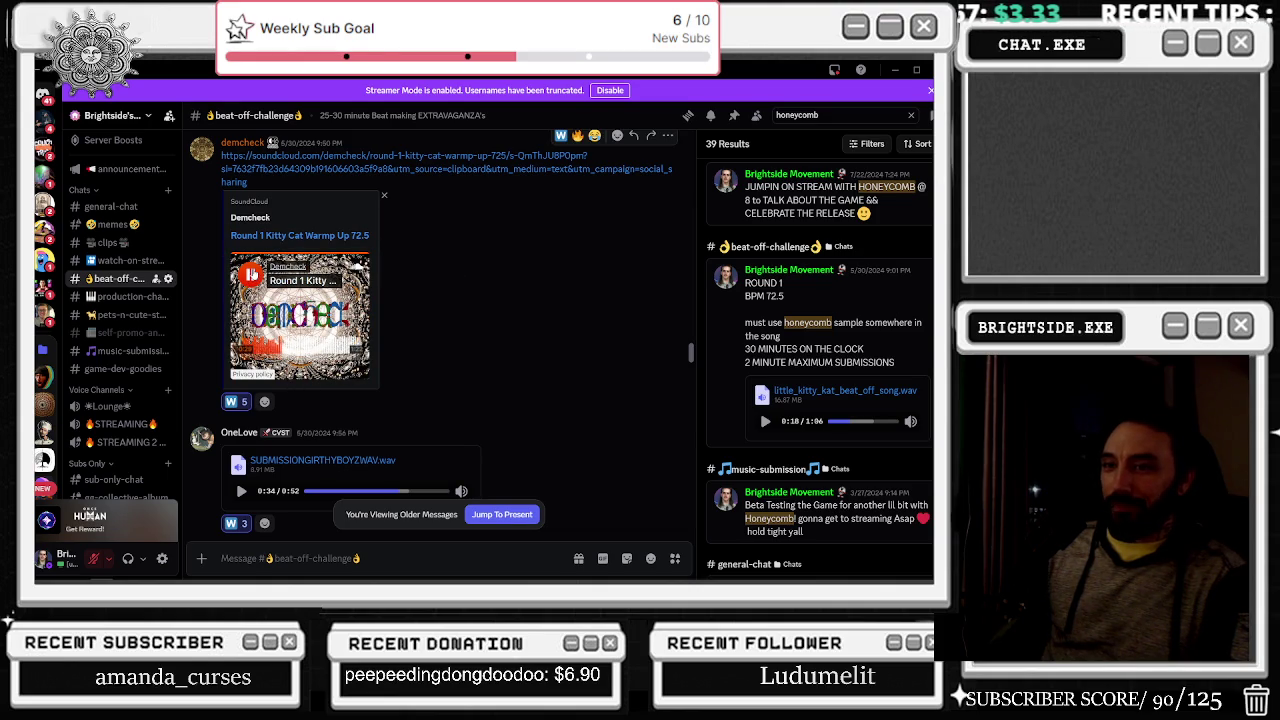
scroll(650, 332, "down", 5)
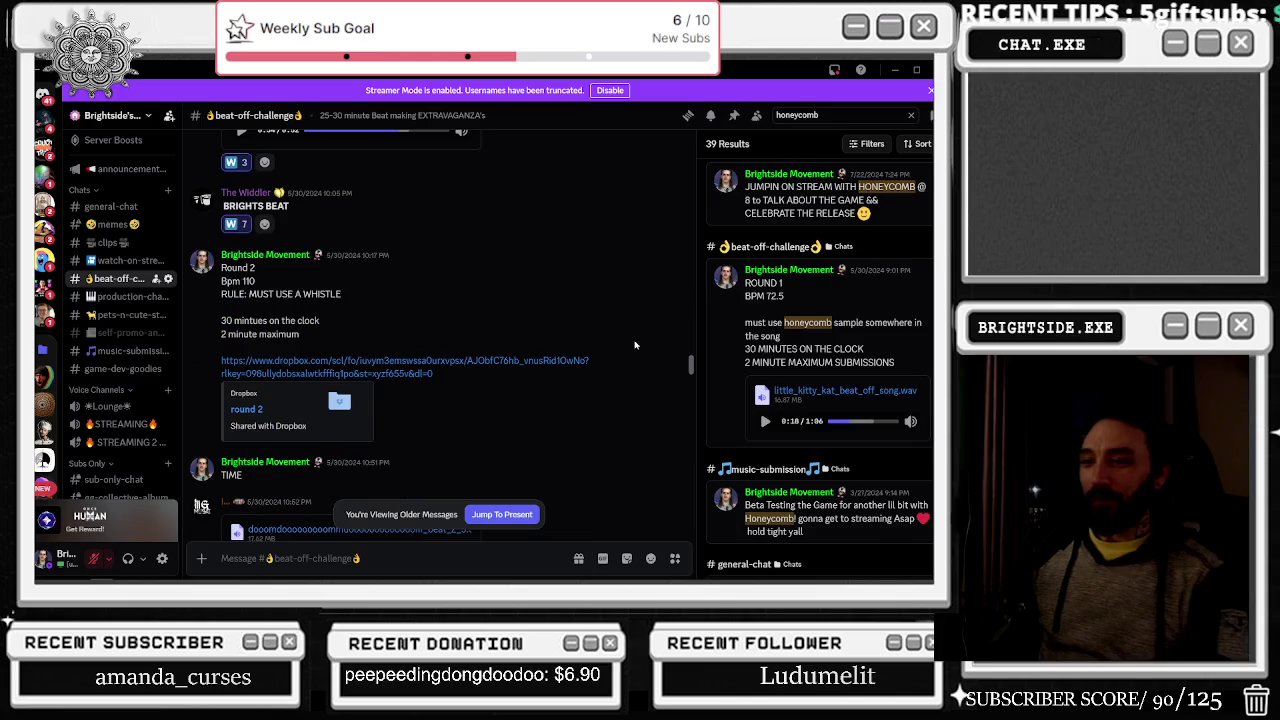
- Reveal the 'if honeycomb was a llama in minecraft' spoiler image, view it full size, then close it
scroll(786, 280, "down", 5)
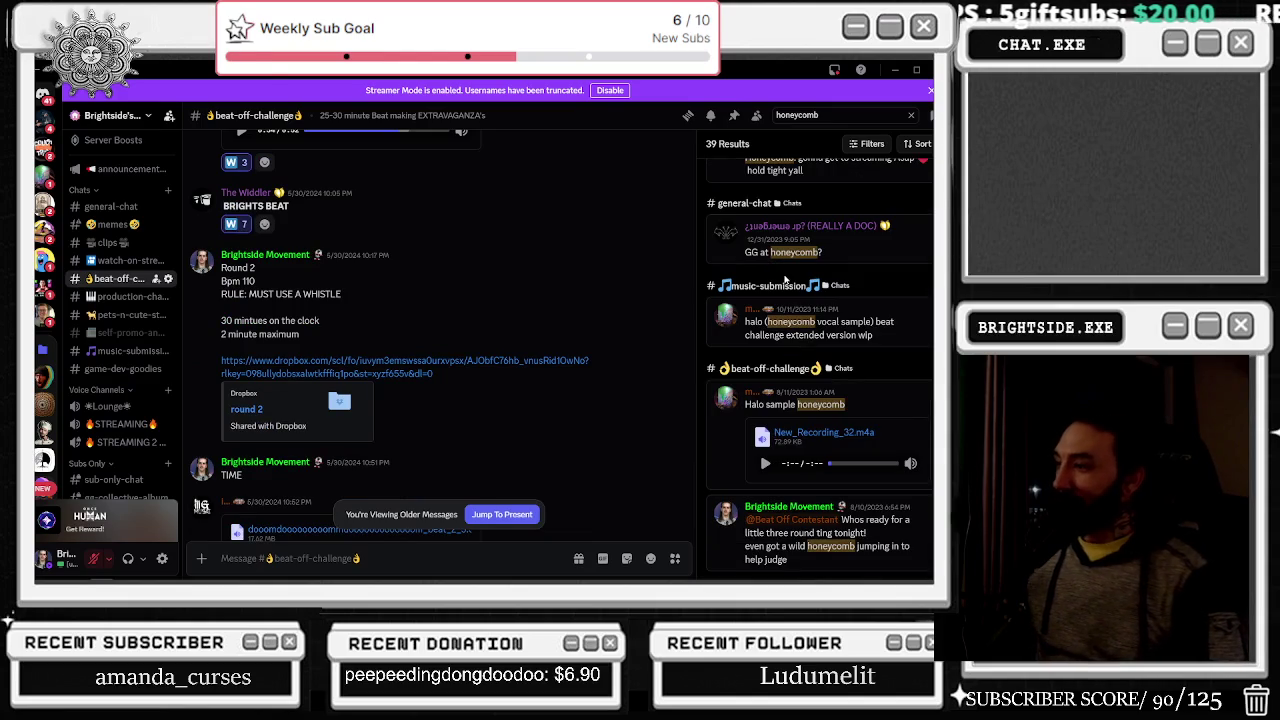
scroll(767, 273, "down", 3)
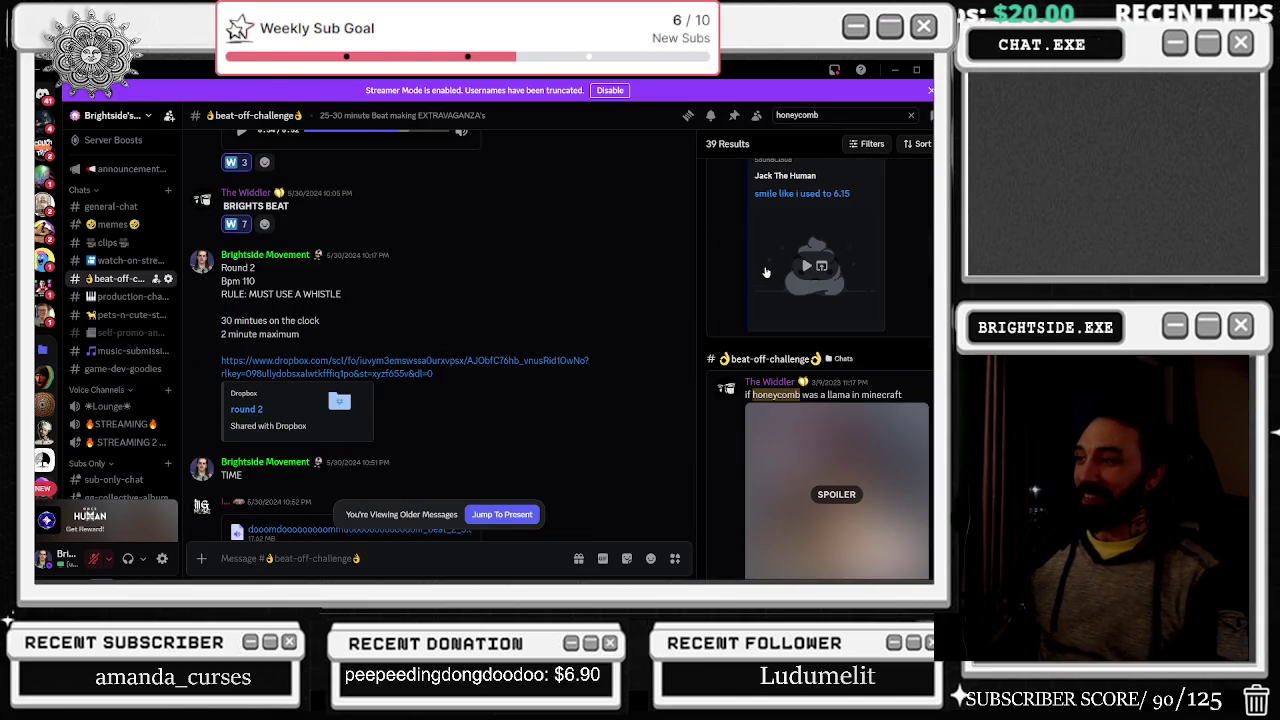
scroll(760, 266, "down", 2)
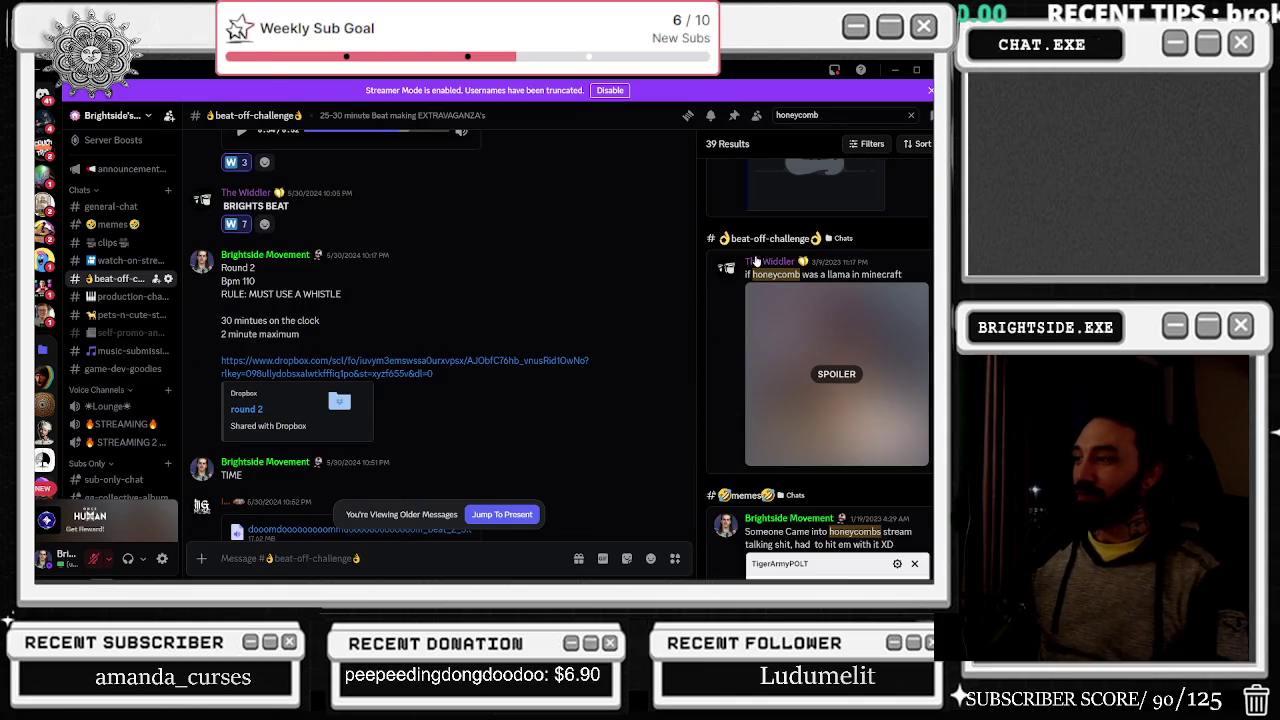
left_click(800, 337)
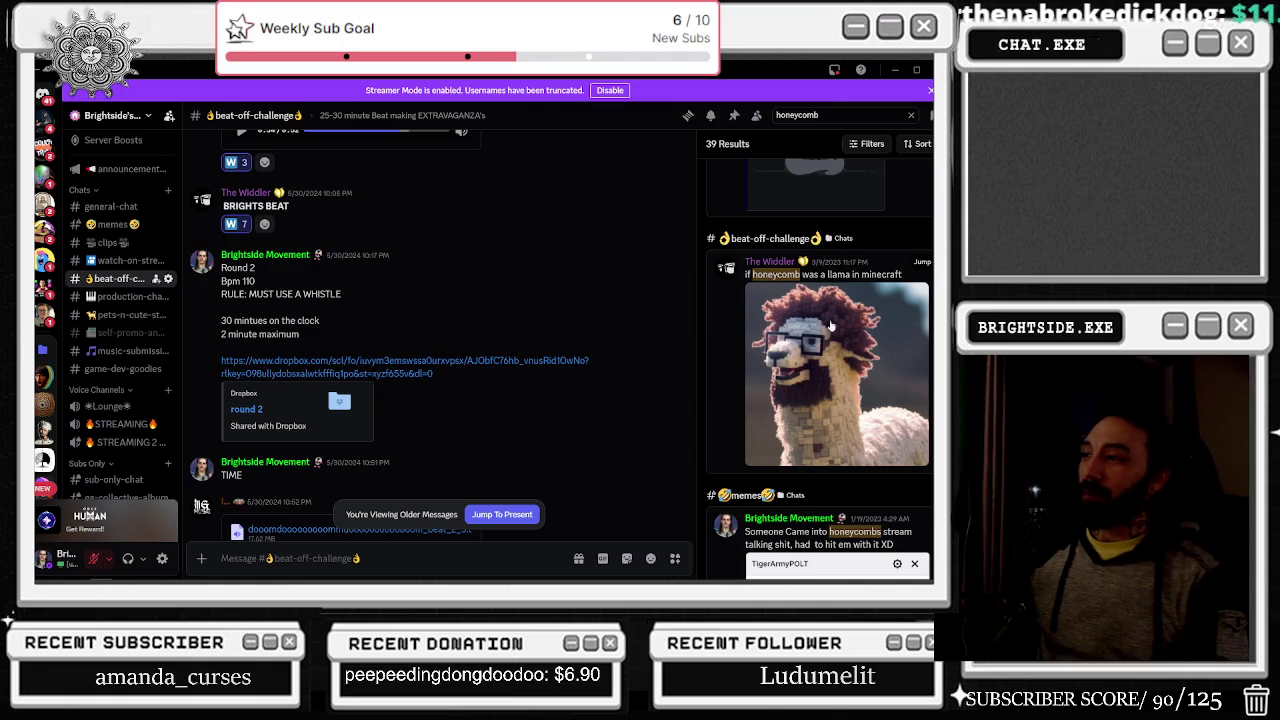
left_click(821, 353)
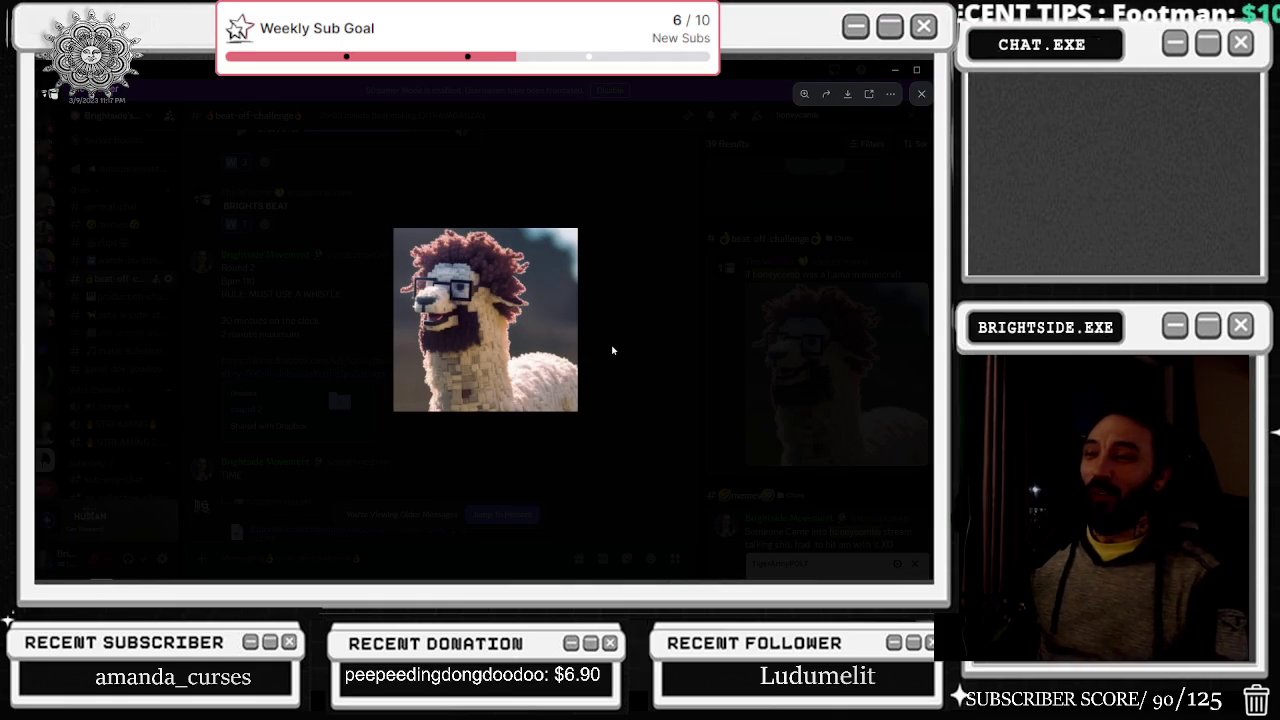
left_click(635, 343)
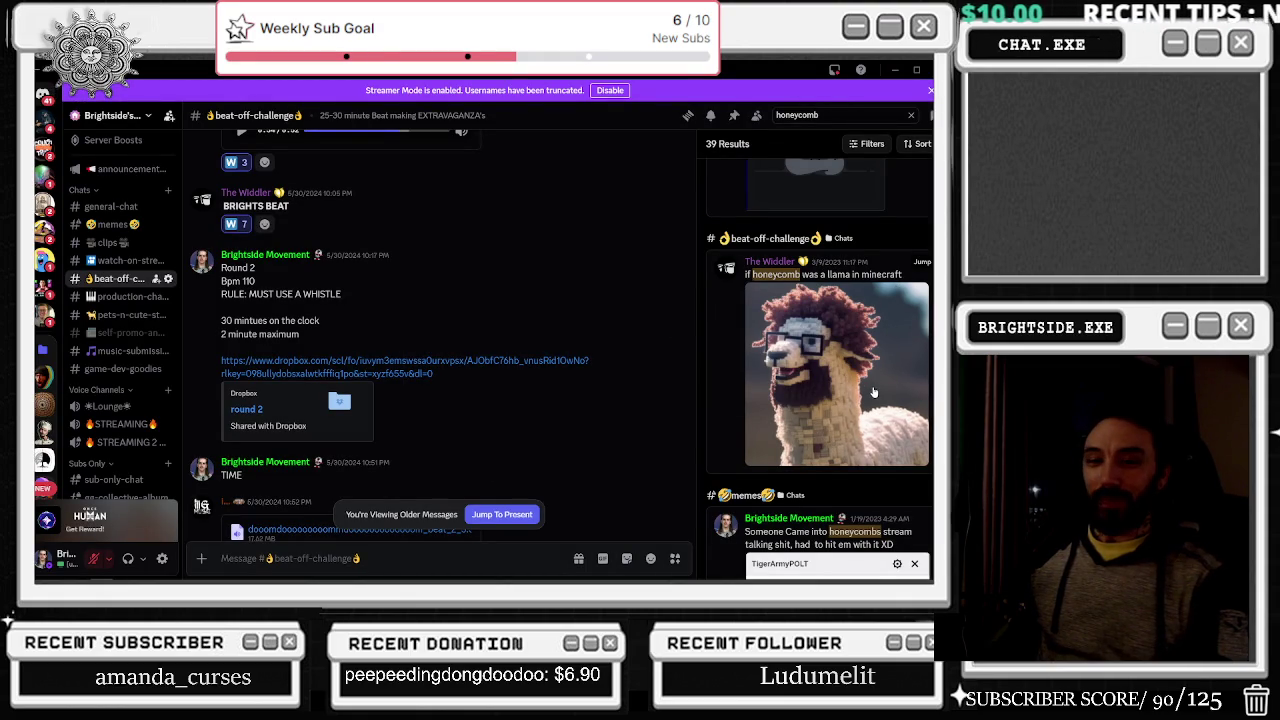
scroll(873, 392, "down", 2)
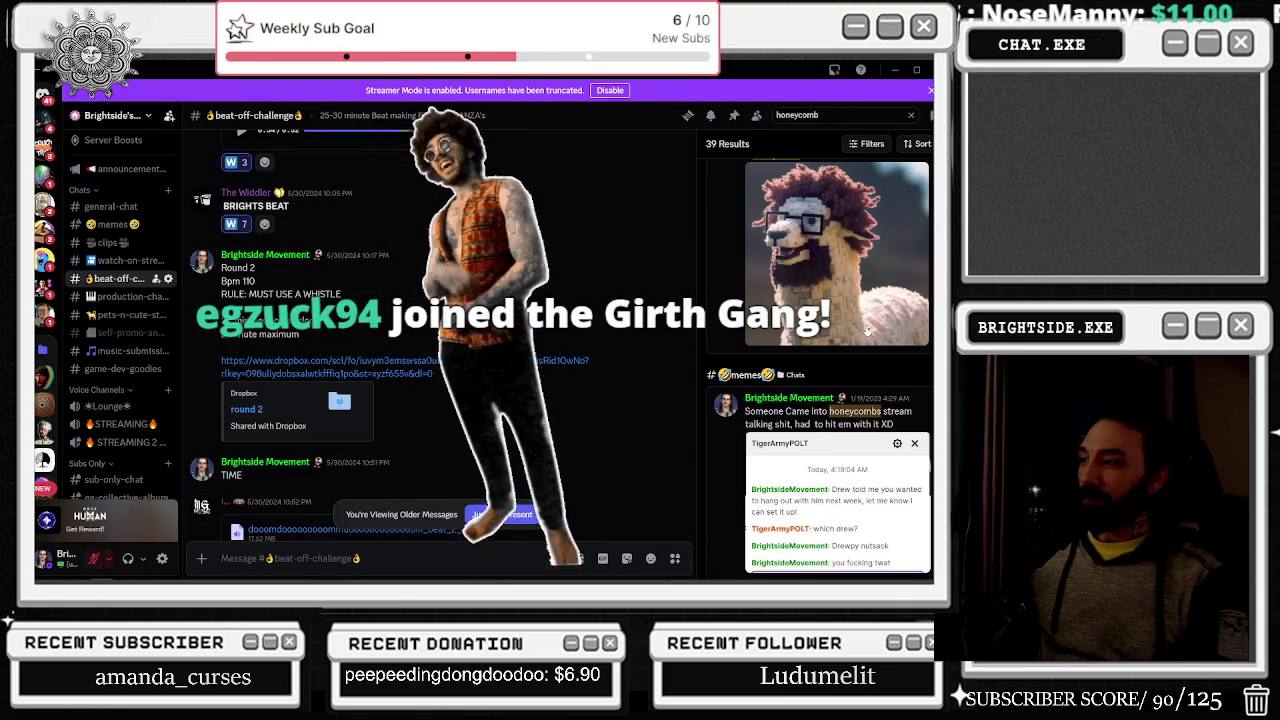
- Scroll to the #memes result and enlarge its chat screenshot in the image viewer
scroll(866, 331, "down", 1)
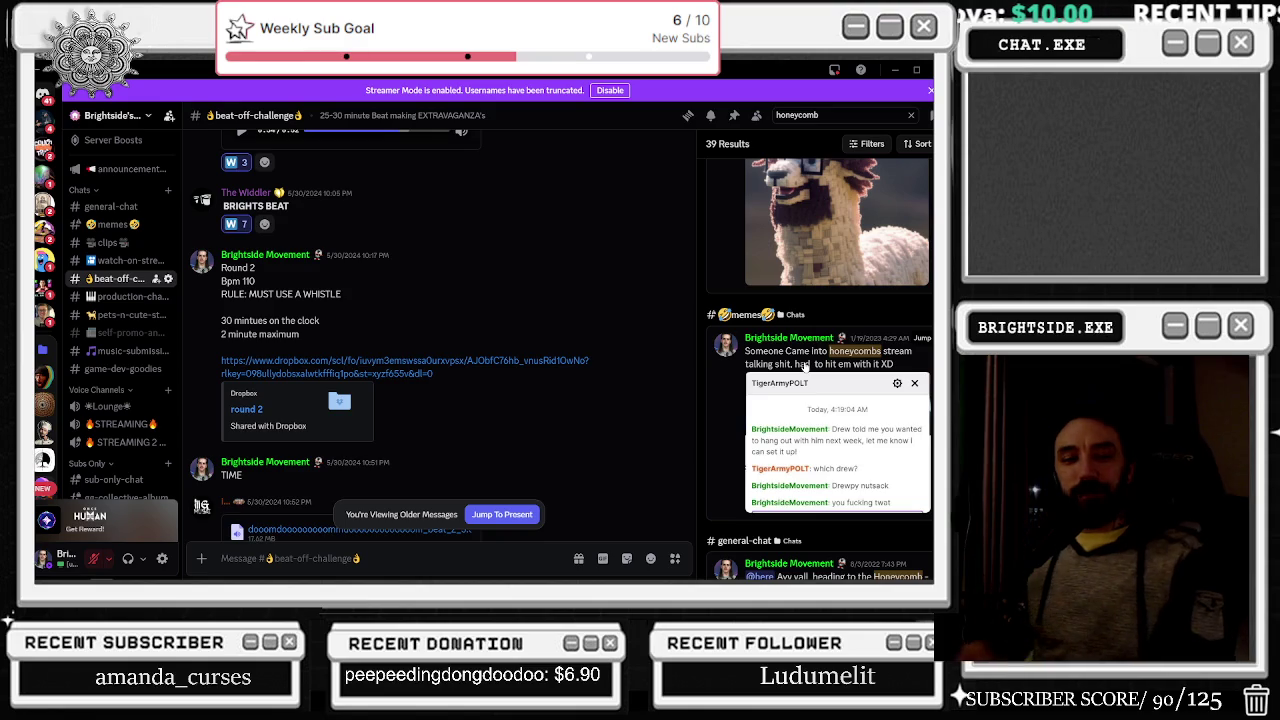
scroll(806, 367, "down", 2)
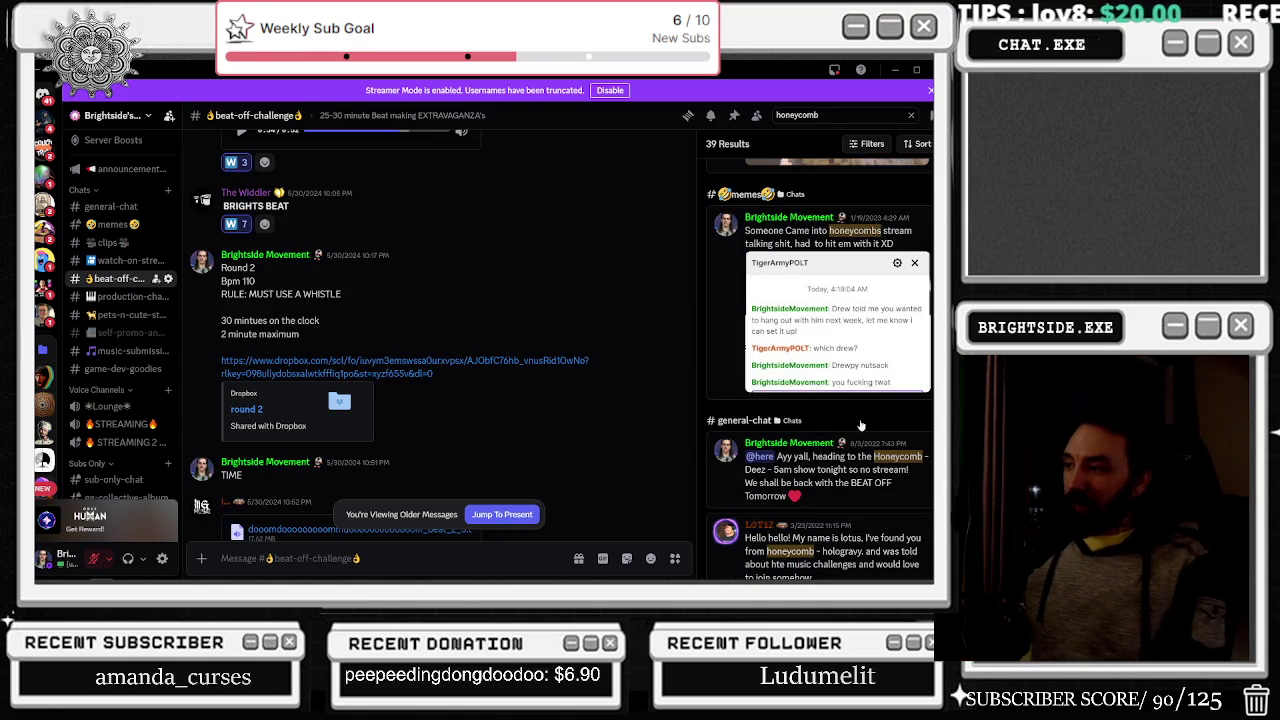
scroll(862, 318, "up", 1)
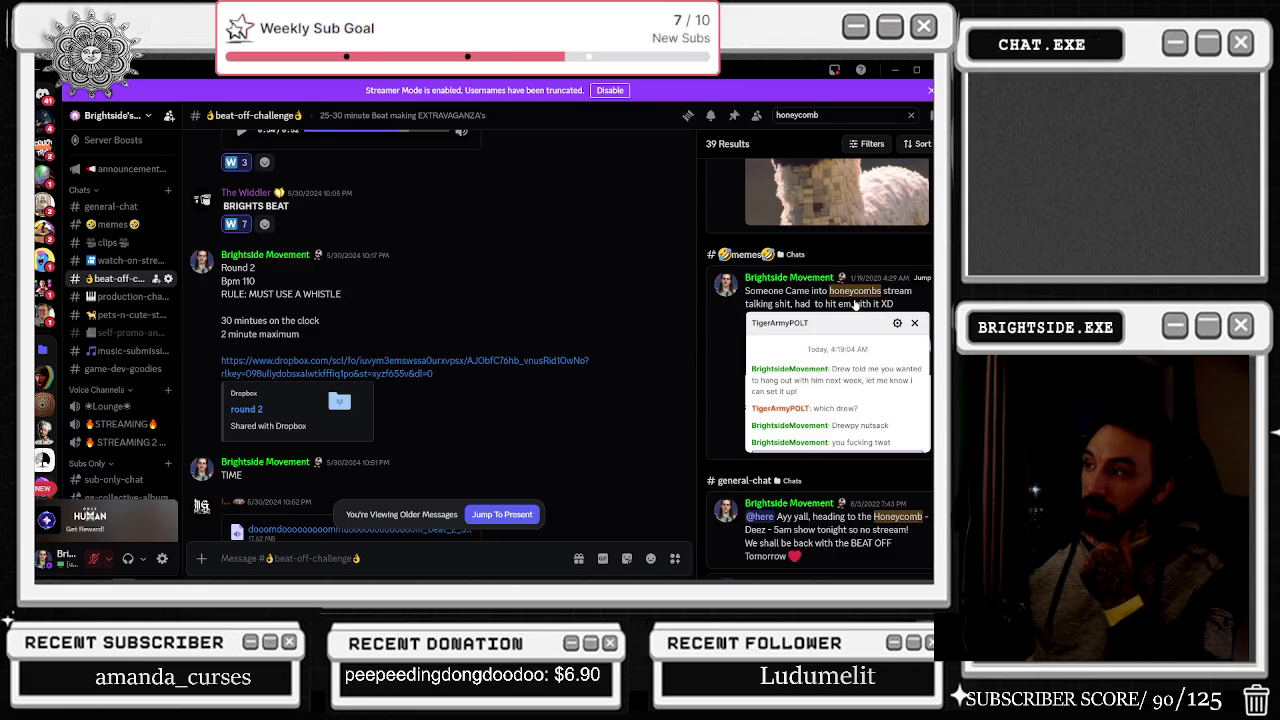
left_click(858, 380)
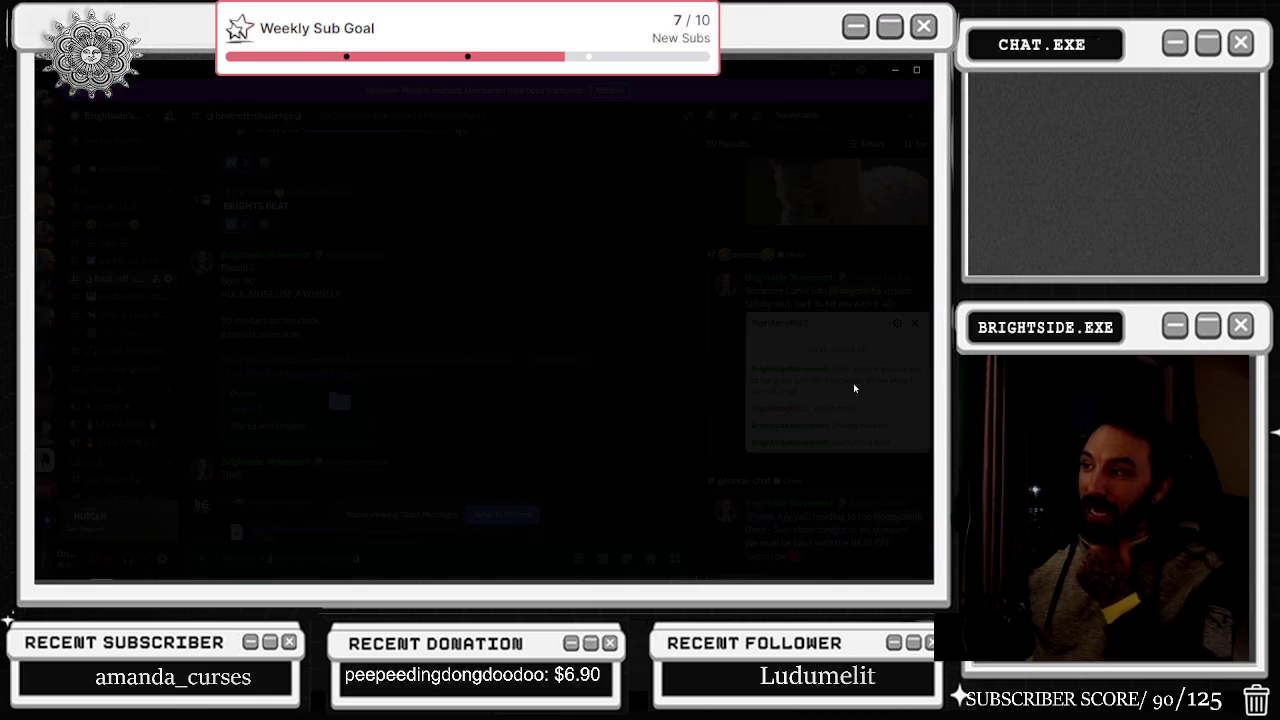
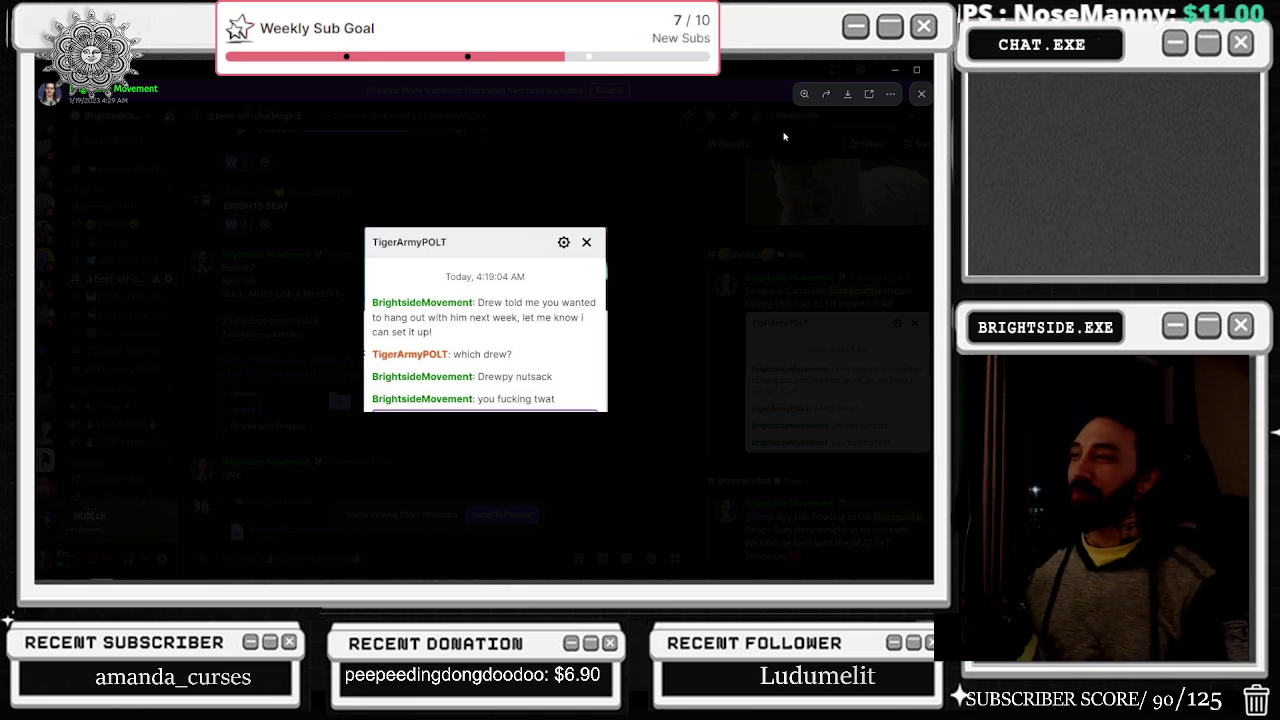
- Close the enlarged screenshot and scroll through the 39 'honeycomb' search results in Discord
left_click(921, 94)
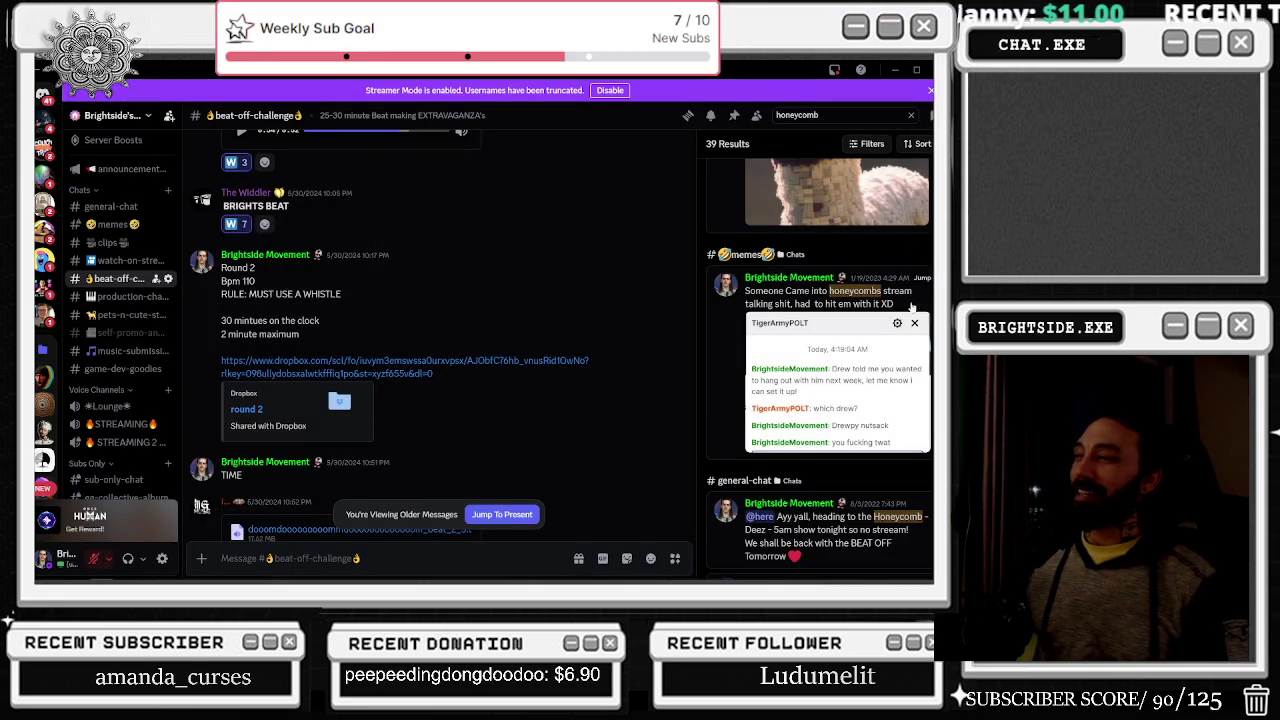
scroll(904, 280, "up", 2)
scroll(913, 336, "down", 4)
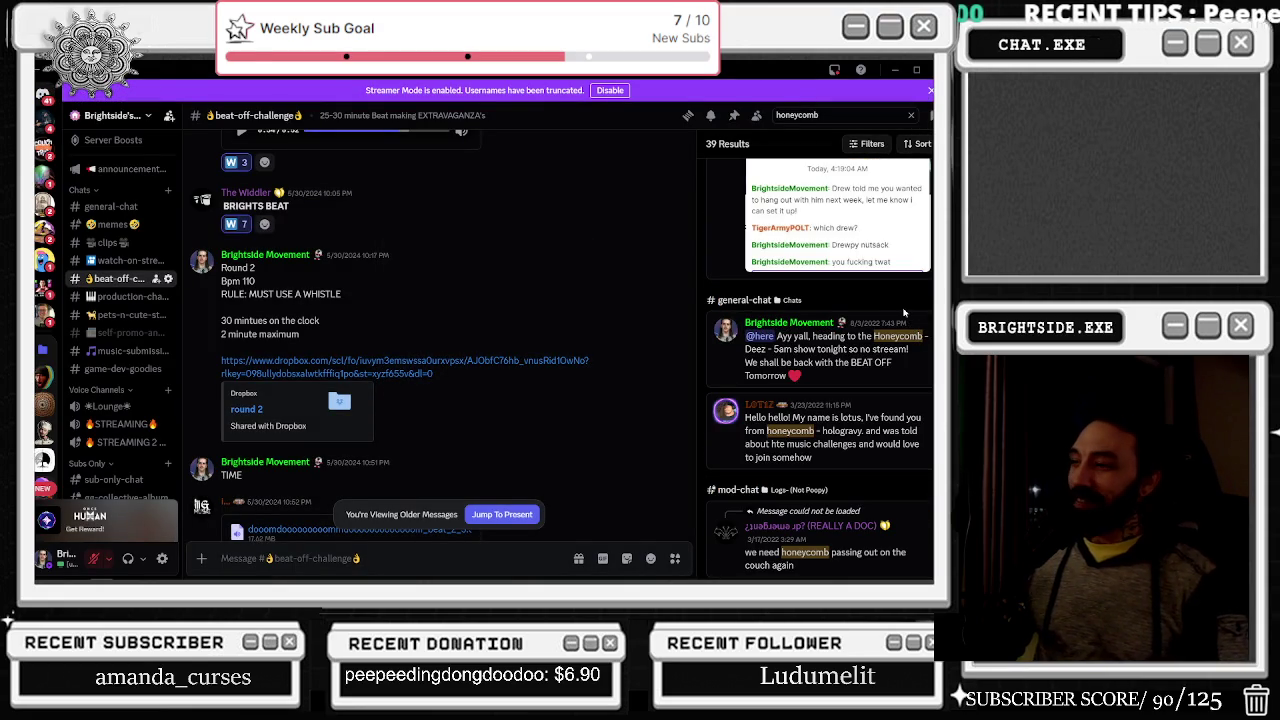
scroll(910, 314, "down", 3)
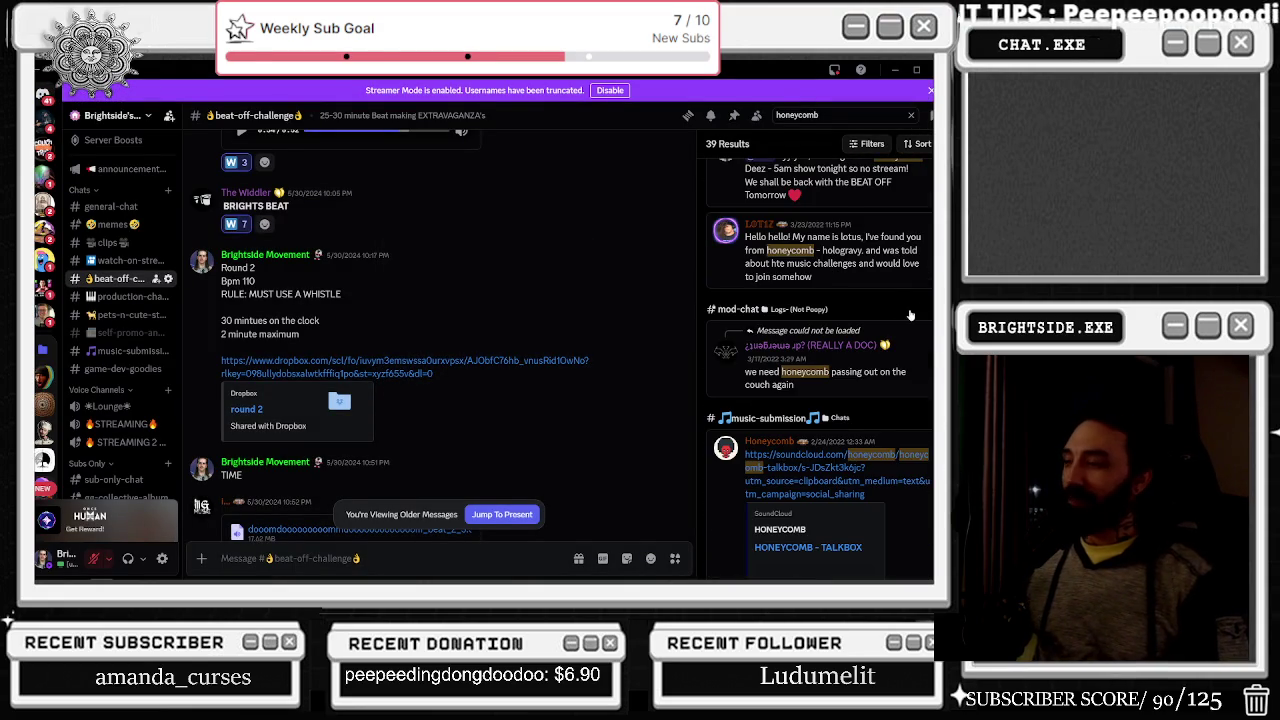
scroll(918, 350, "down", 1)
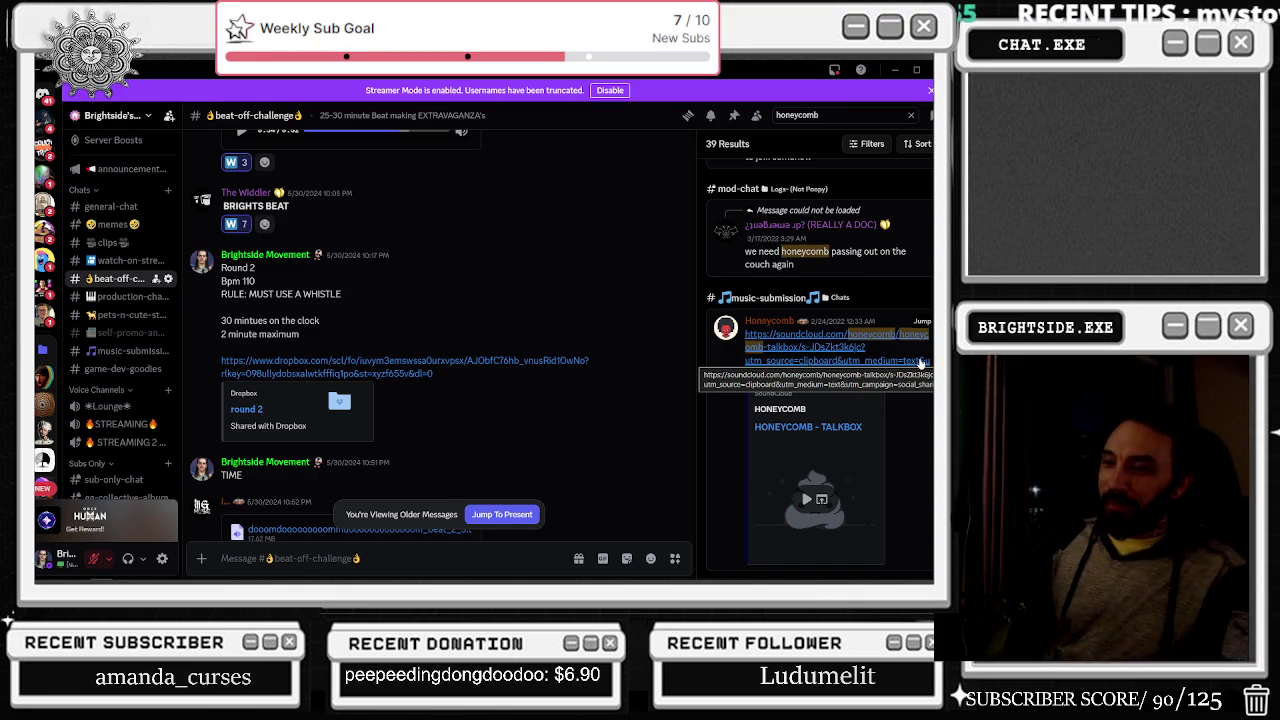
scroll(920, 362, "down", 4)
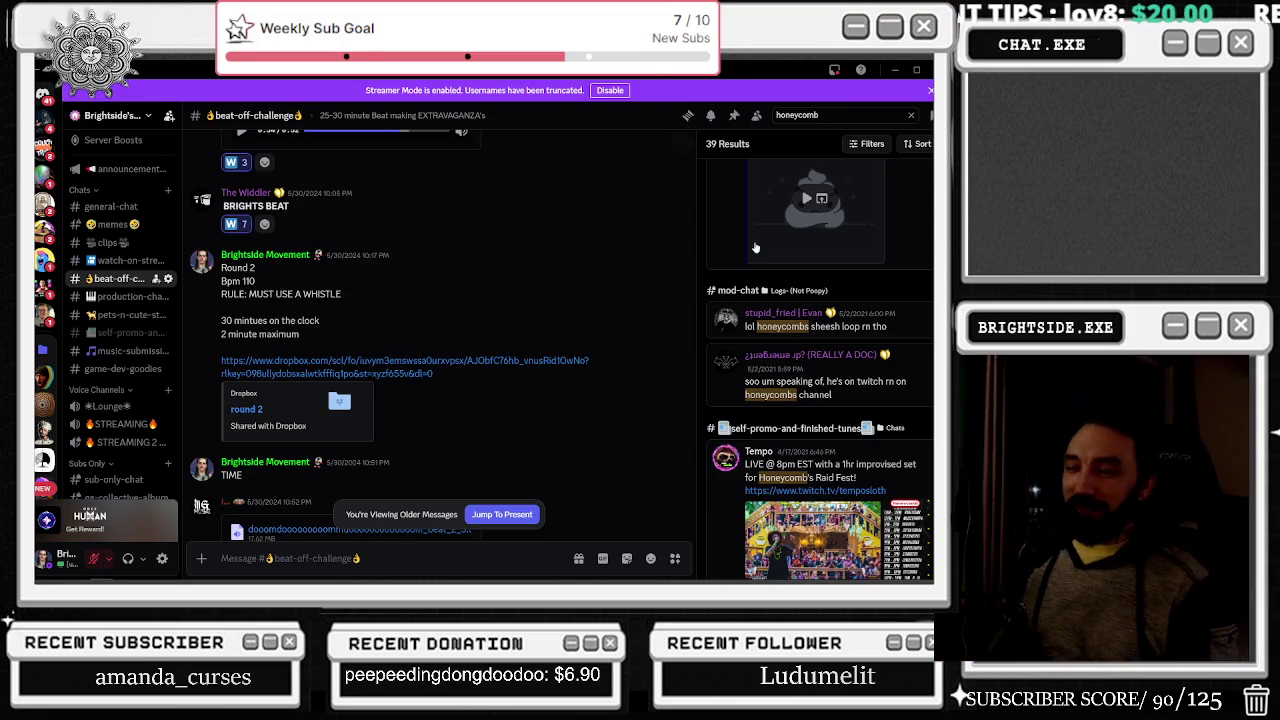
scroll(900, 320, "up", 5)
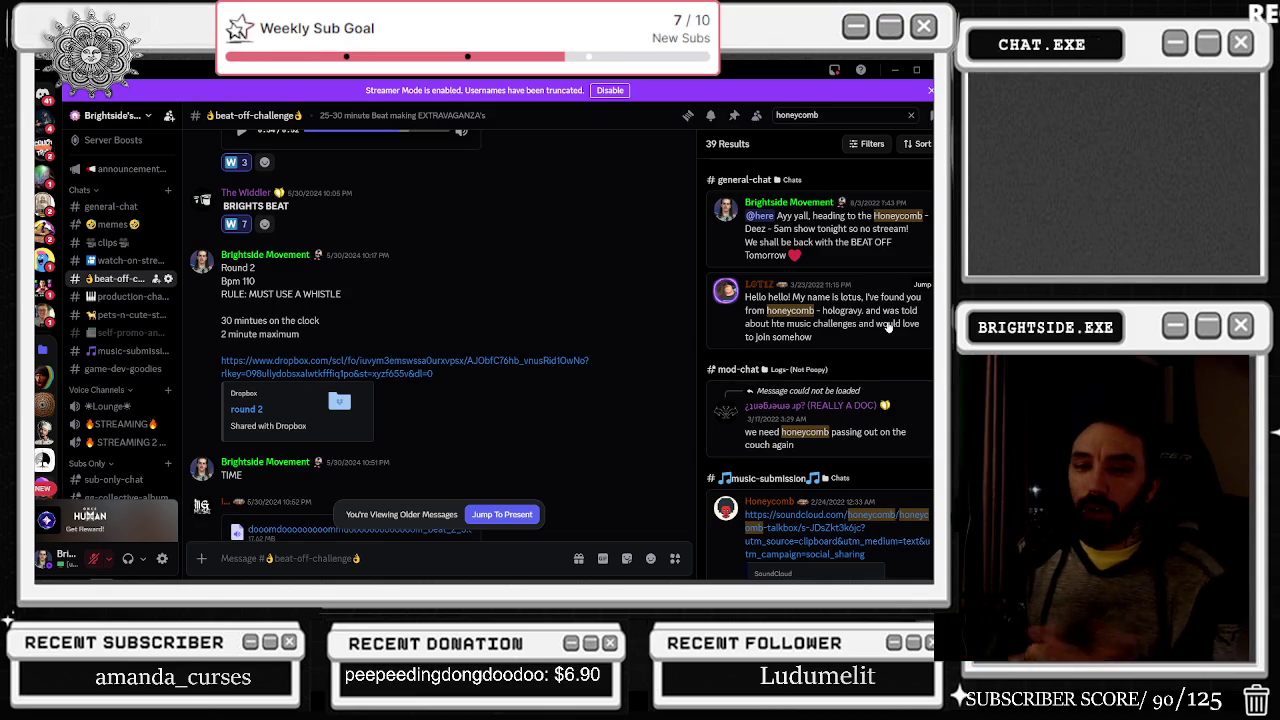
scroll(890, 340, "down", 3)
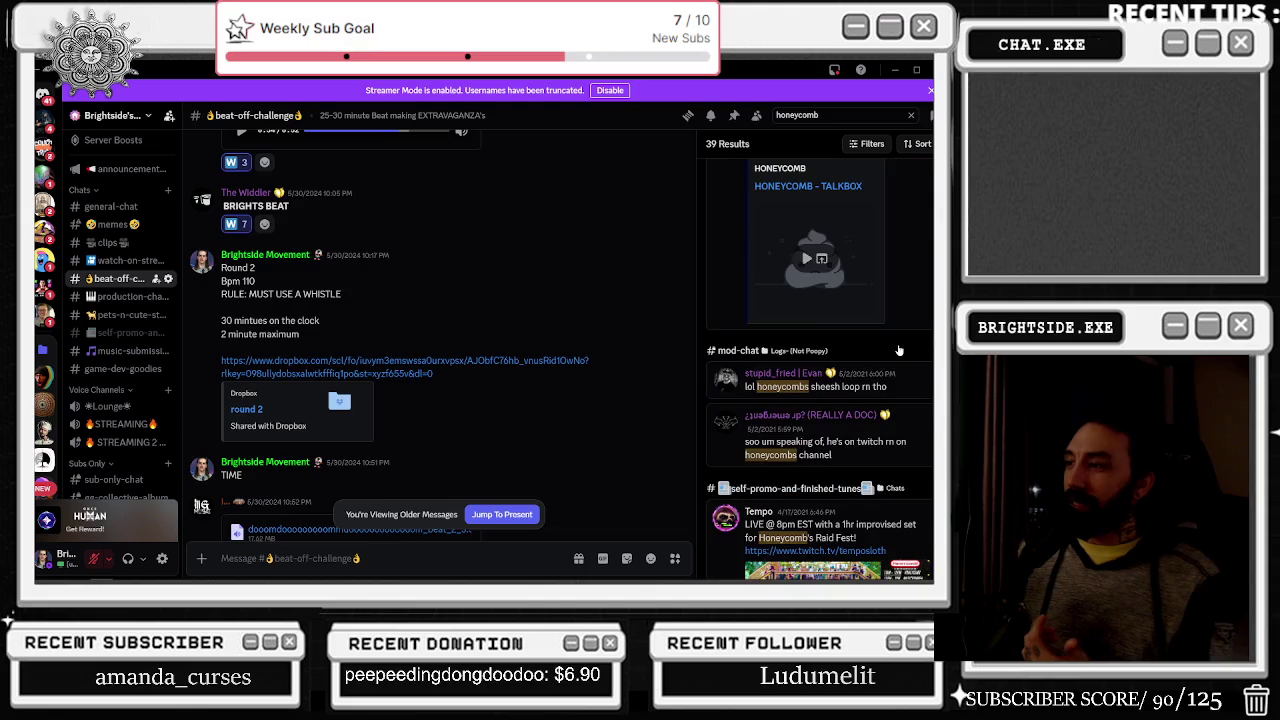
scroll(890, 345, "down", 3)
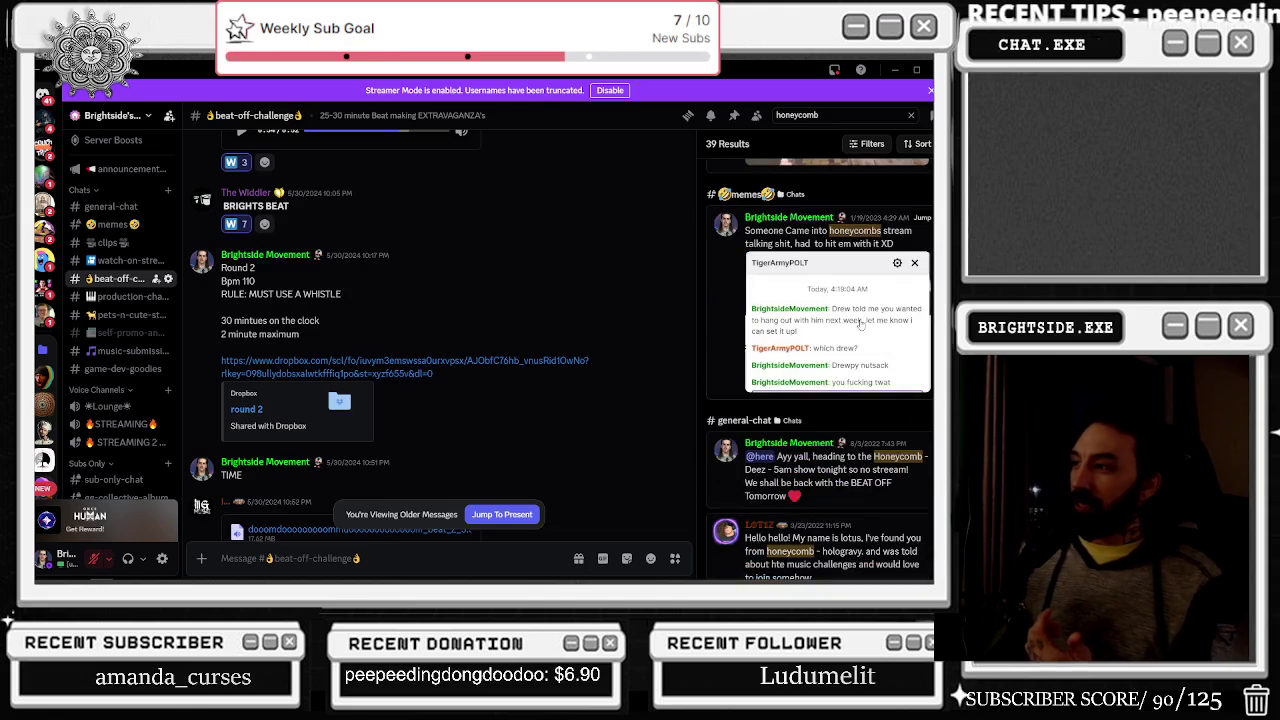
- Open the chat screenshot result full size and zoom in, then minimize Discord to reveal Unreal
left_click(858, 322)
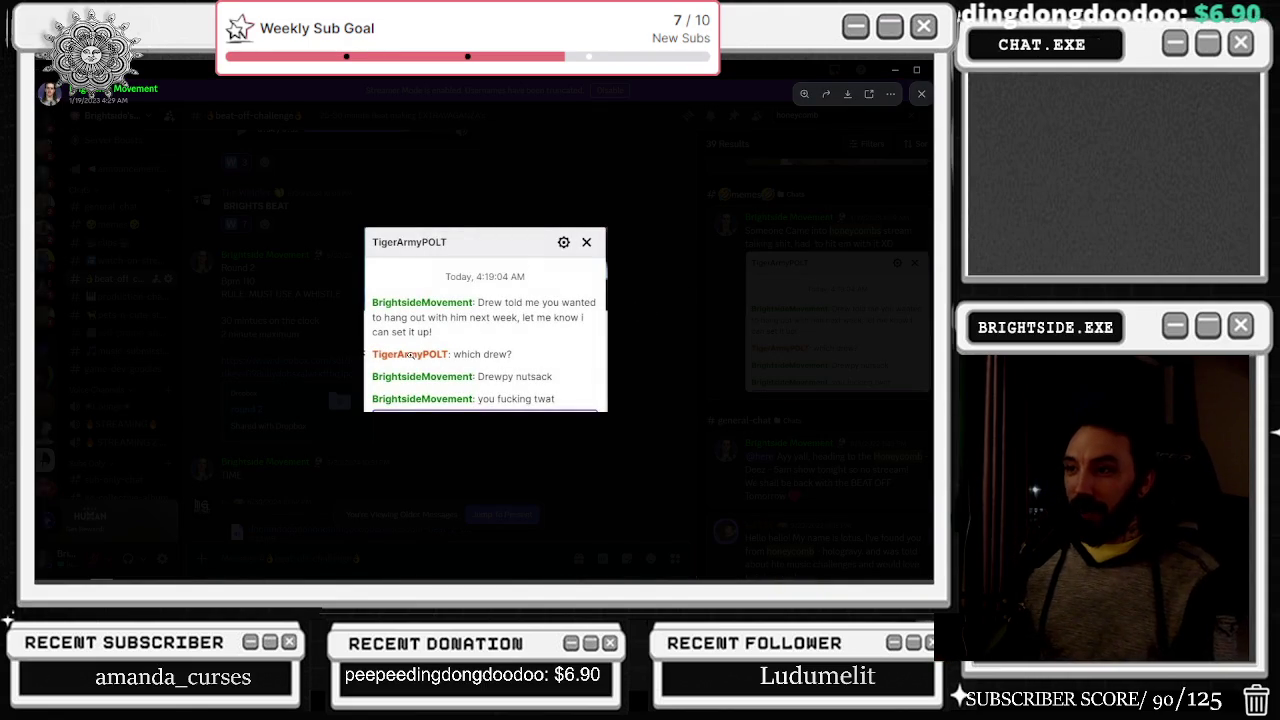
left_click(467, 360)
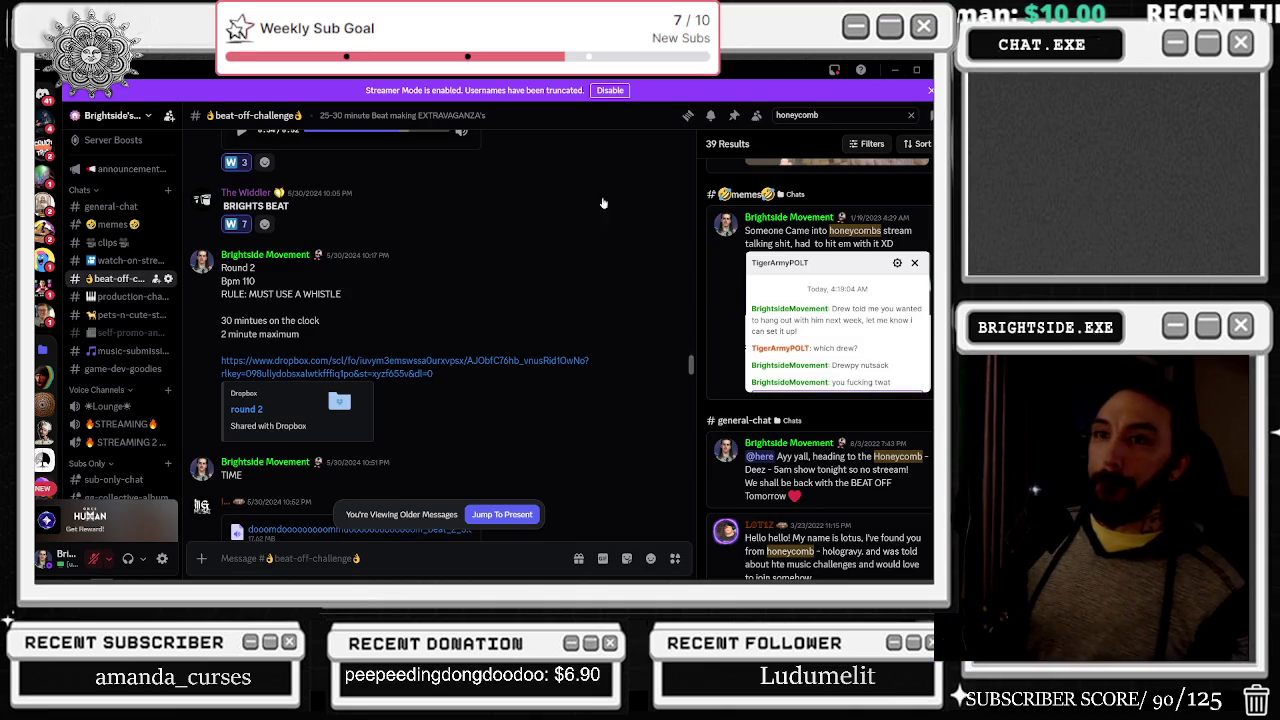
mouse_move(873, 572)
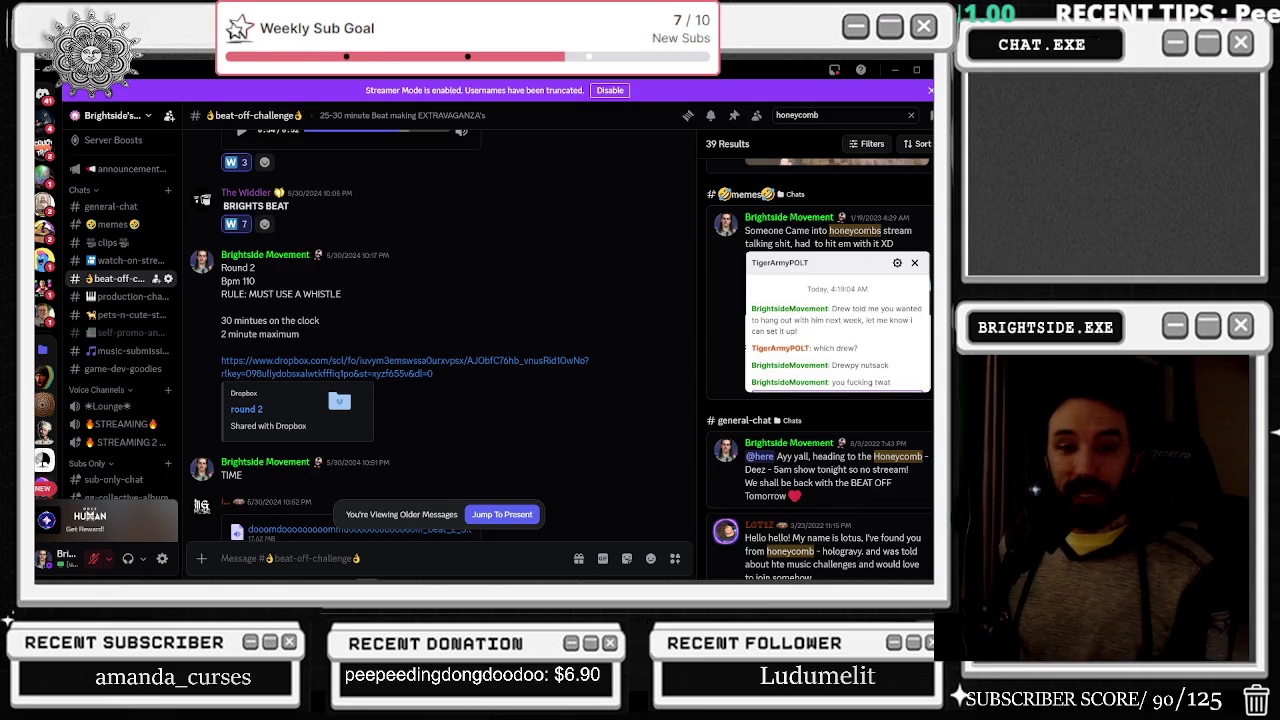
left_click(893, 71)
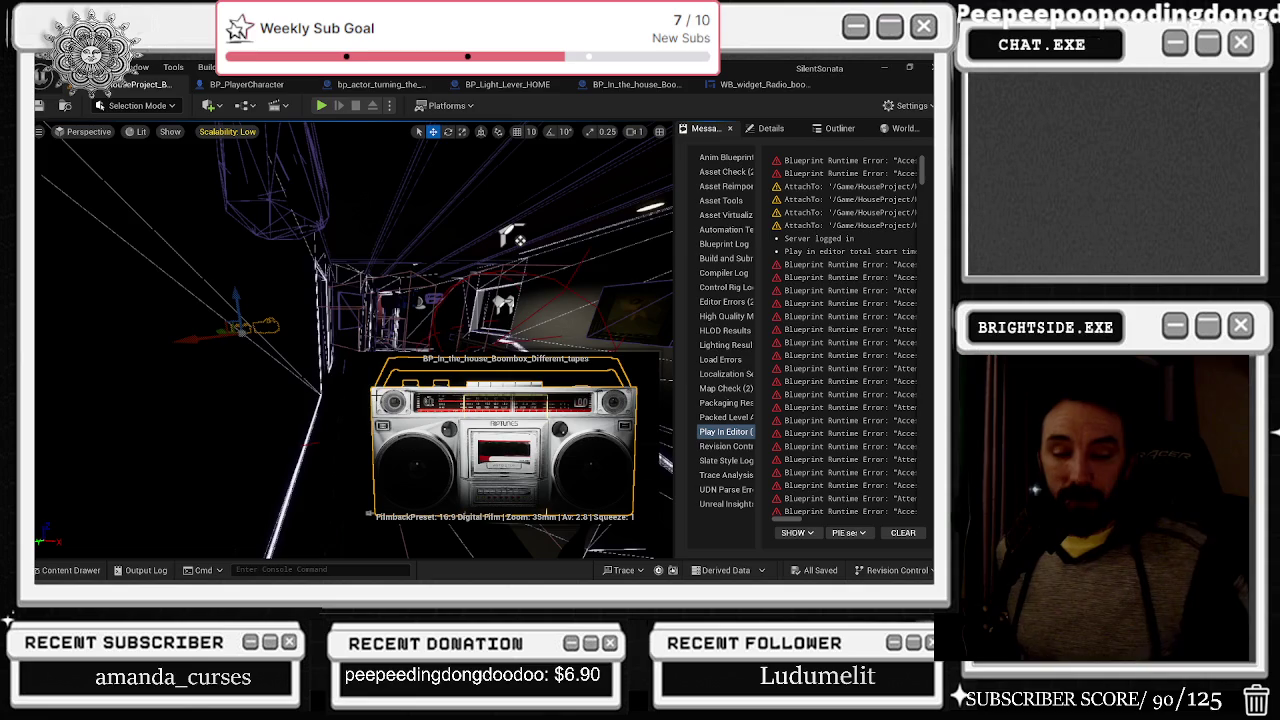
- Resume the song Sugar on YouTube, return to Unreal Editor, and start Play In Editor
key("alt+Tab")
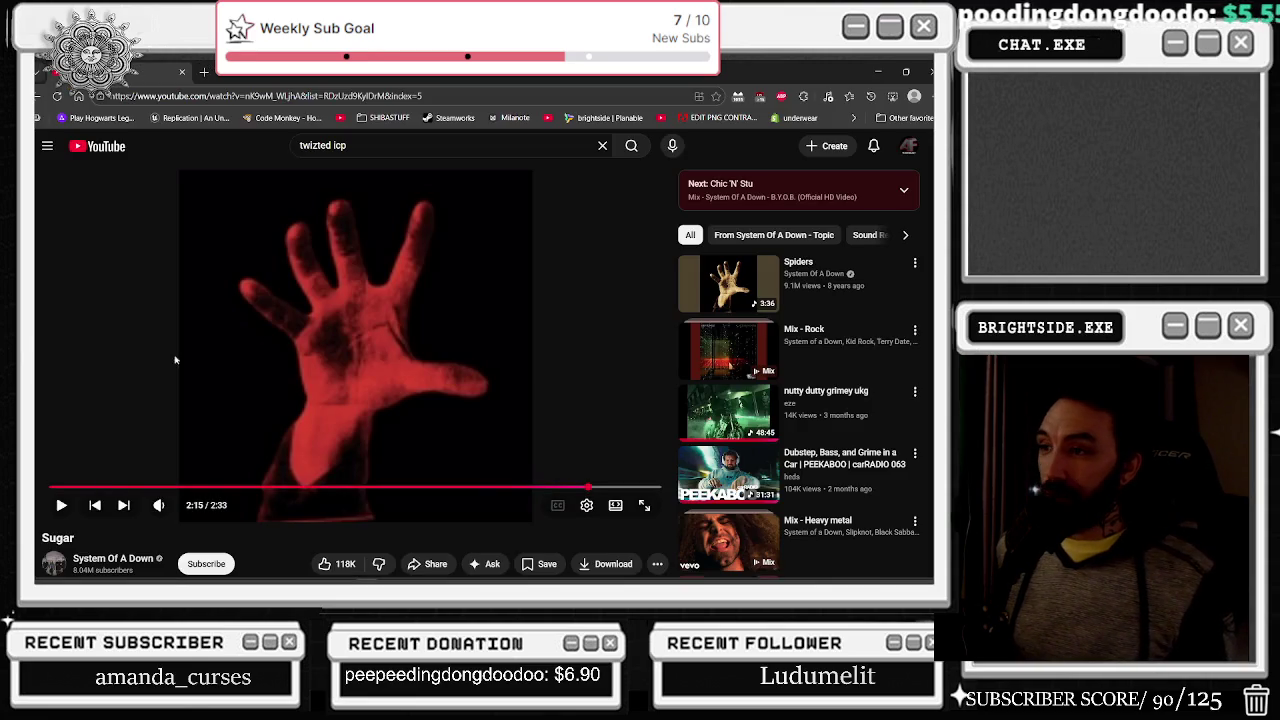
left_click(194, 413)
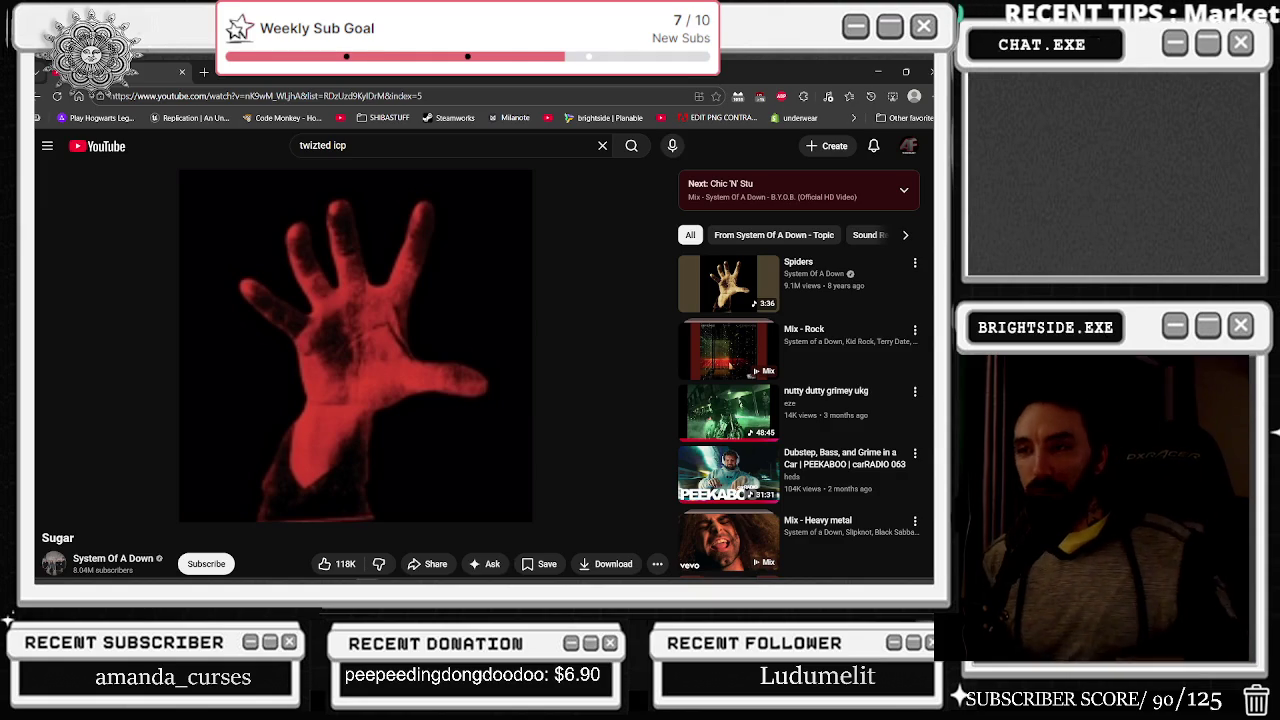
key("alt+Tab")
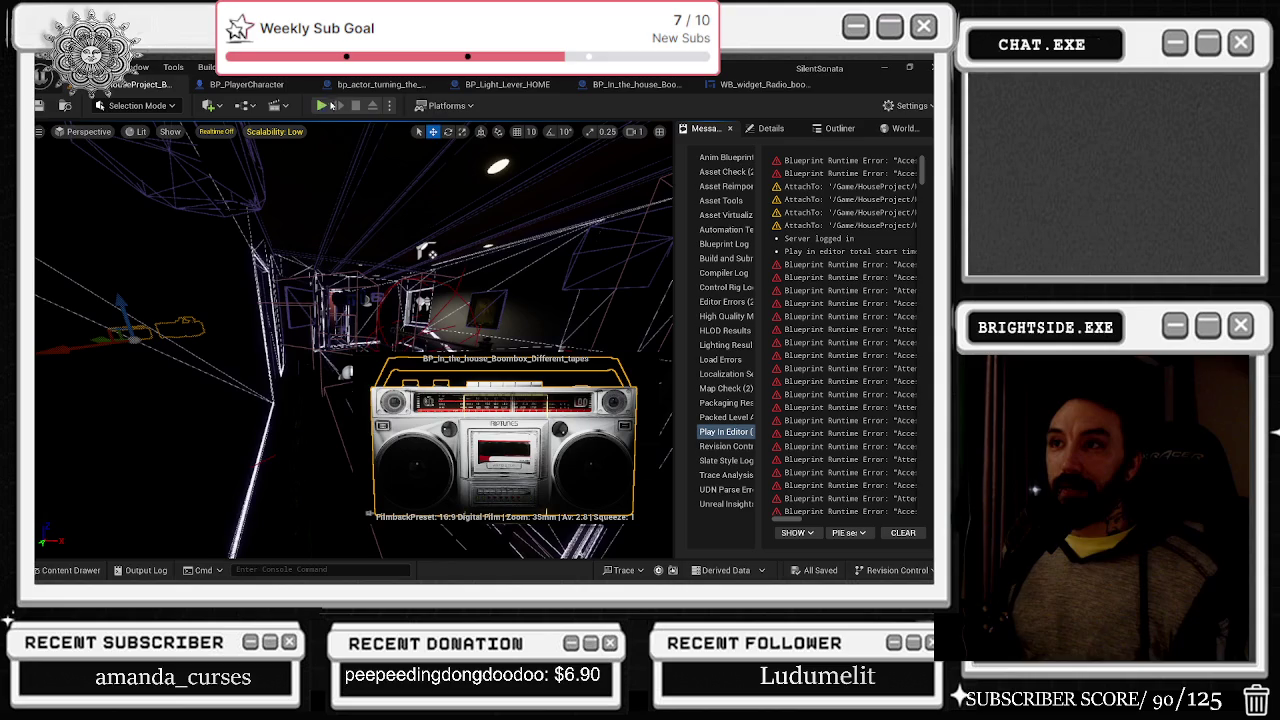
left_click(322, 105)
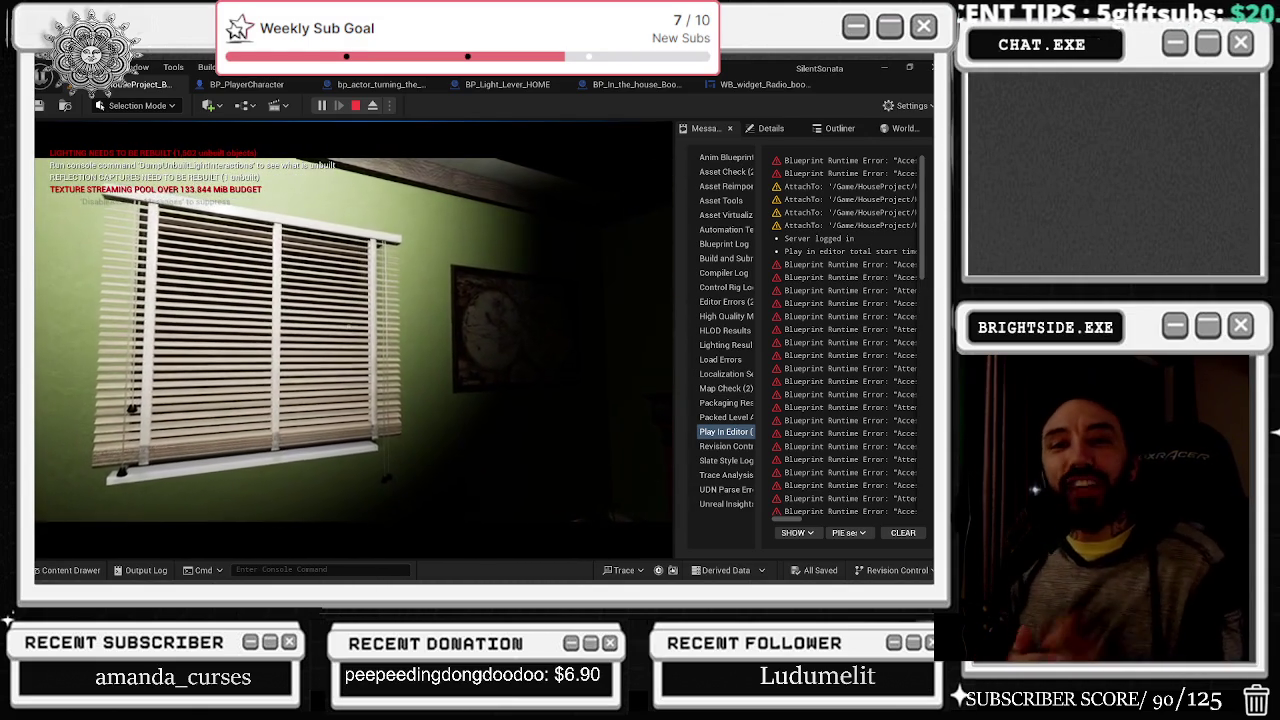
- Turn on the player's flashlight in the running horror house level
key("f")
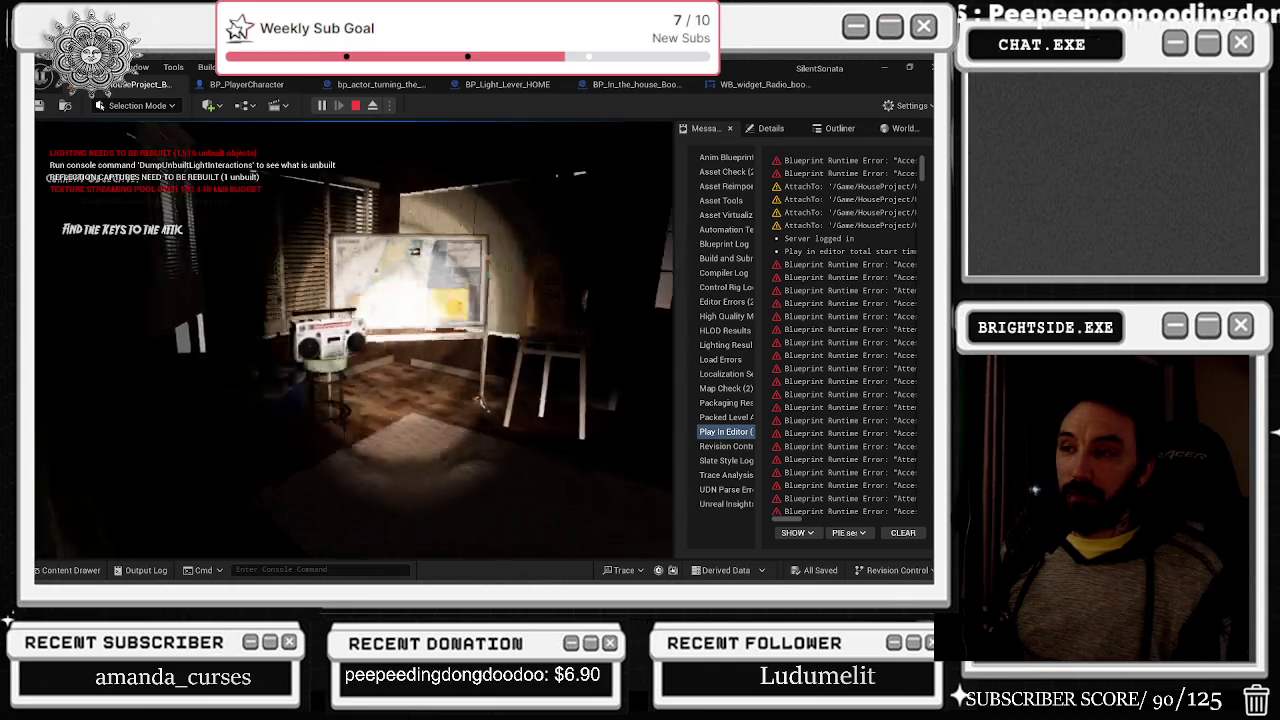
- Power on the boombox, tune its dial to 59, pause the background song, and exit the close-up
key("e")
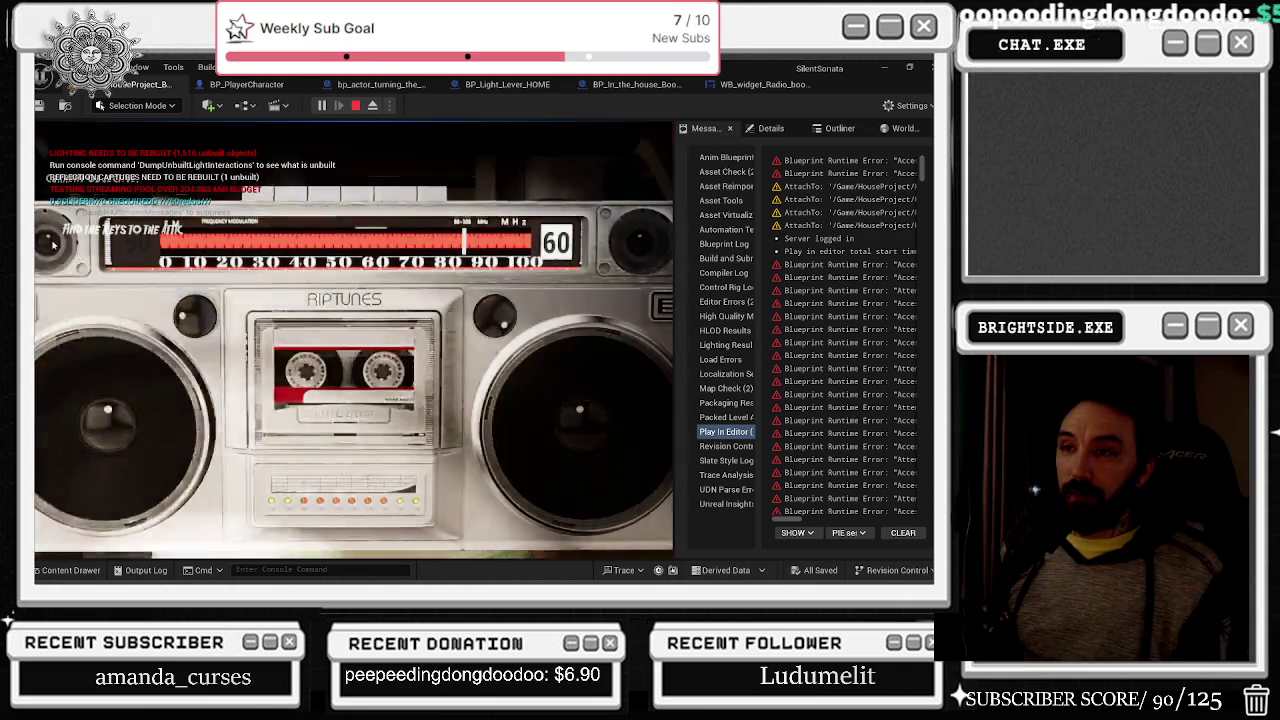
left_click(196, 321)
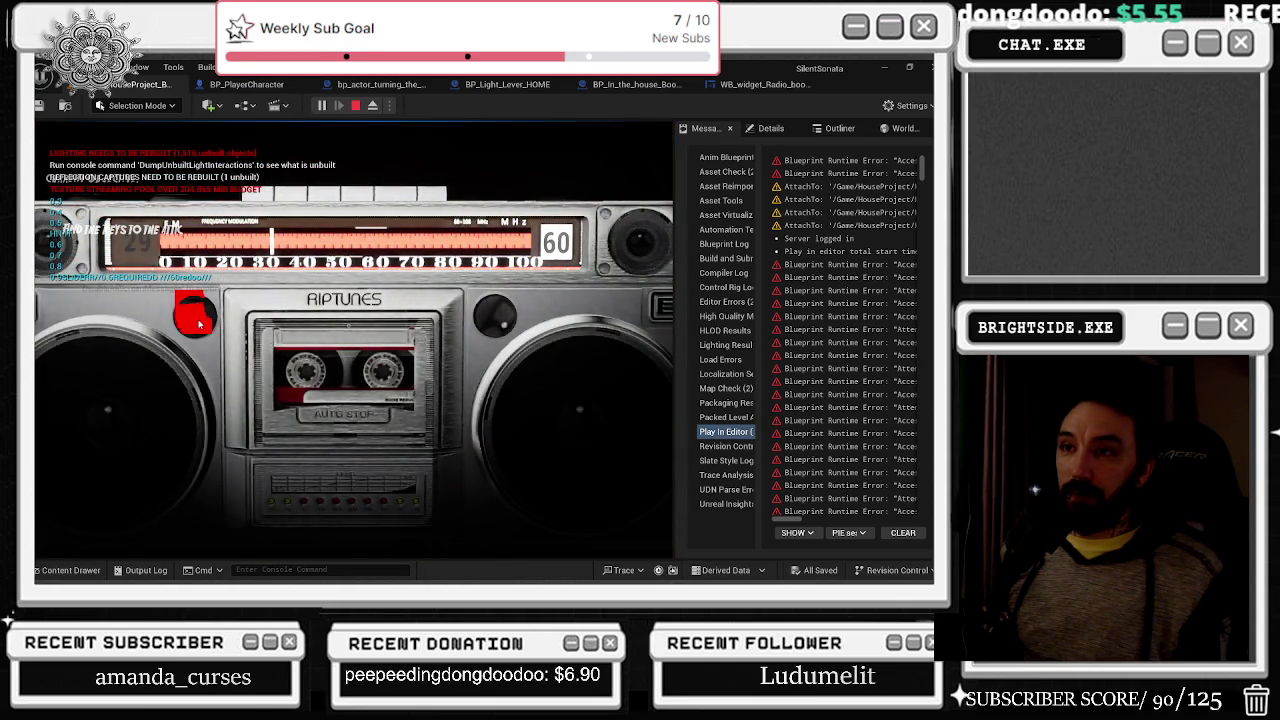
left_click_drag(491, 318, 501, 322)
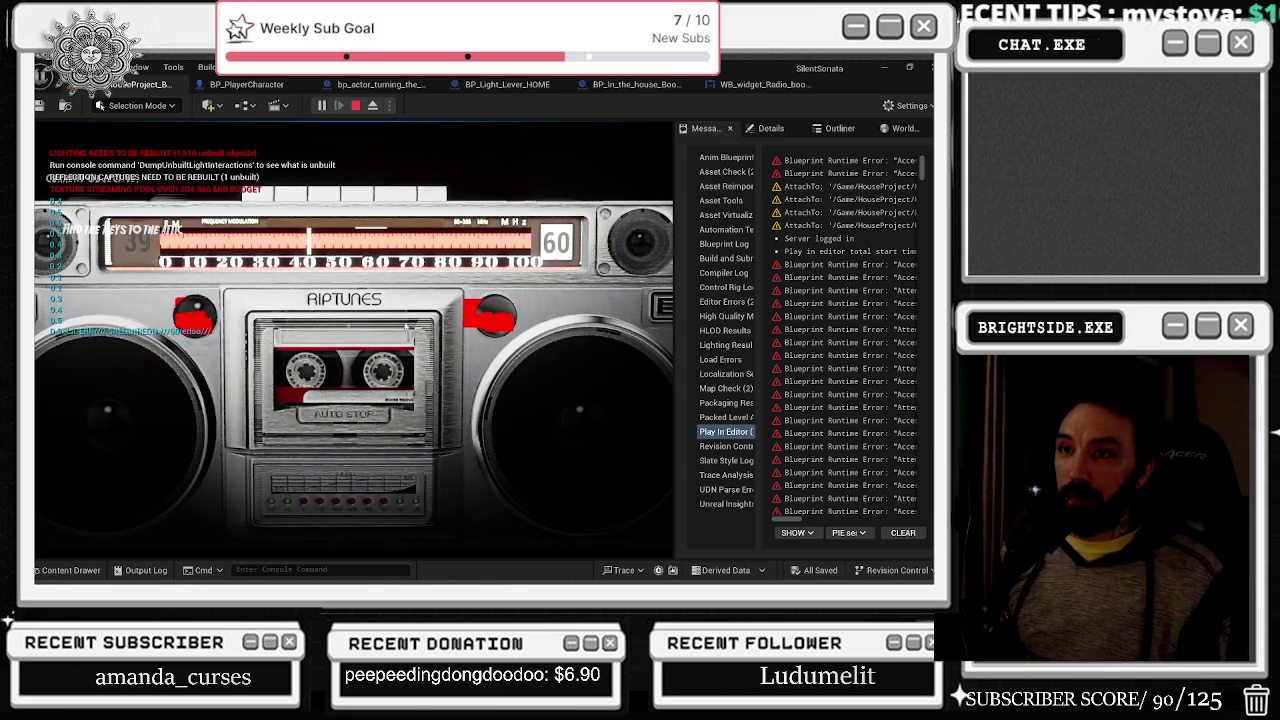
left_click_drag(491, 318, 493, 317)
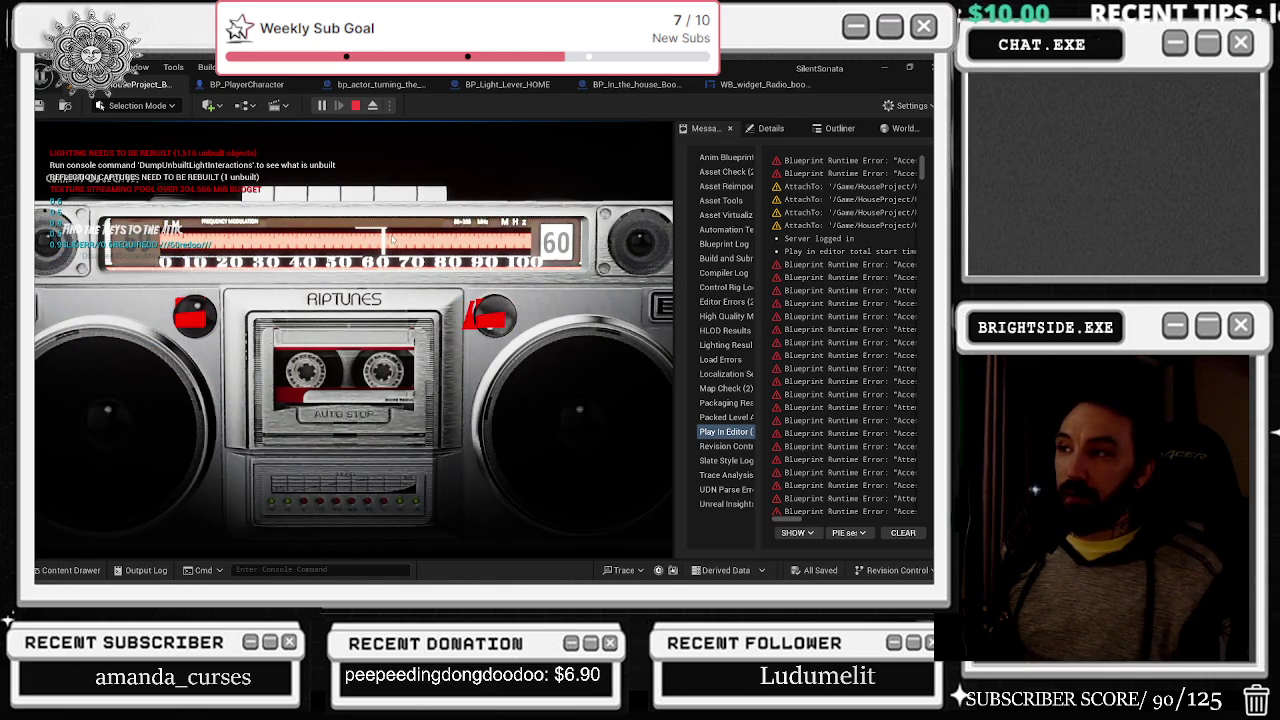
key("XF86AudioPlay")
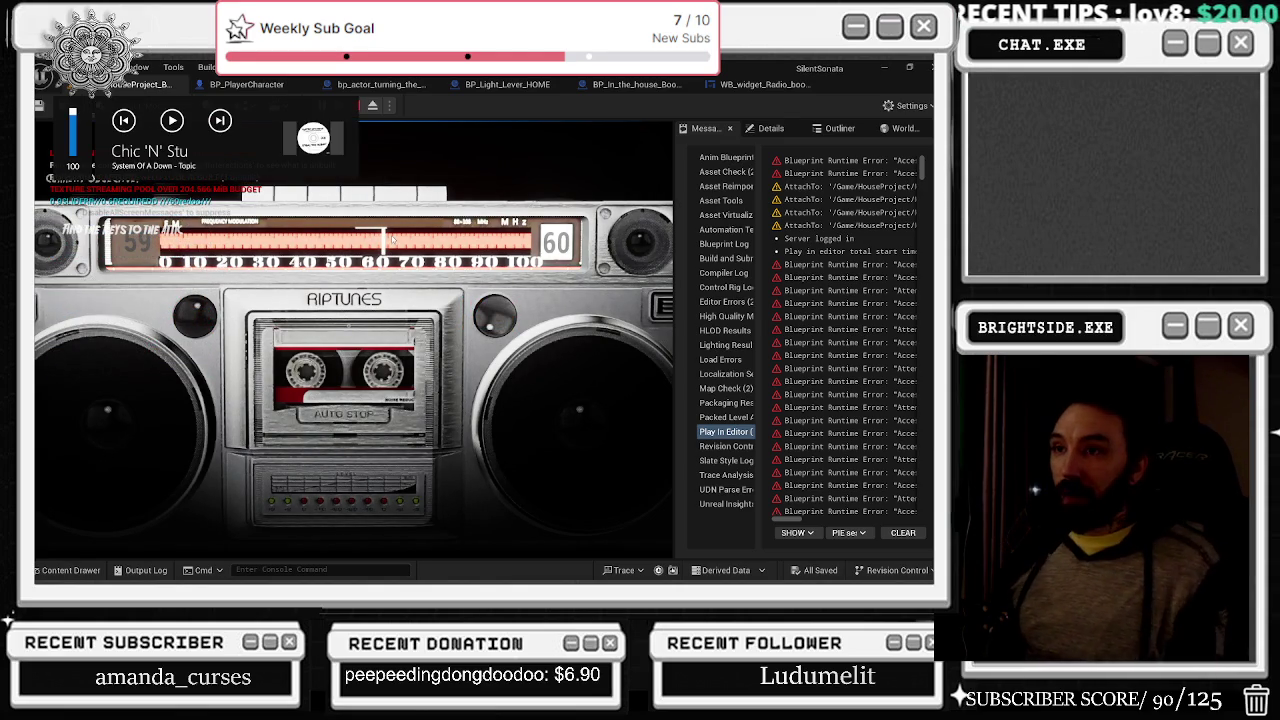
key("Escape")
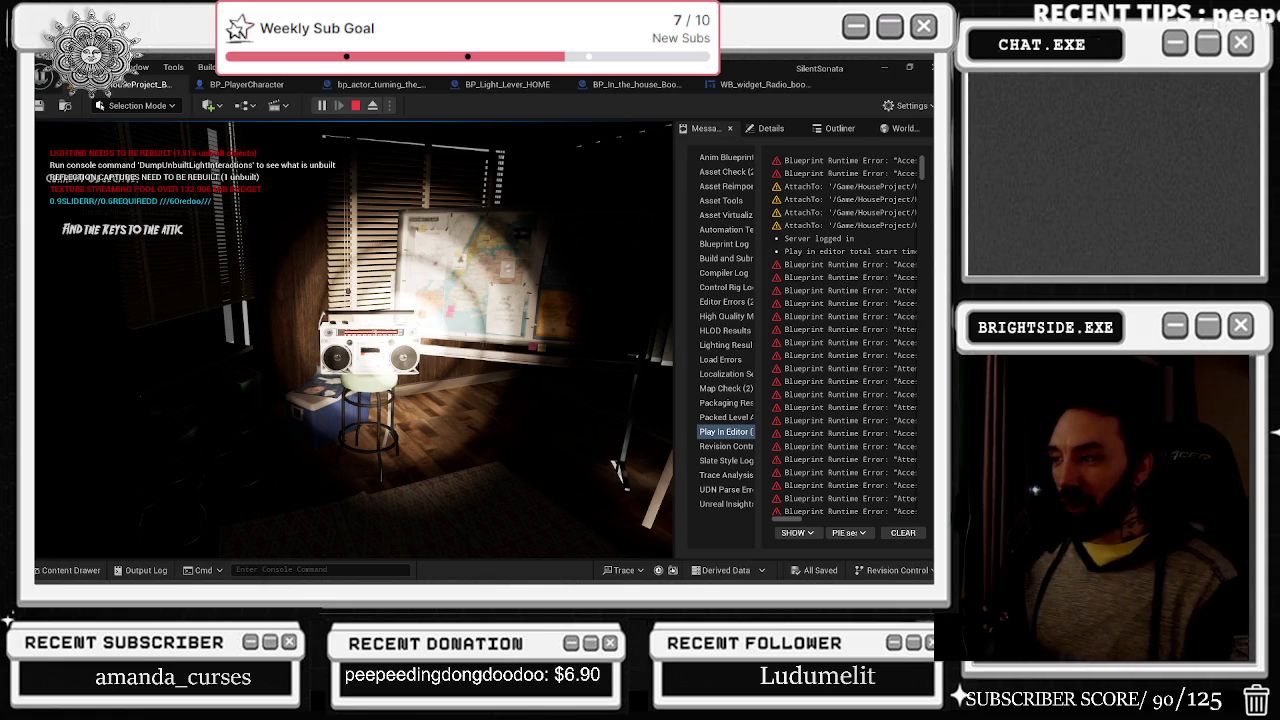
- Crouch, walk to the stool and pick up the boombox, then move on toward the living room
key("c")
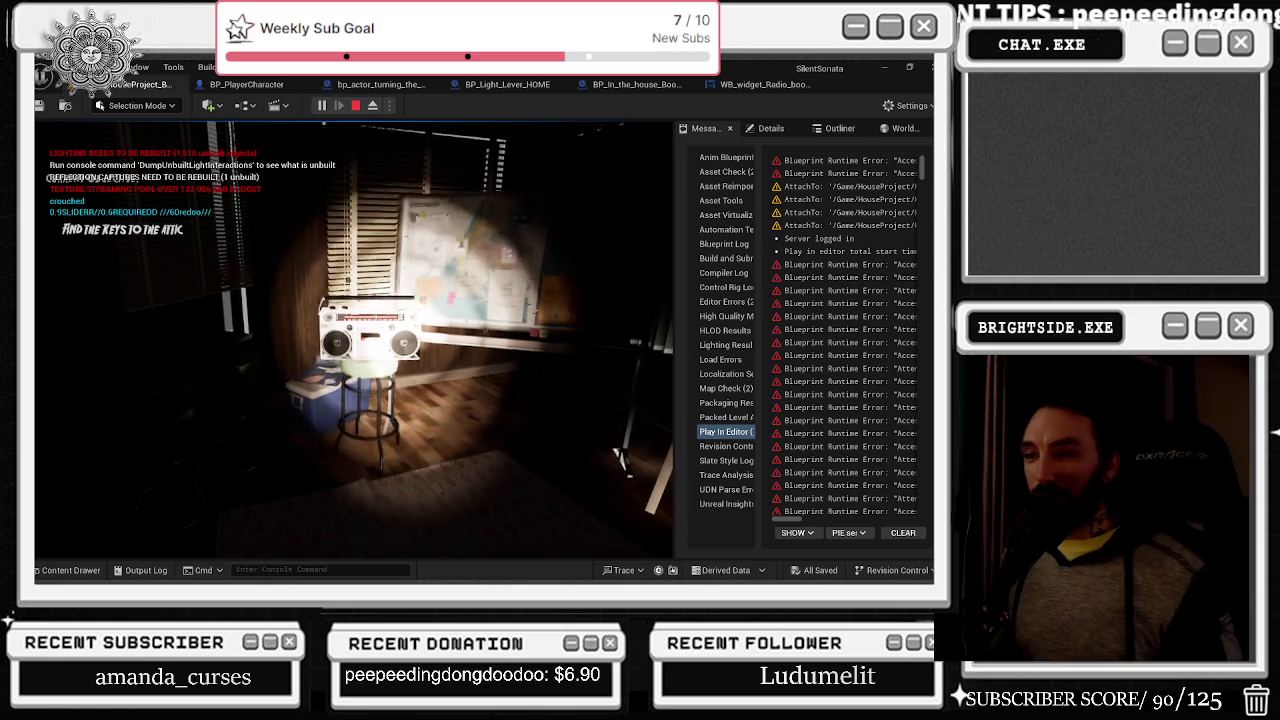
key("w")
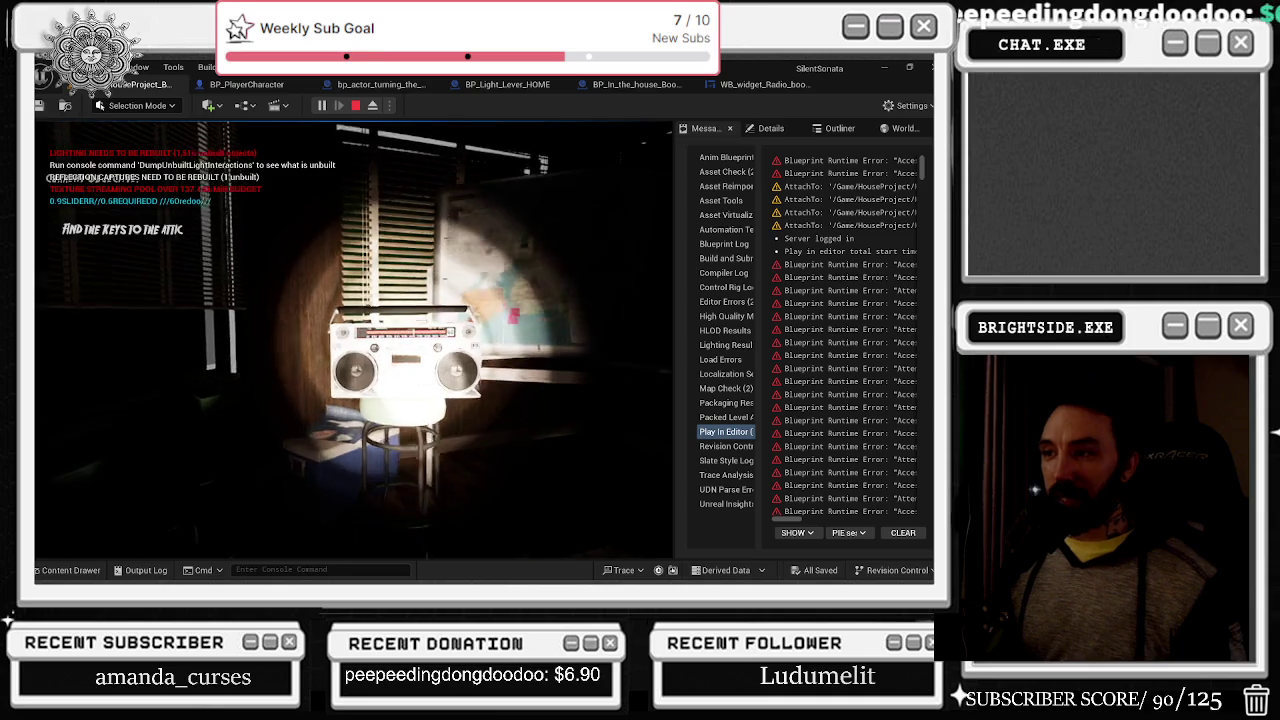
key("w")
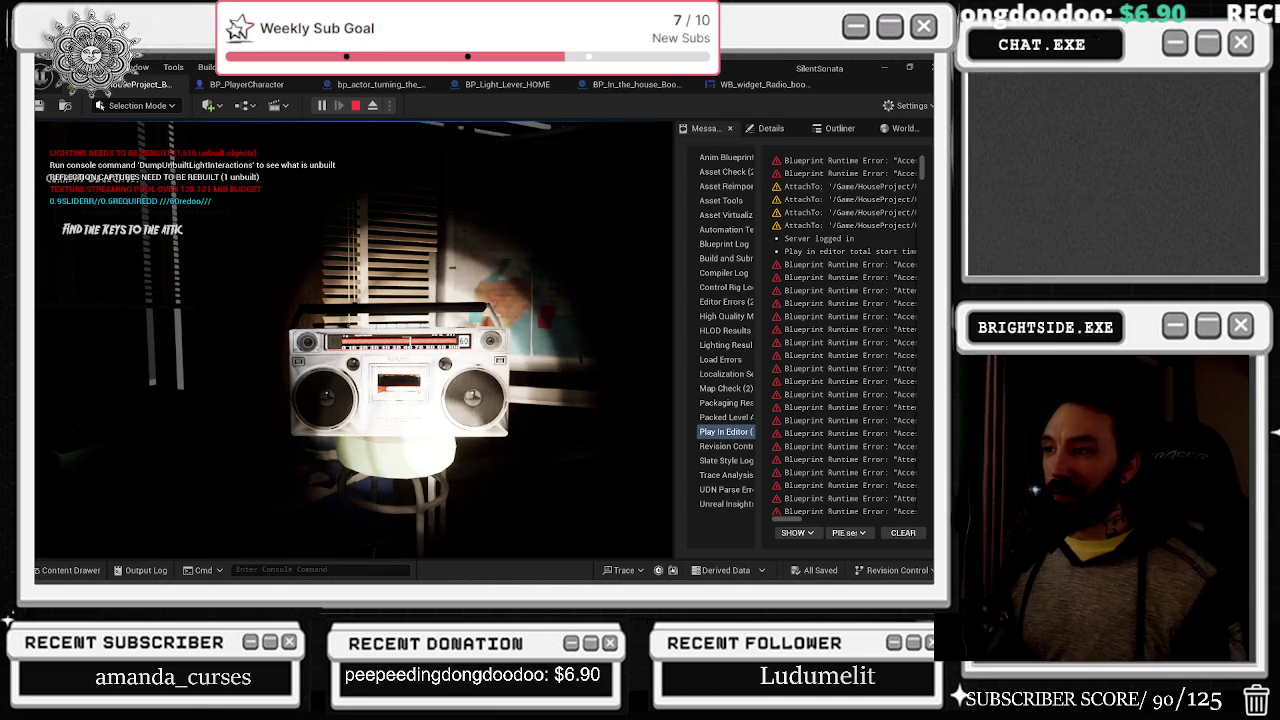
key("e")
mouse_move(354, 340)
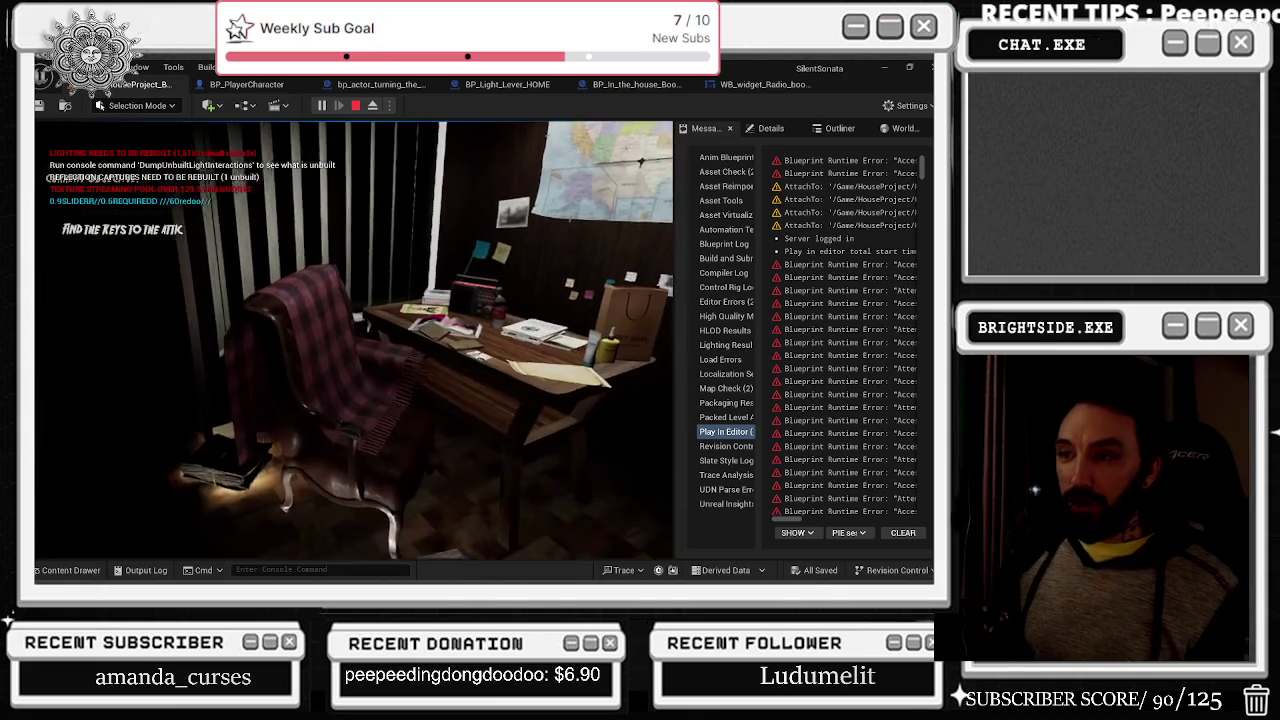
key("s")
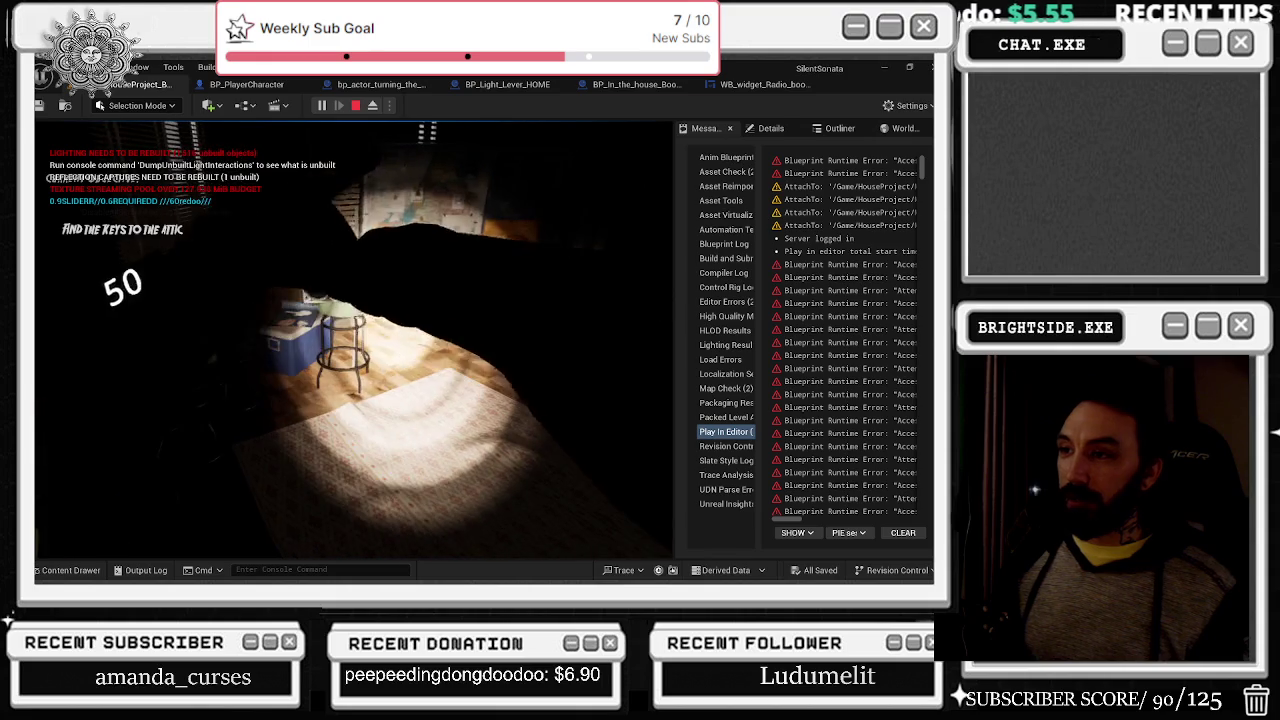
key("w")
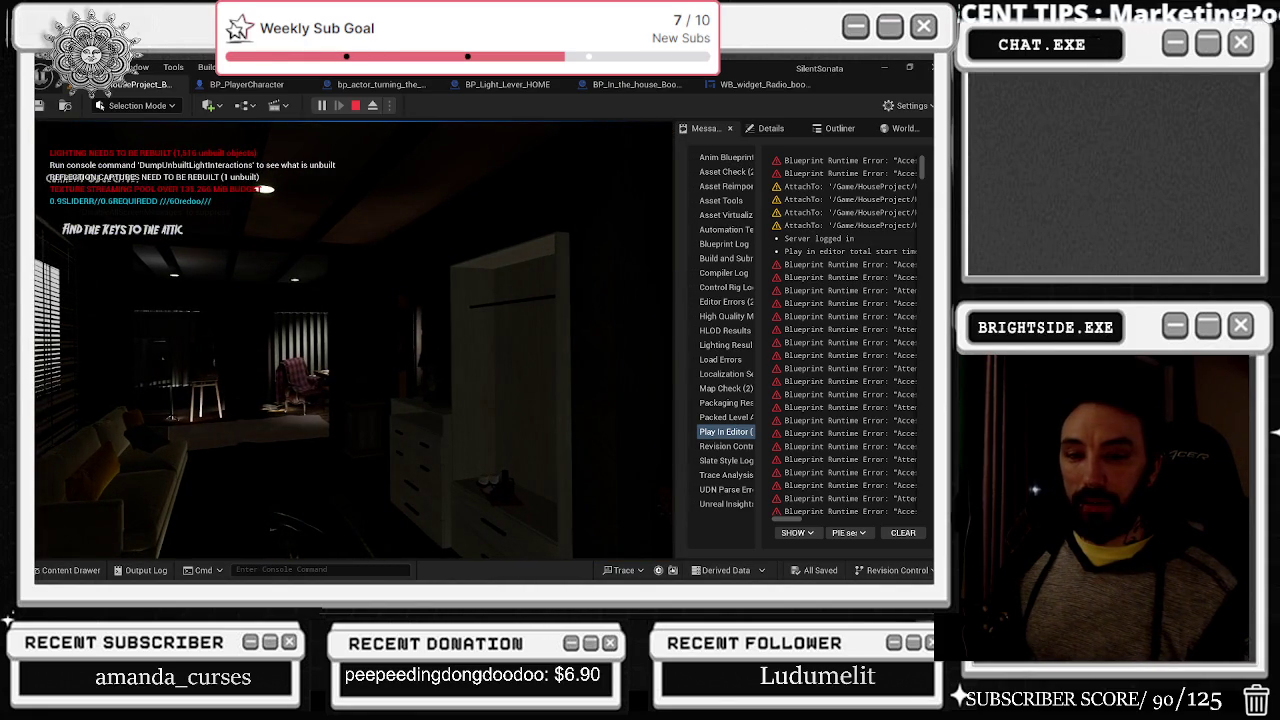
- Refocus the game, switch on the flashlight to light the rooms, then stop the playtest with Esc
key("alt+Tab")
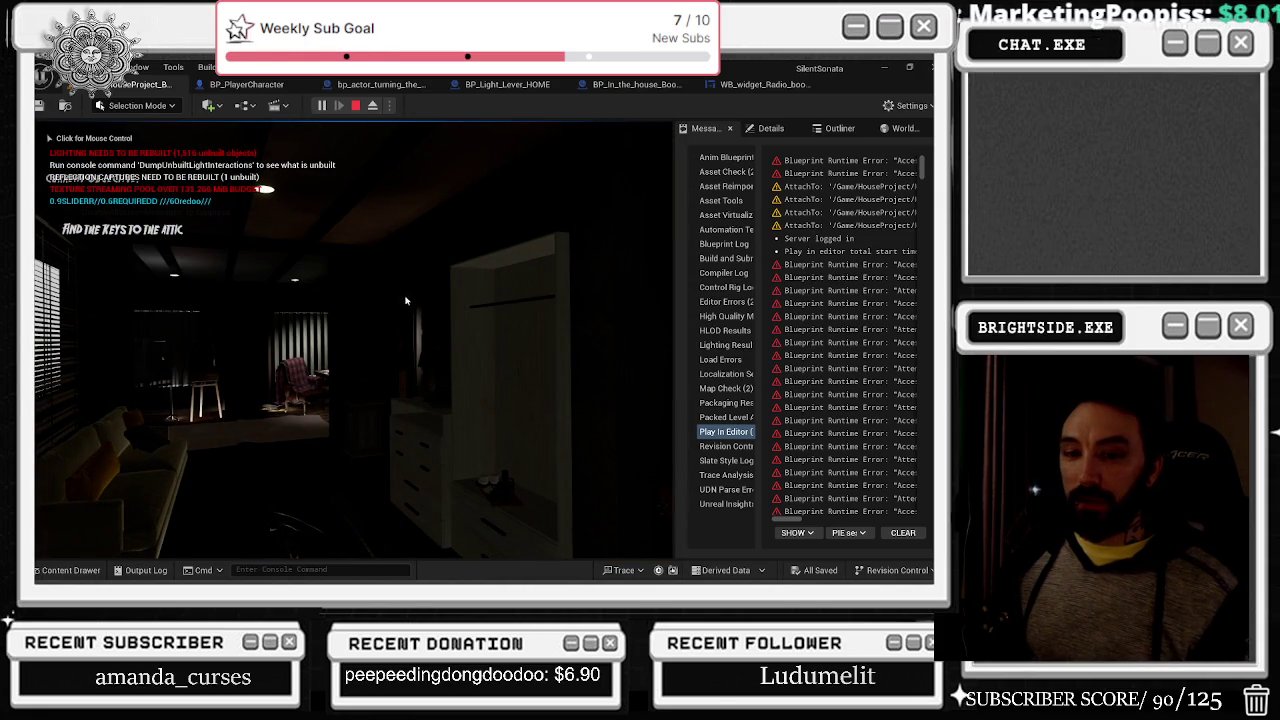
left_click(404, 299)
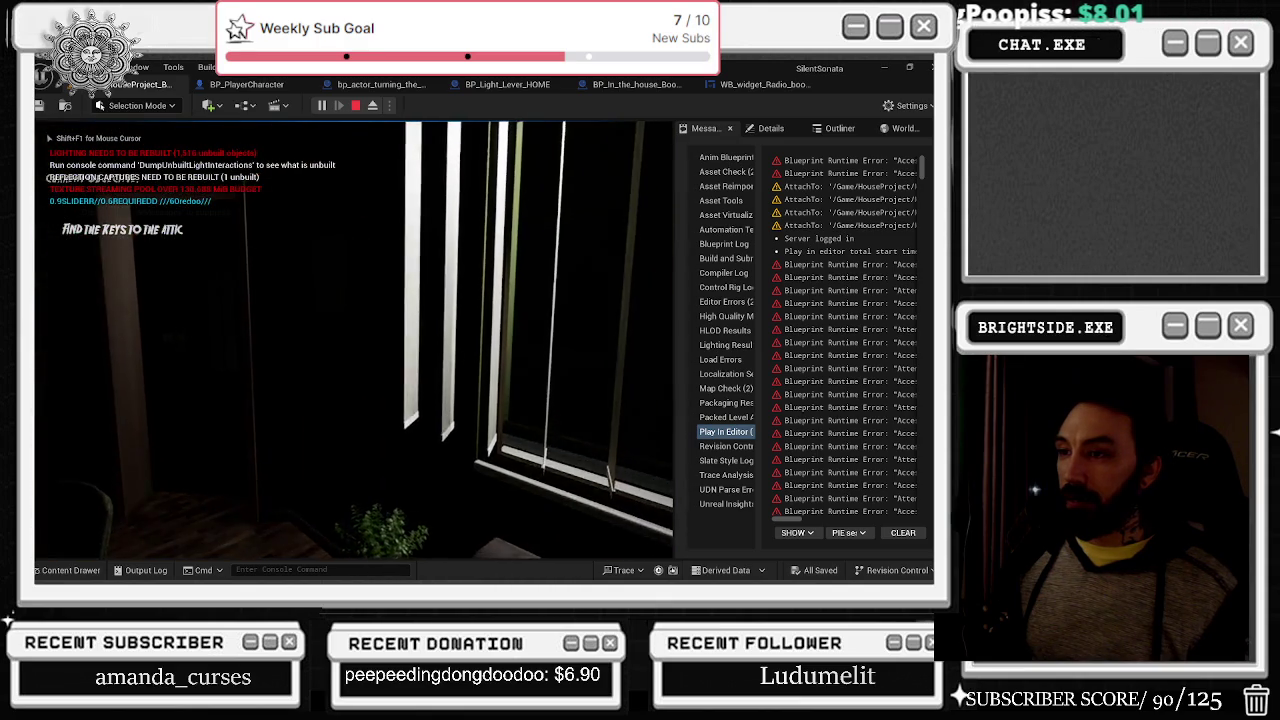
key("f")
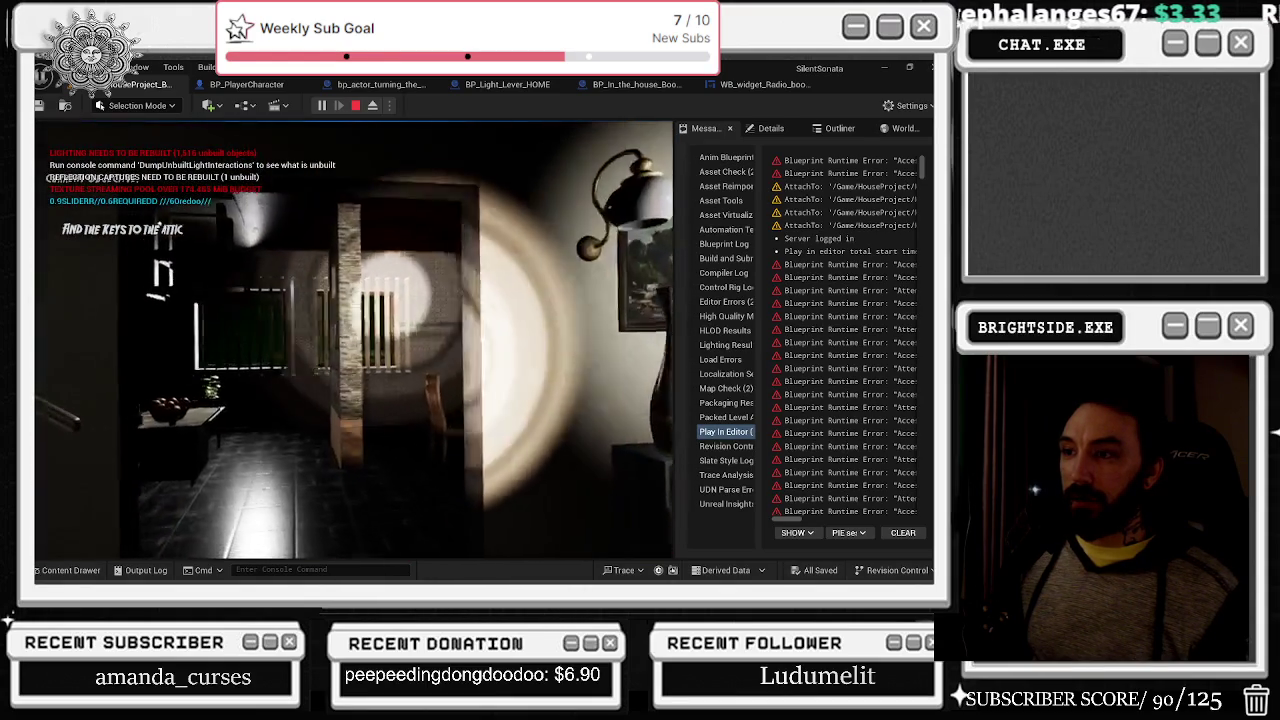
key("Escape")
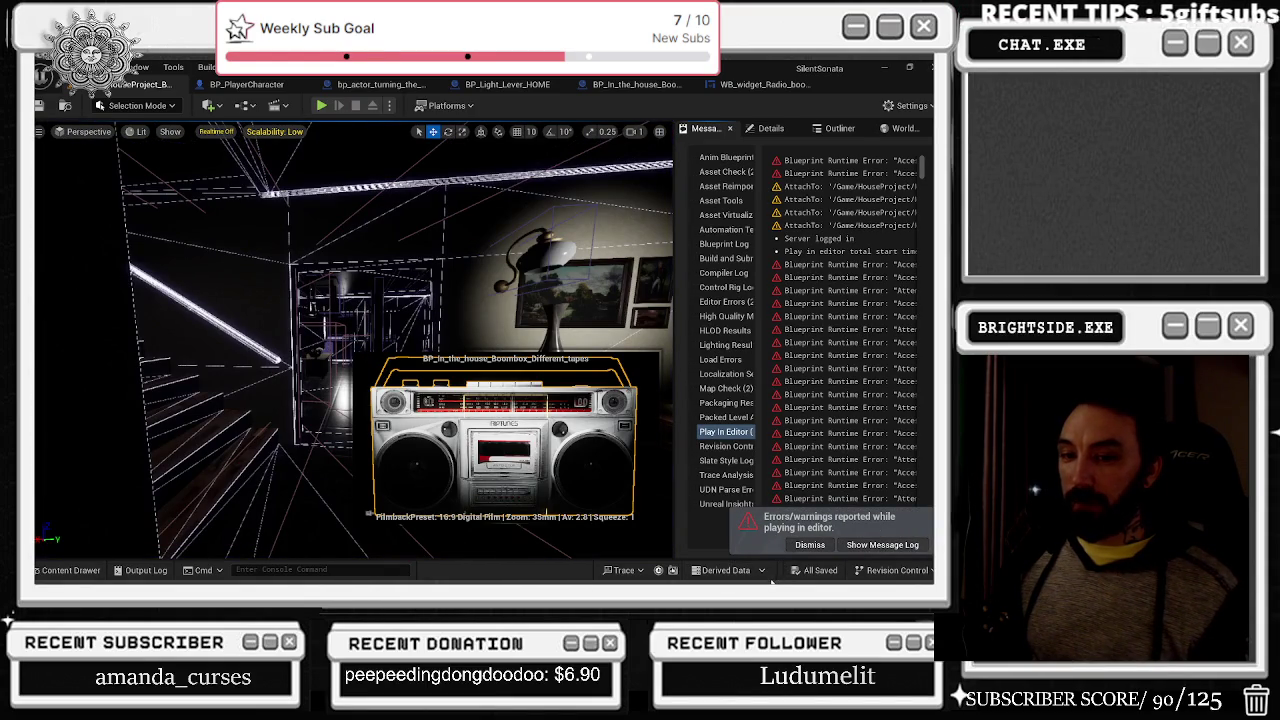
- Turn toward the brick wall with the door, select an object, and settle on Unlit shading (Alt+3)
mouse_move(600, 427)
left_mouse_down()
mouse_move(665, 427)
mouse_move(665, 360)
left_mouse_up()
left_click(180, 440)
key("alt+3")
key("alt+4")
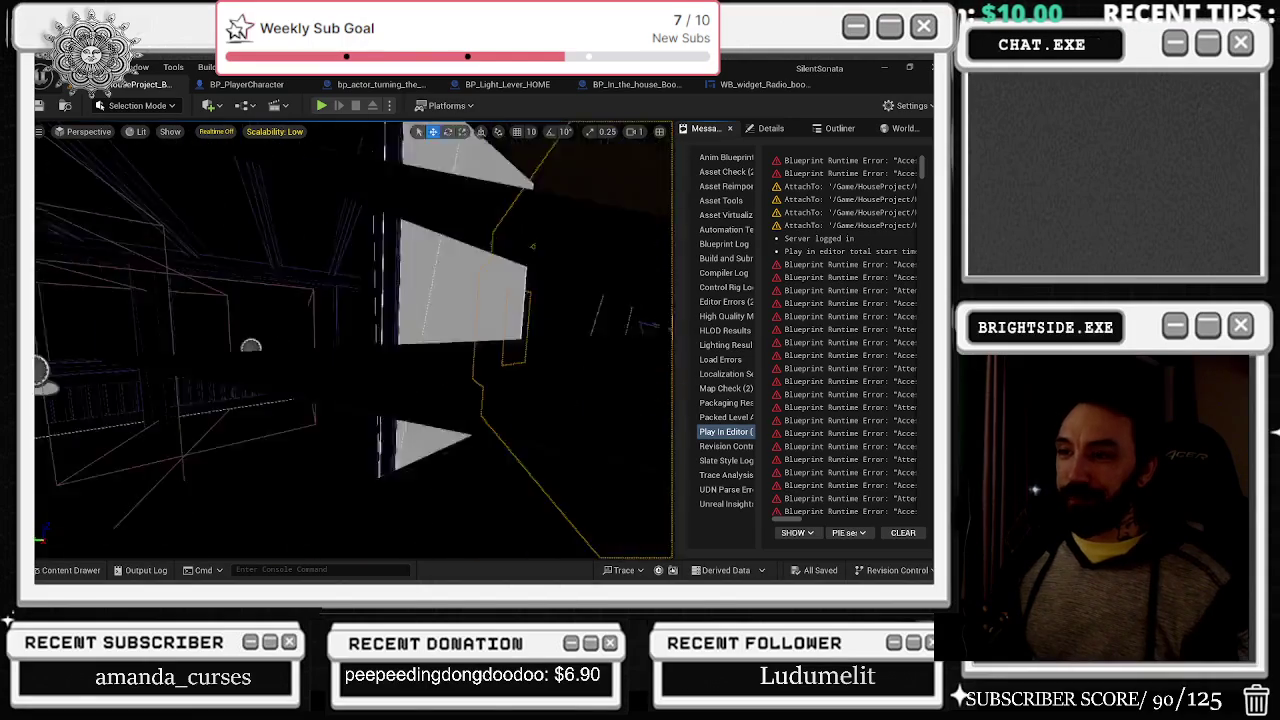
key("alt+3")
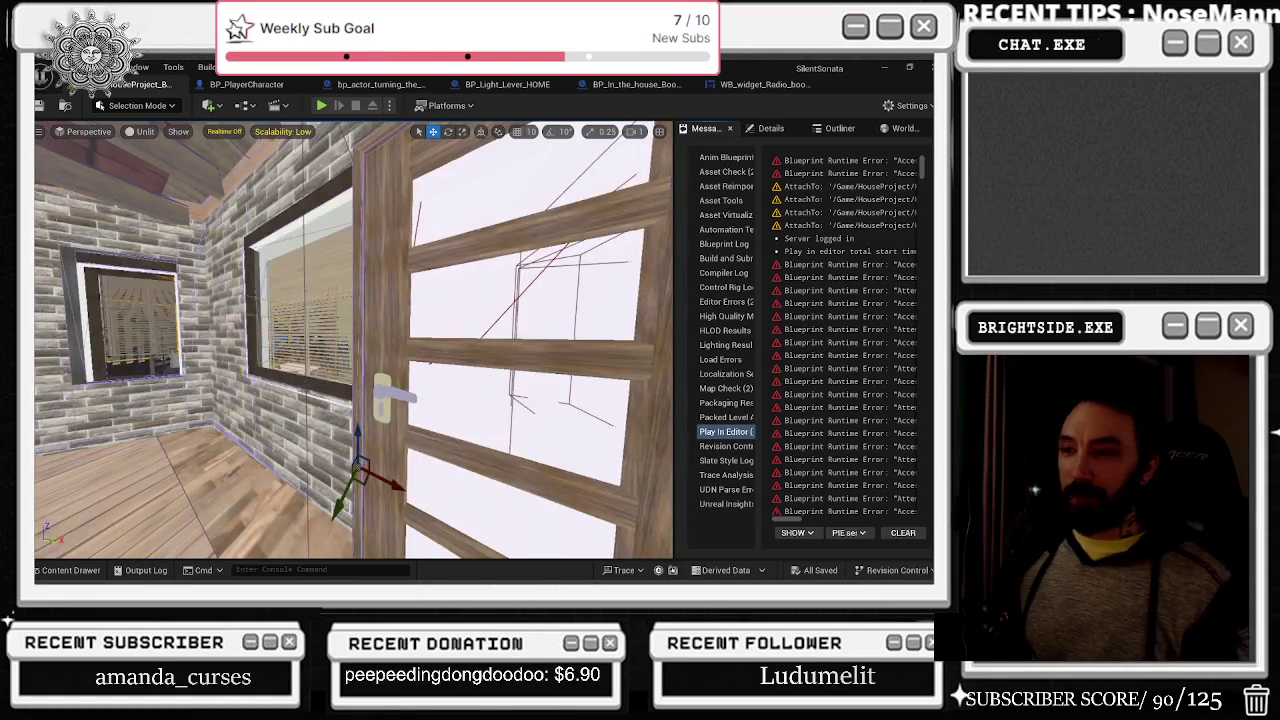
key("alt+4")
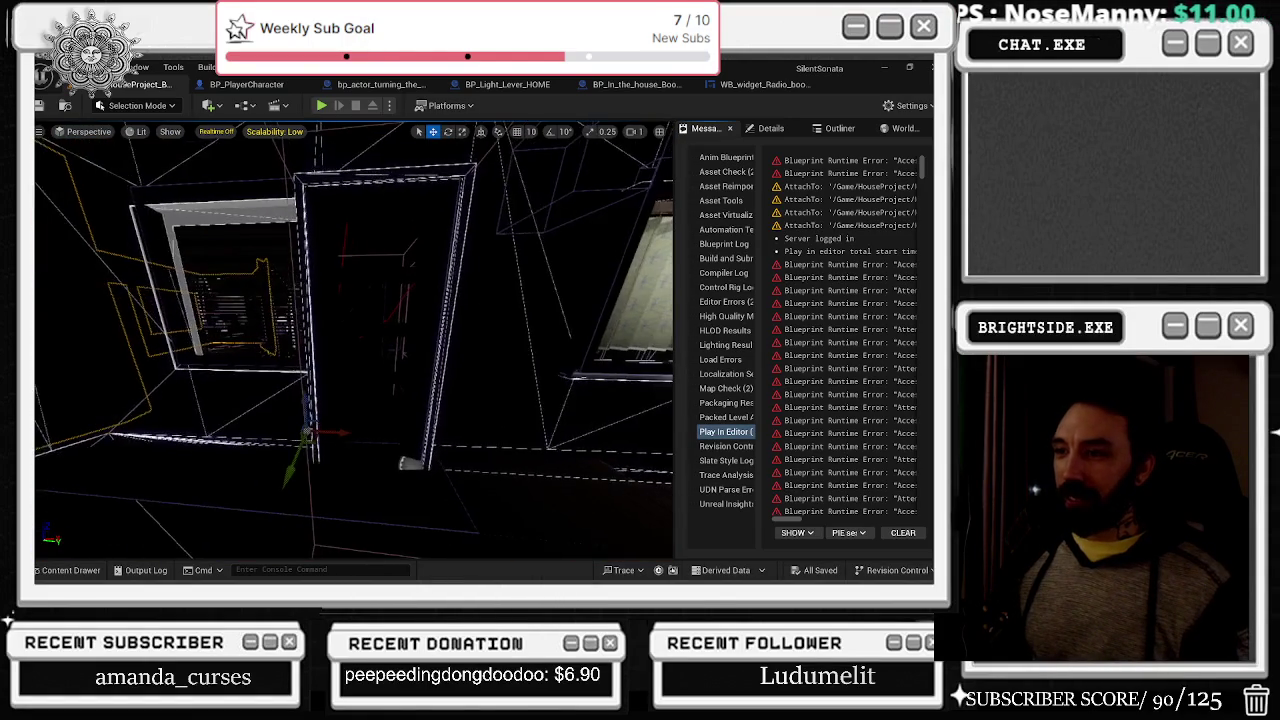
key("alt+3")
key("alt+2")
key("alt+3")
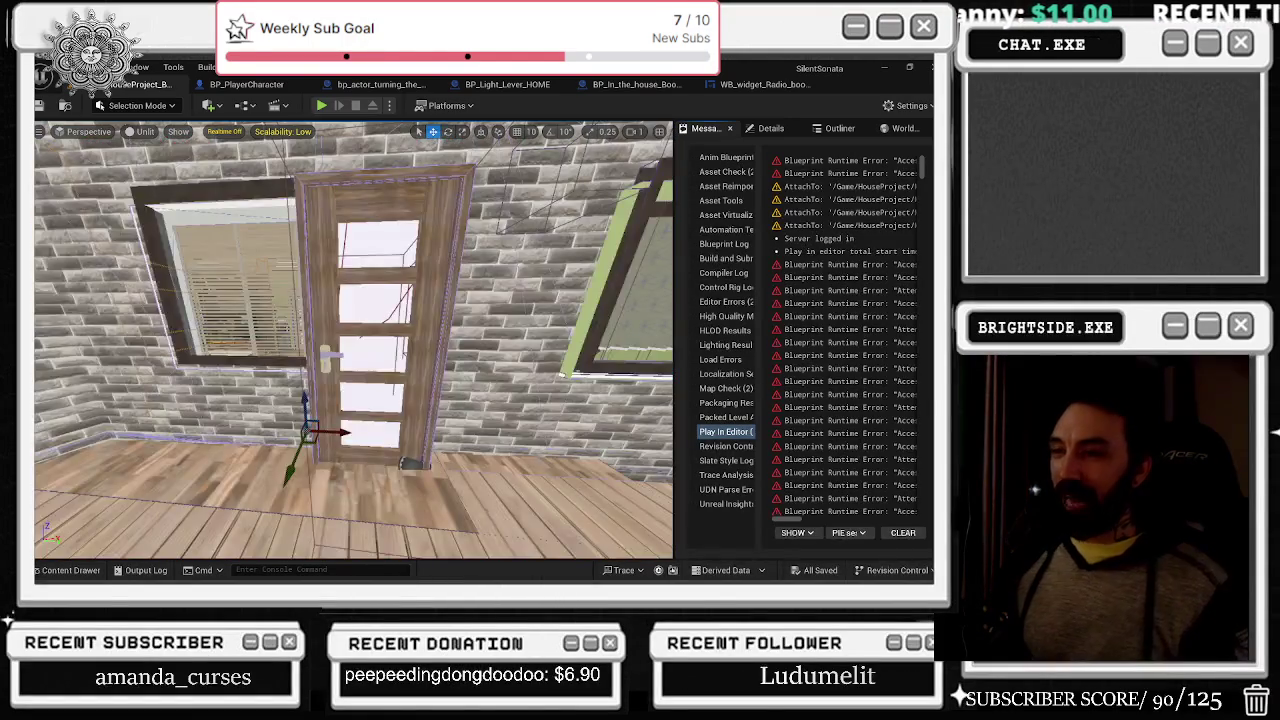
- In unlit view, move closer and orbit around the door and stone frame
key("alt+4")
key("Down")
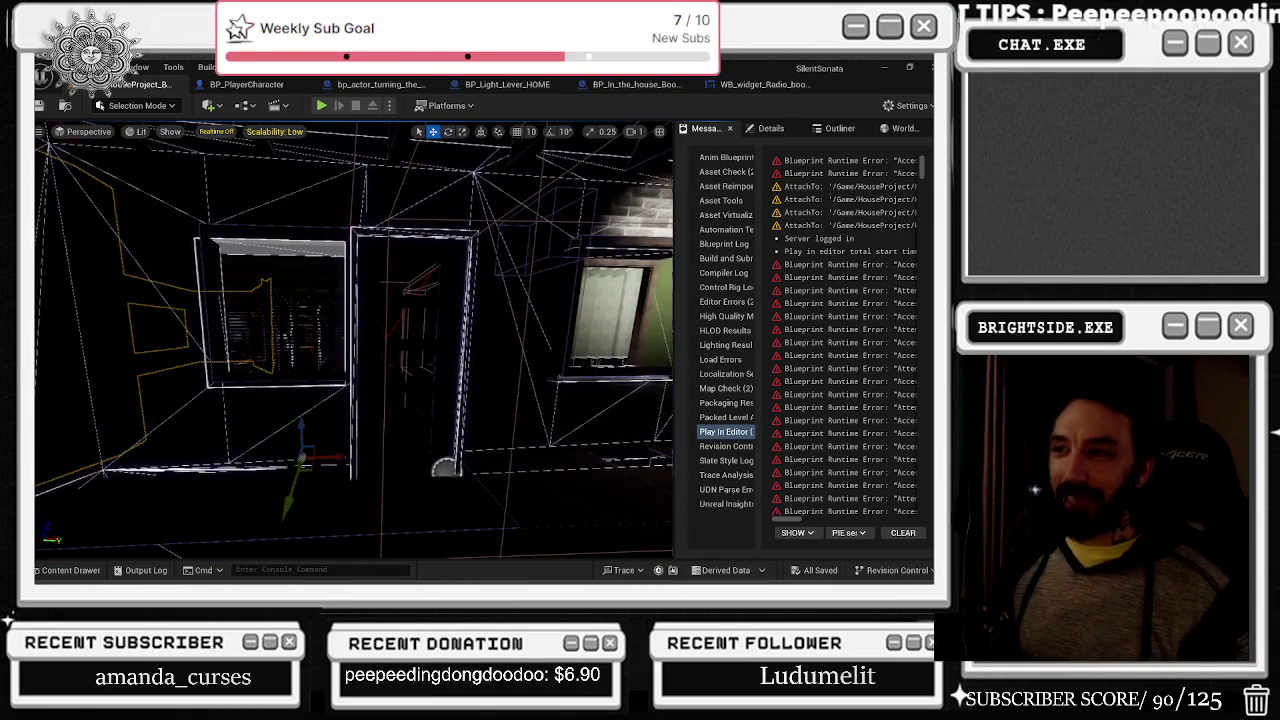
key("alt+3")
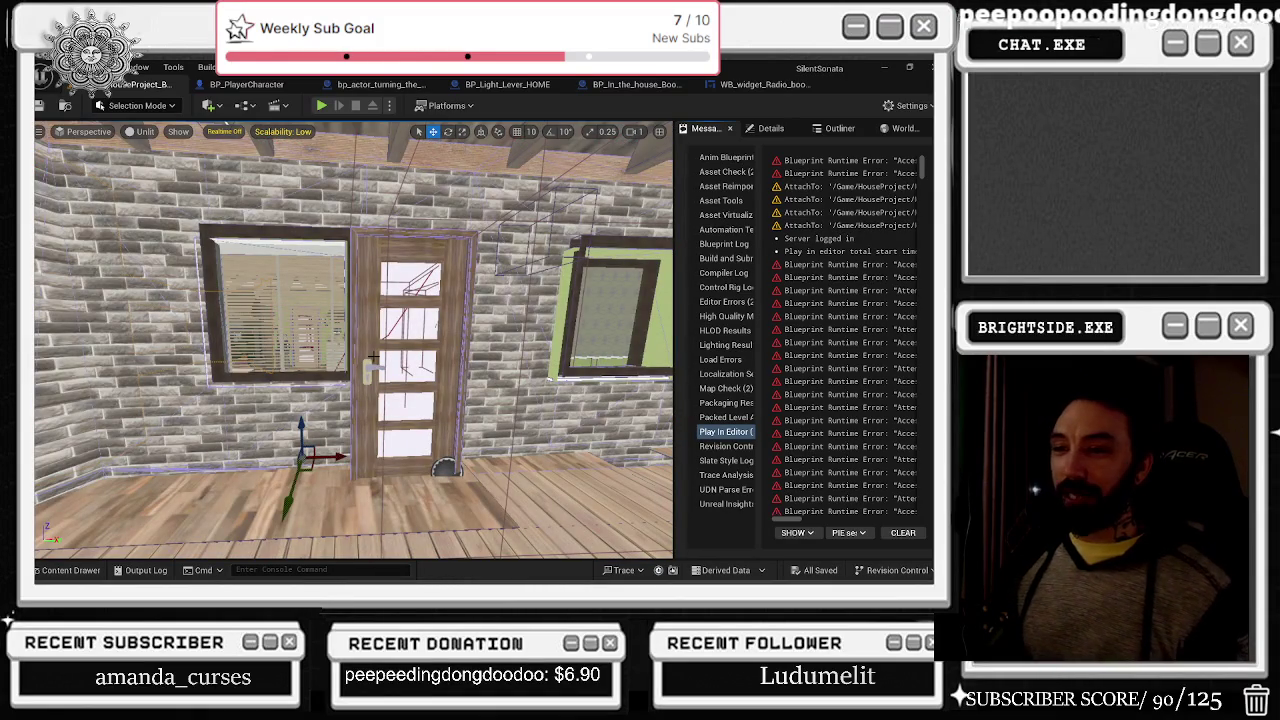
key("Up")
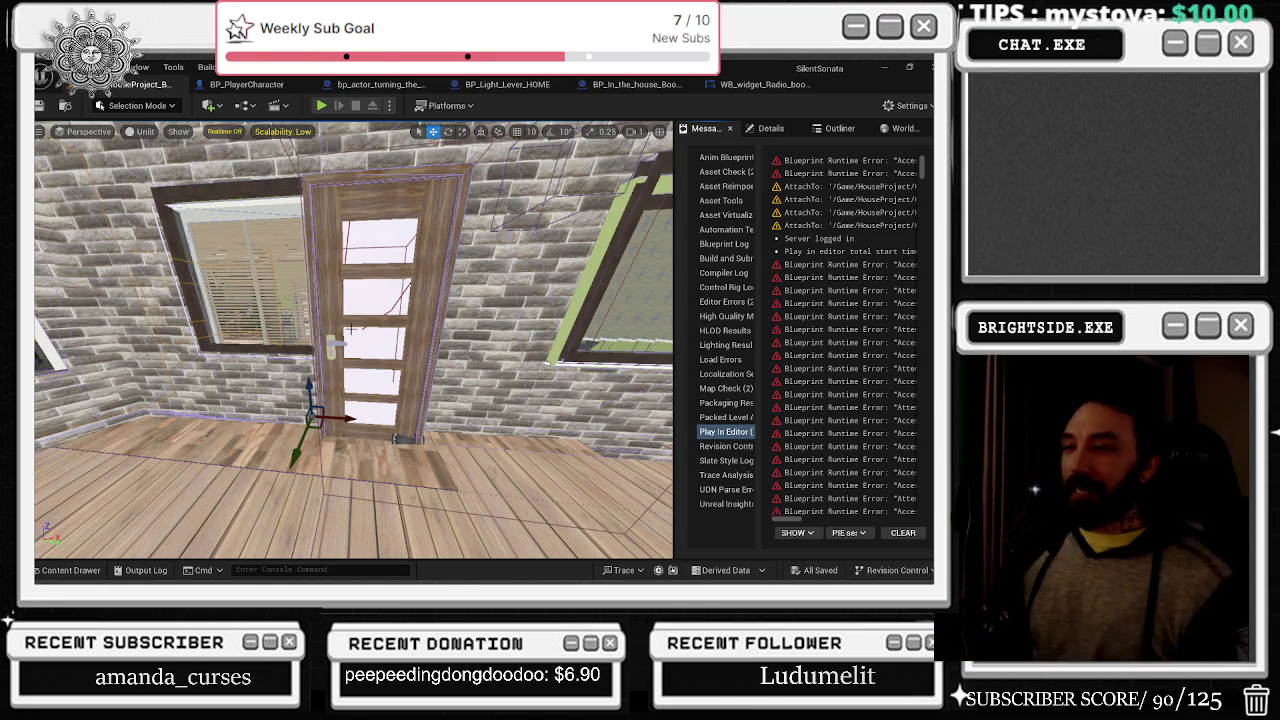
left_click_drag(206, 309, 550, 309)
mouse_move(396, 404)
left_mouse_down()
mouse_move(444, 388)
mouse_move(410, 318)
mouse_move(407, 388)
left_mouse_up()
- Undo the Scale Elements change, view the door and window head-on, then switch to the browser
key("ctrl+z")
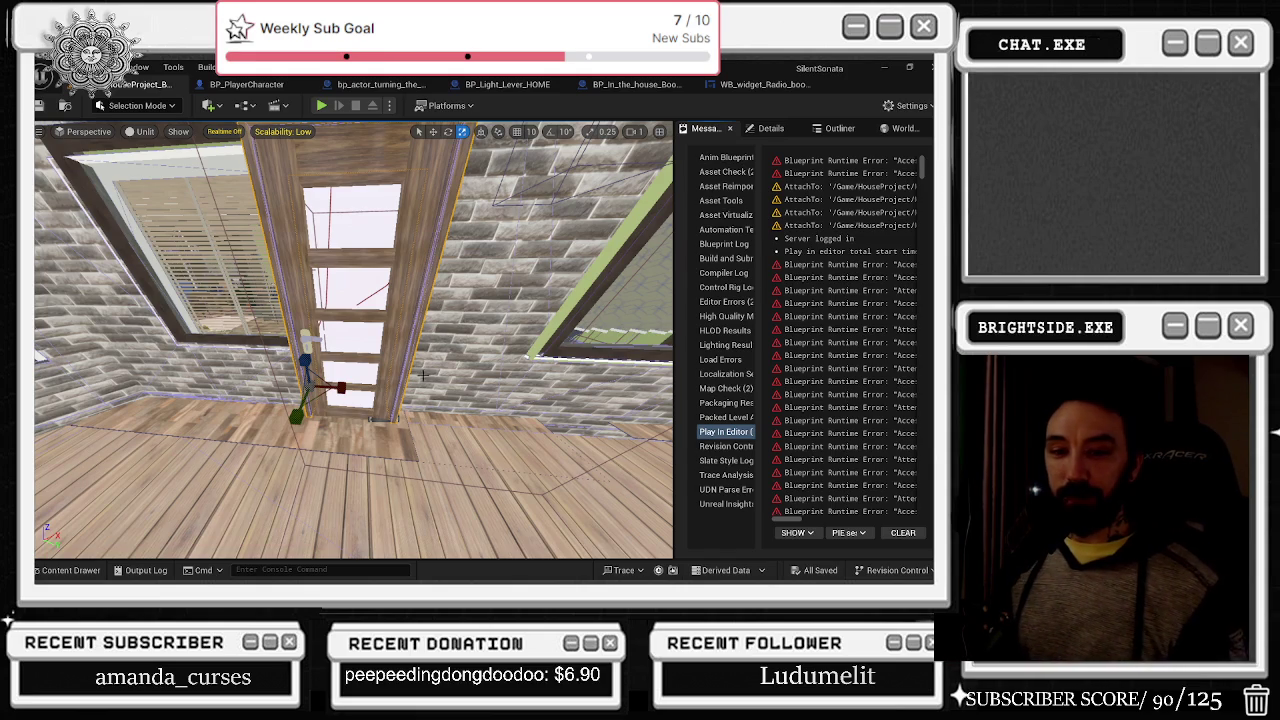
left_click_drag(428, 378, 350, 393)
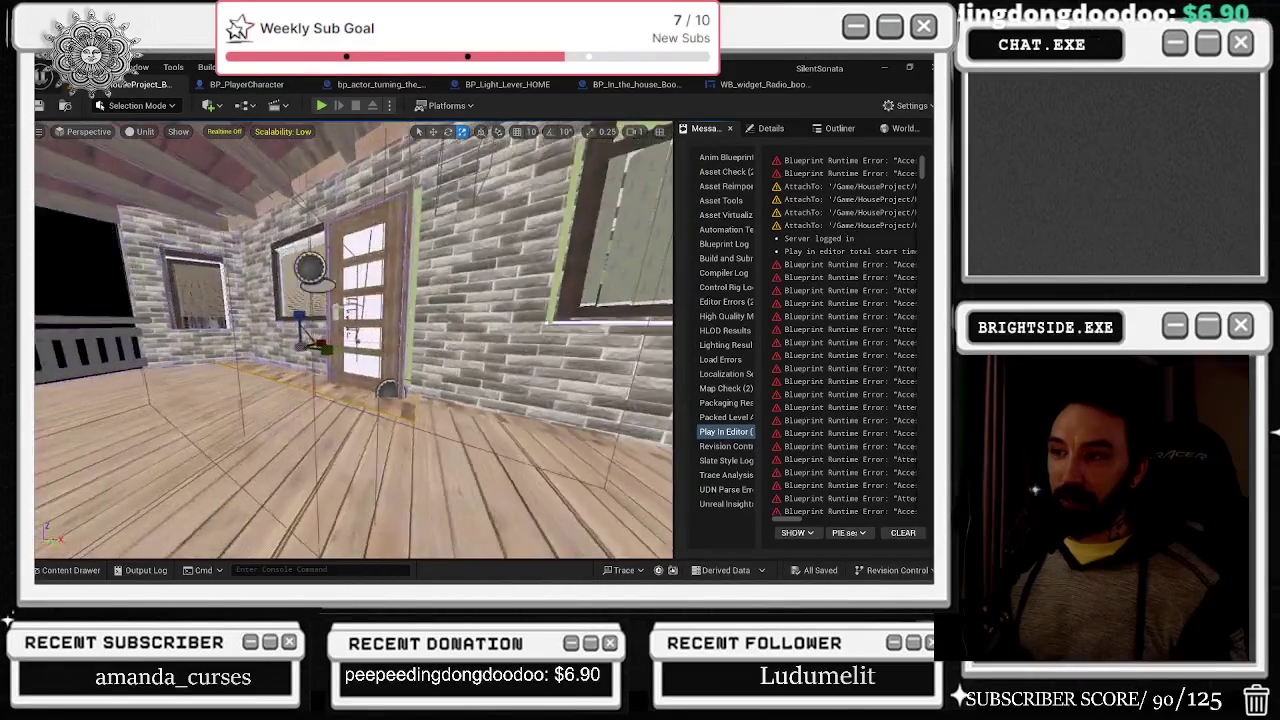
mouse_move(355, 340)
left_mouse_down()
mouse_move(320, 375)
mouse_move(423, 375)
left_mouse_up()
key("alt+Tab")
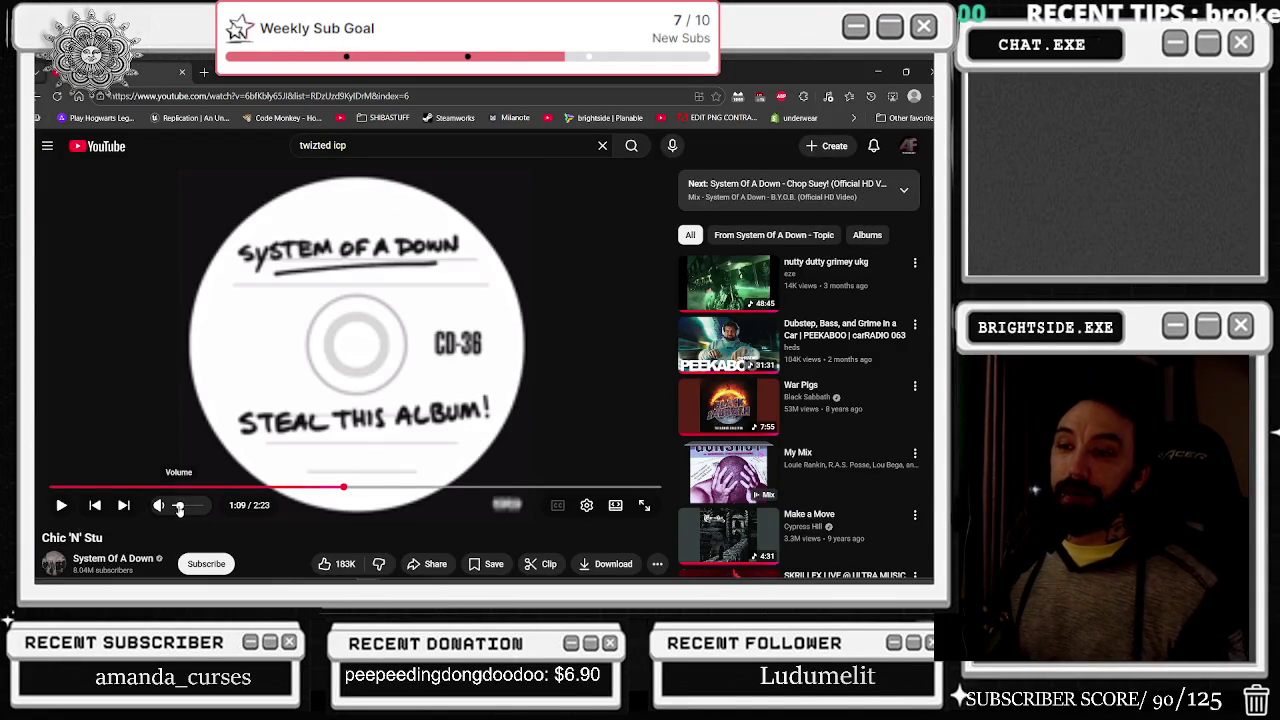
- Resume System Of A Down's 'Chic 'N' Stu' and minimize the browser
key("space")
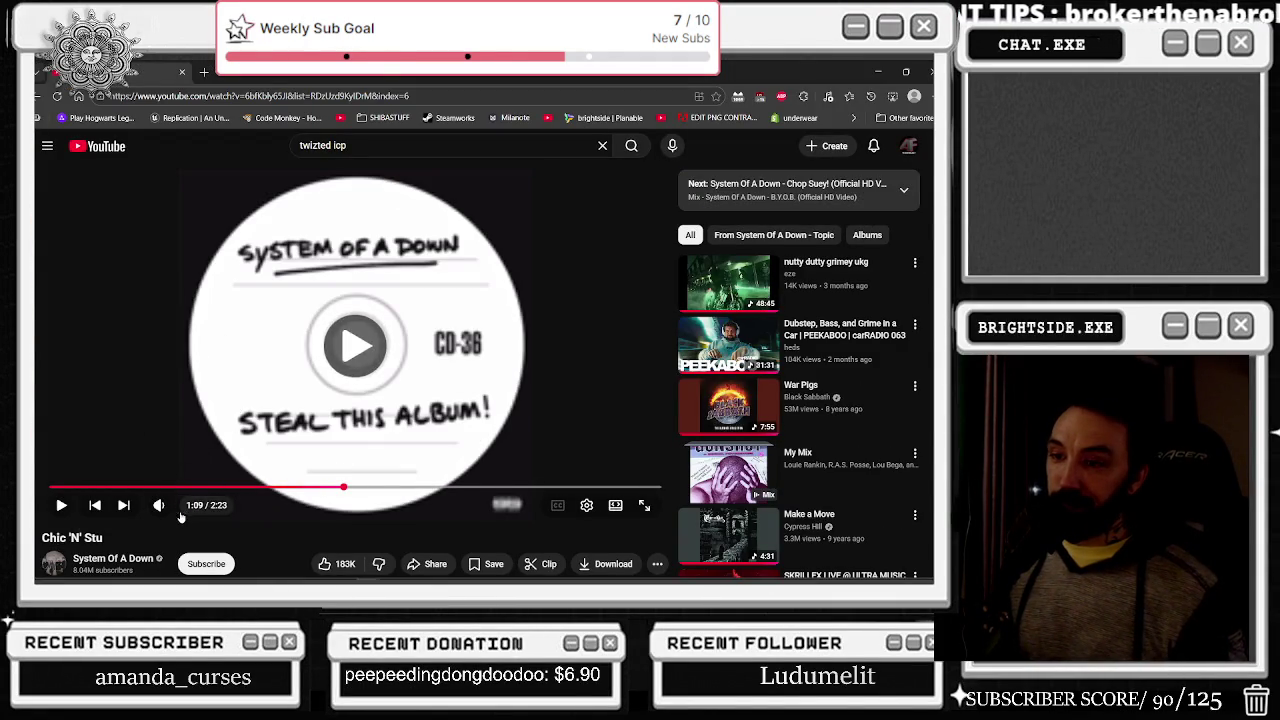
left_click(879, 72)
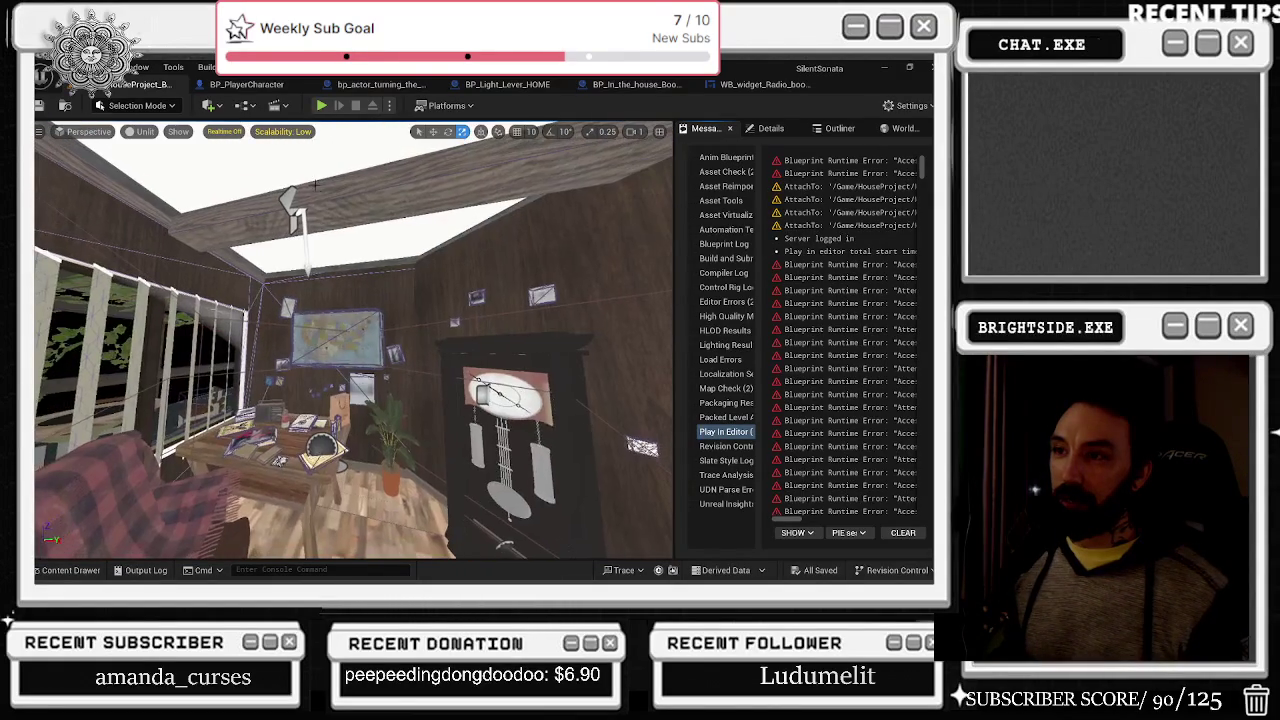
- Fly the lit view along the balcony railing wall, then return to unlit view
key("alt+4")
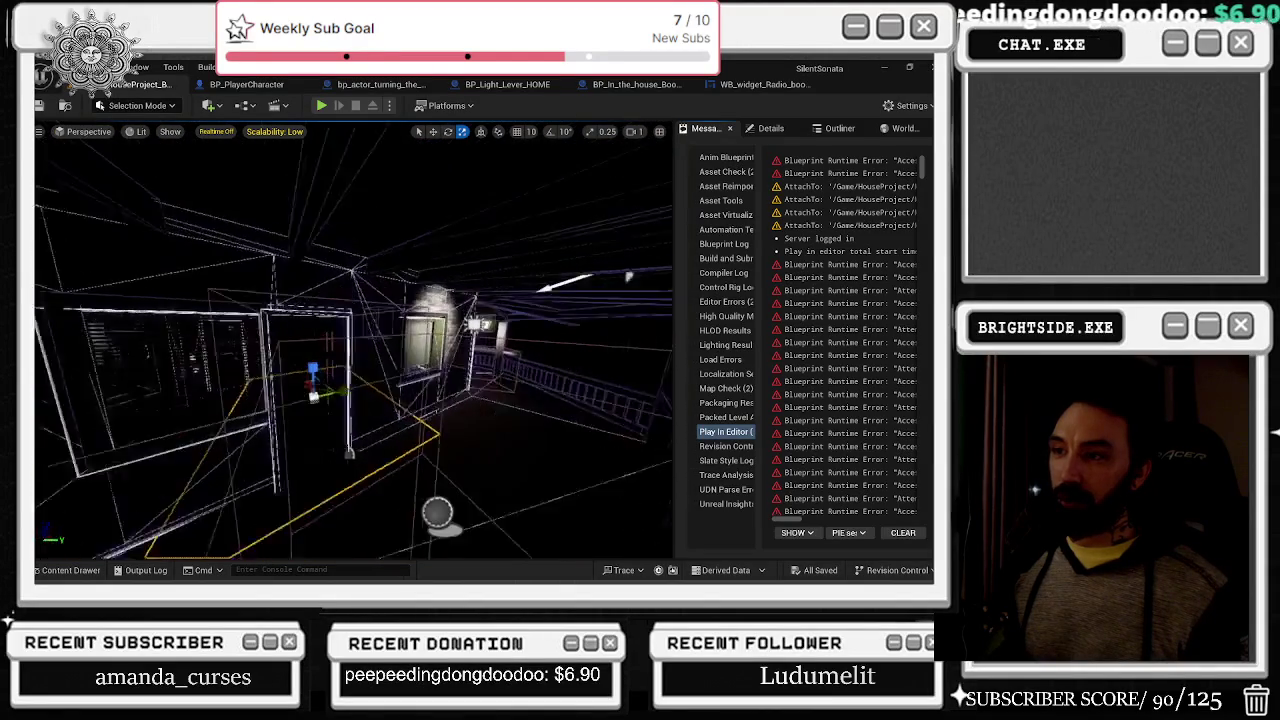
key("f")
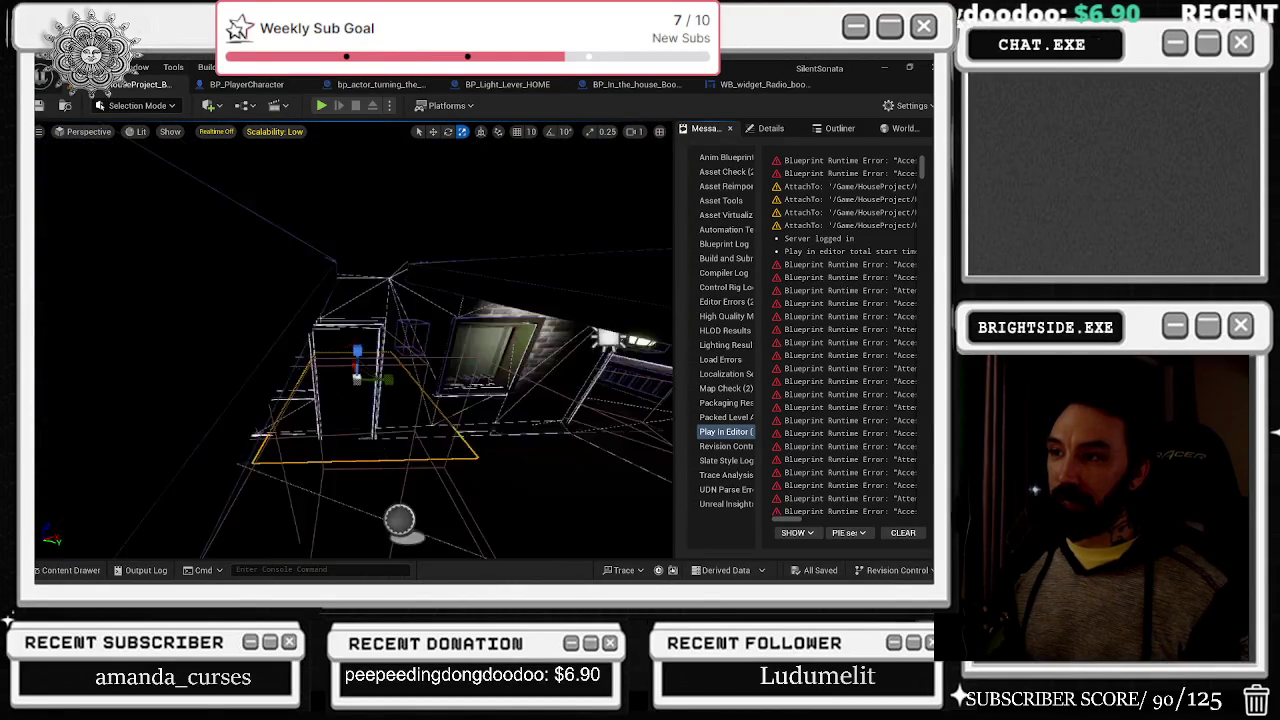
key("s")
key("w")
key("d")
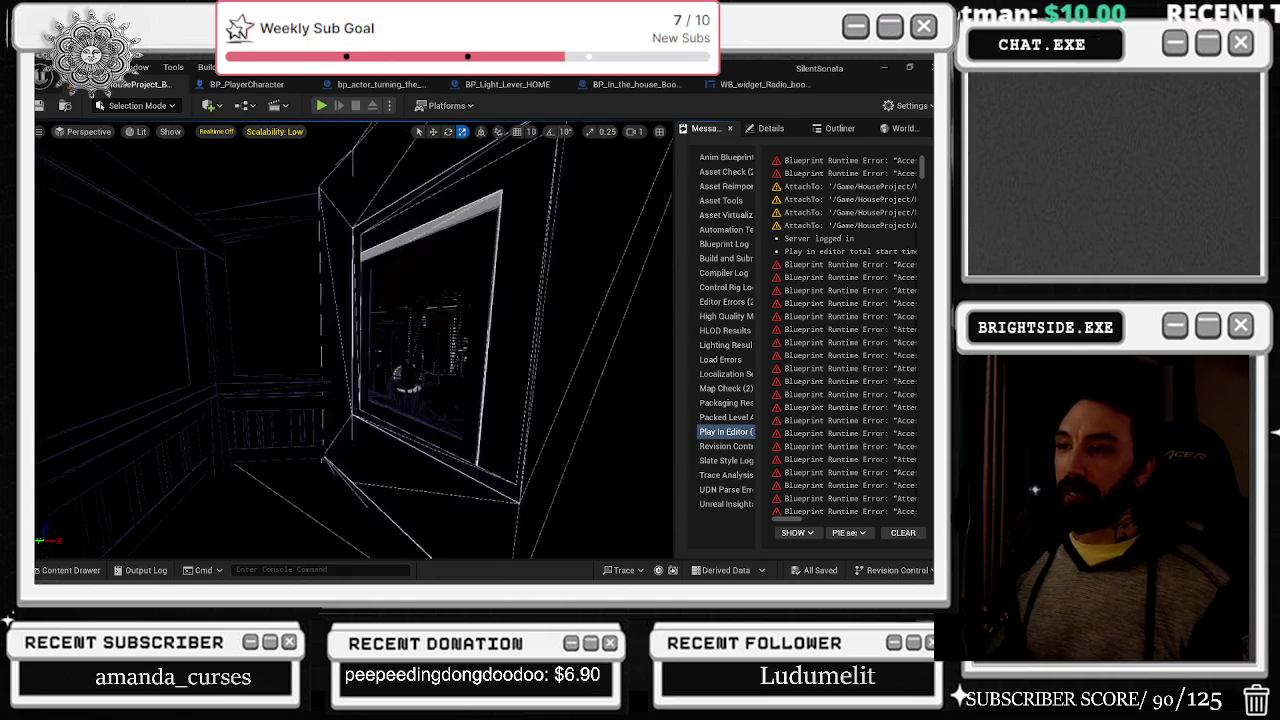
key("alt+3")
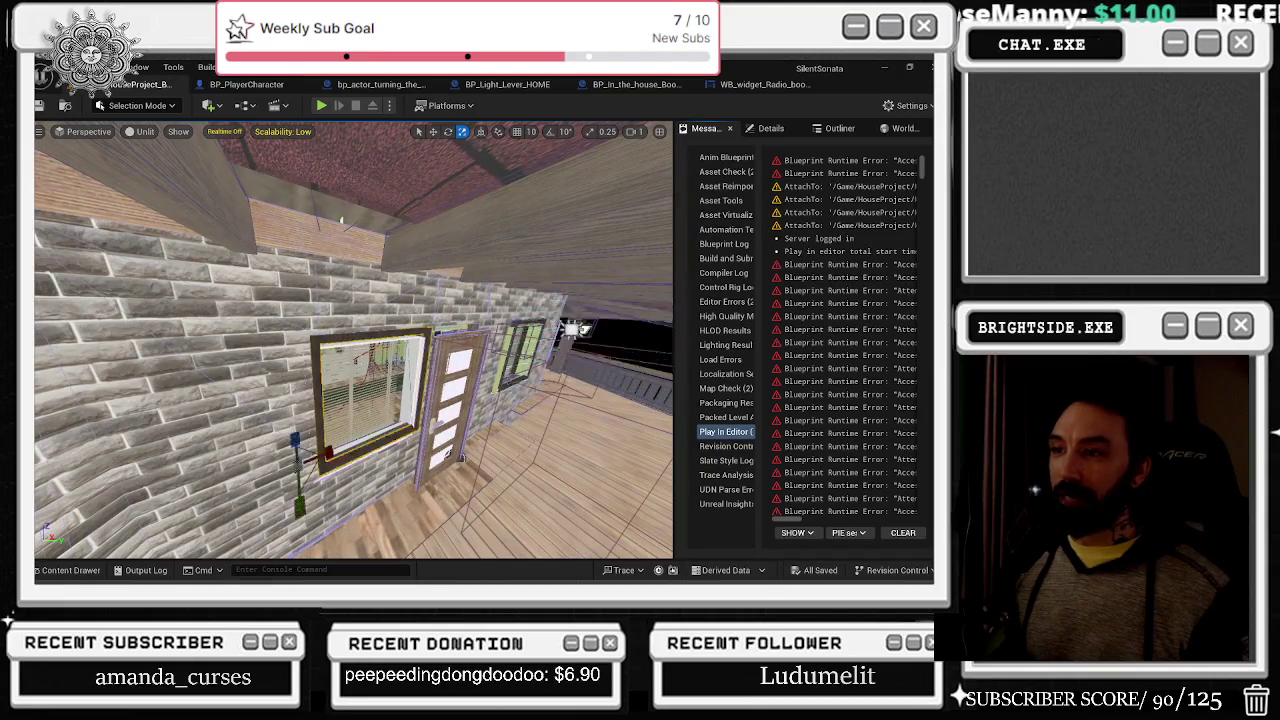
- Duplicate the window in the brick wall and center the view on the copy
left_click(370, 300)
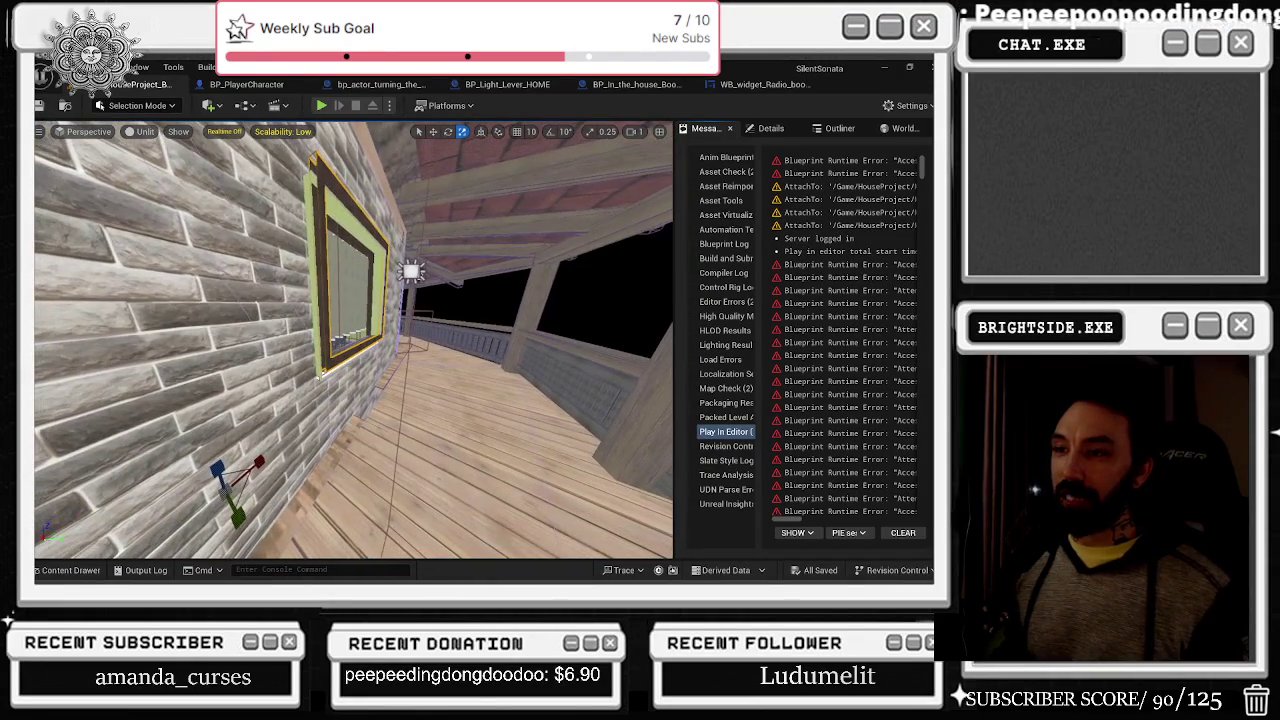
key("ctrl+d")
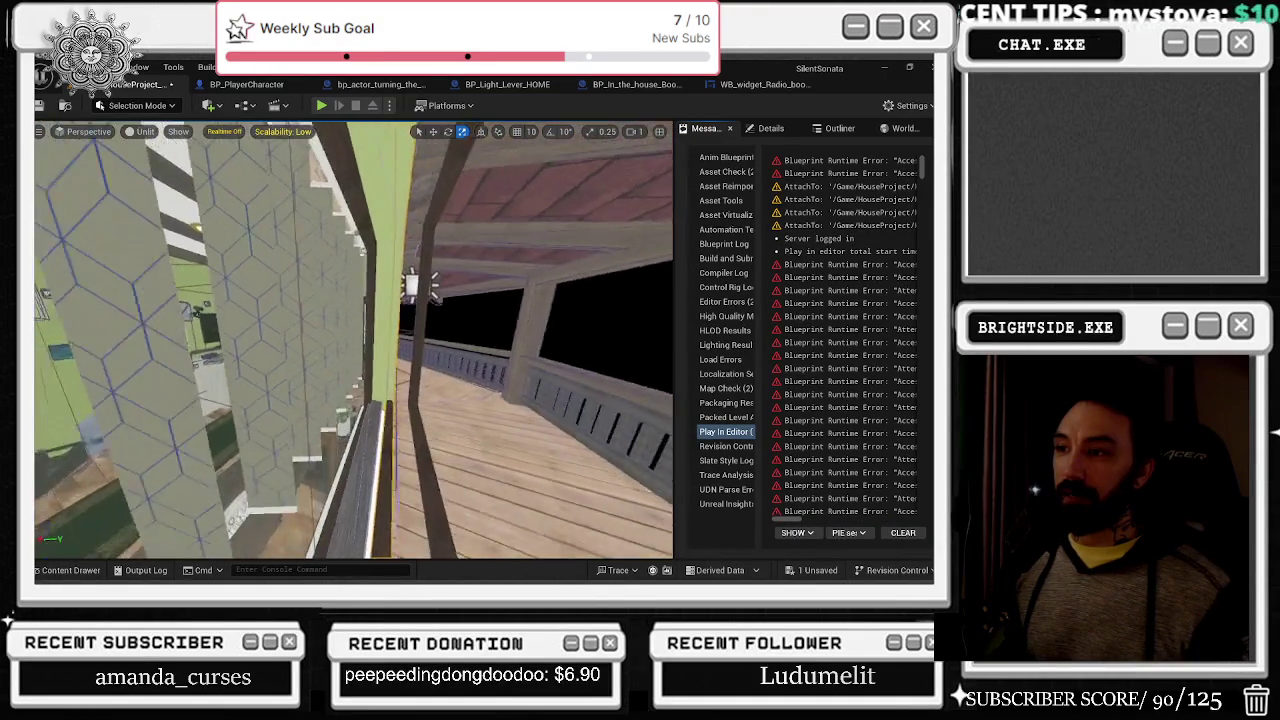
key("f")
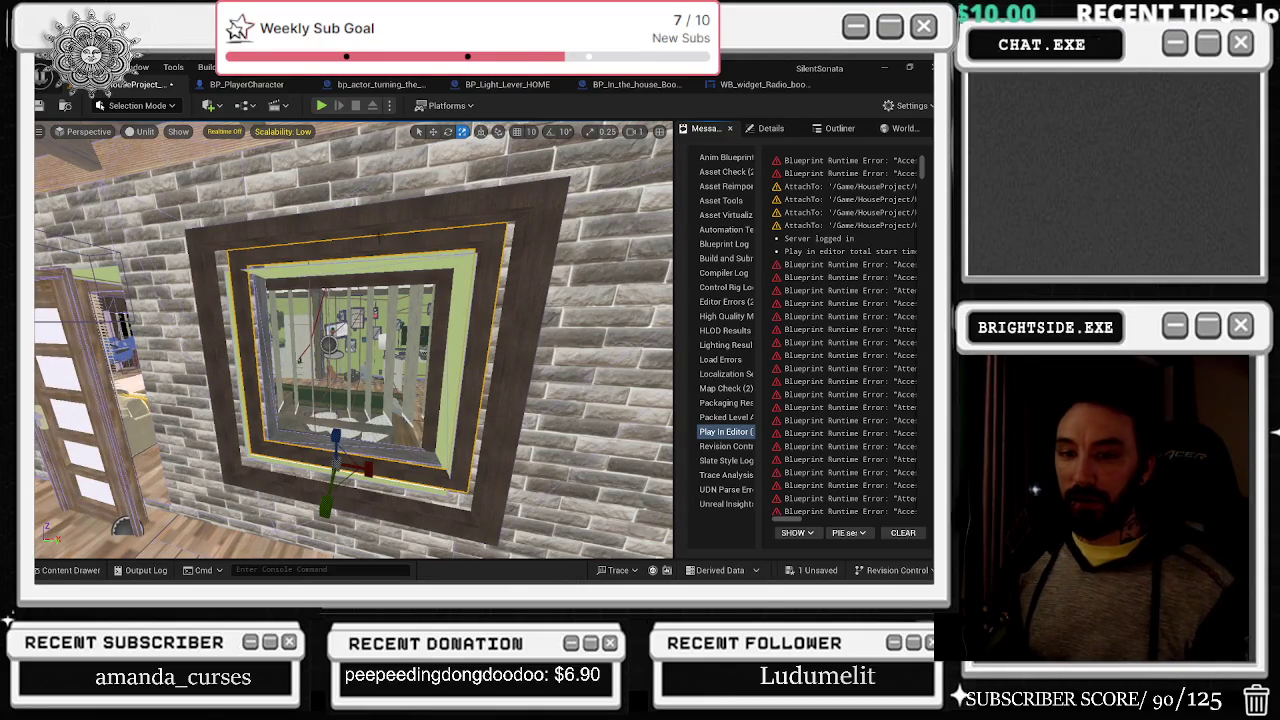
- Restore the deleted window frame, undo its resize, and return to the move tool
left_click_drag(362, 224, 371, 241)
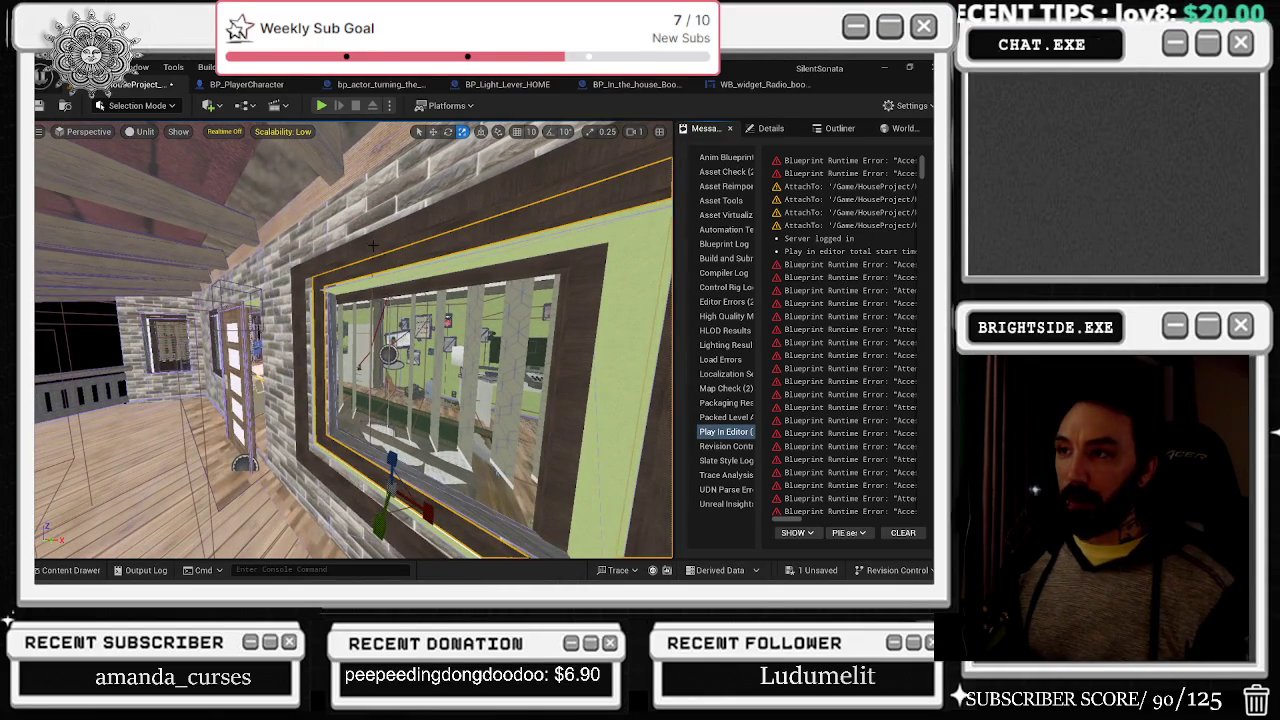
key("Delete")
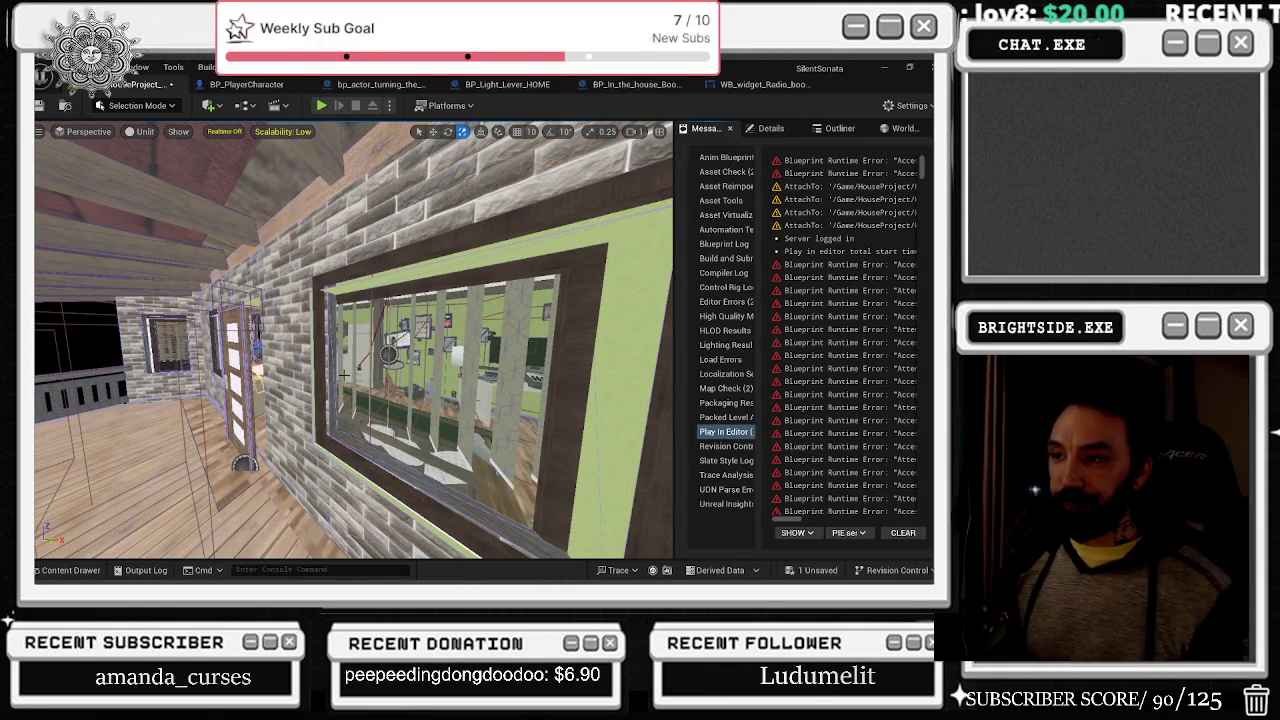
key("ctrl+z")
left_click_drag(371, 241, 386, 270)
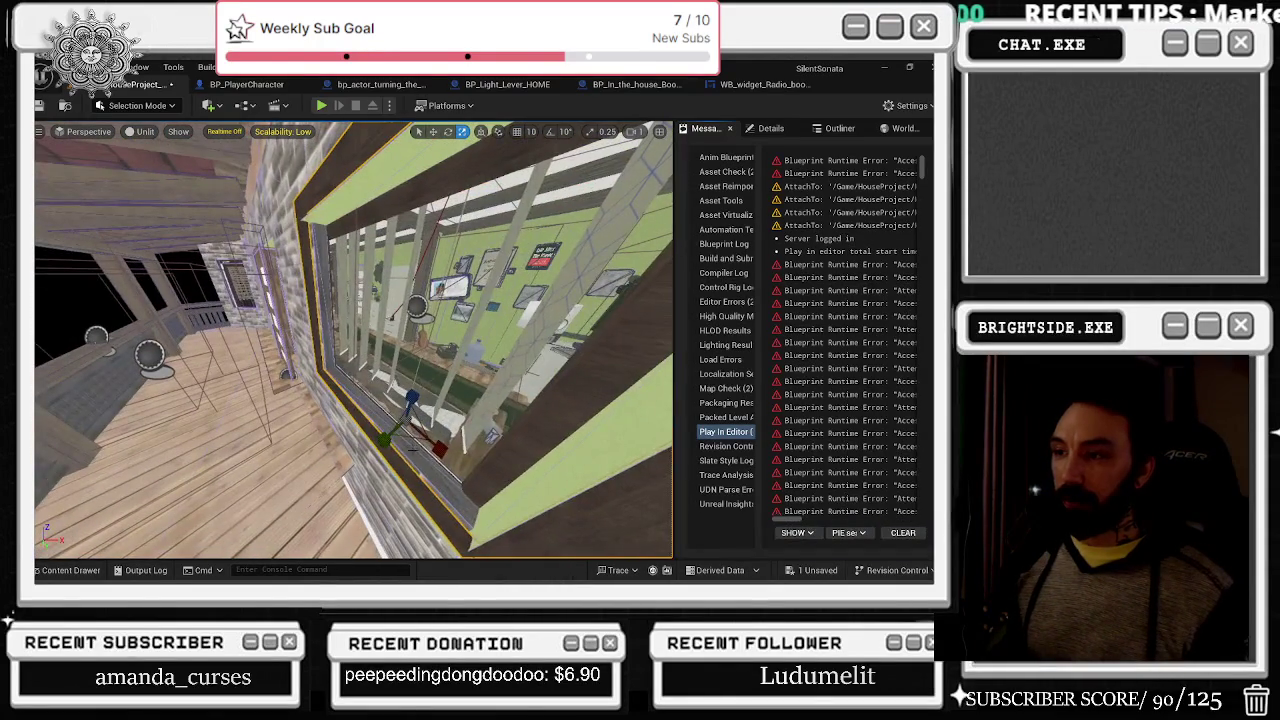
left_click_drag(384, 439, 366, 448)
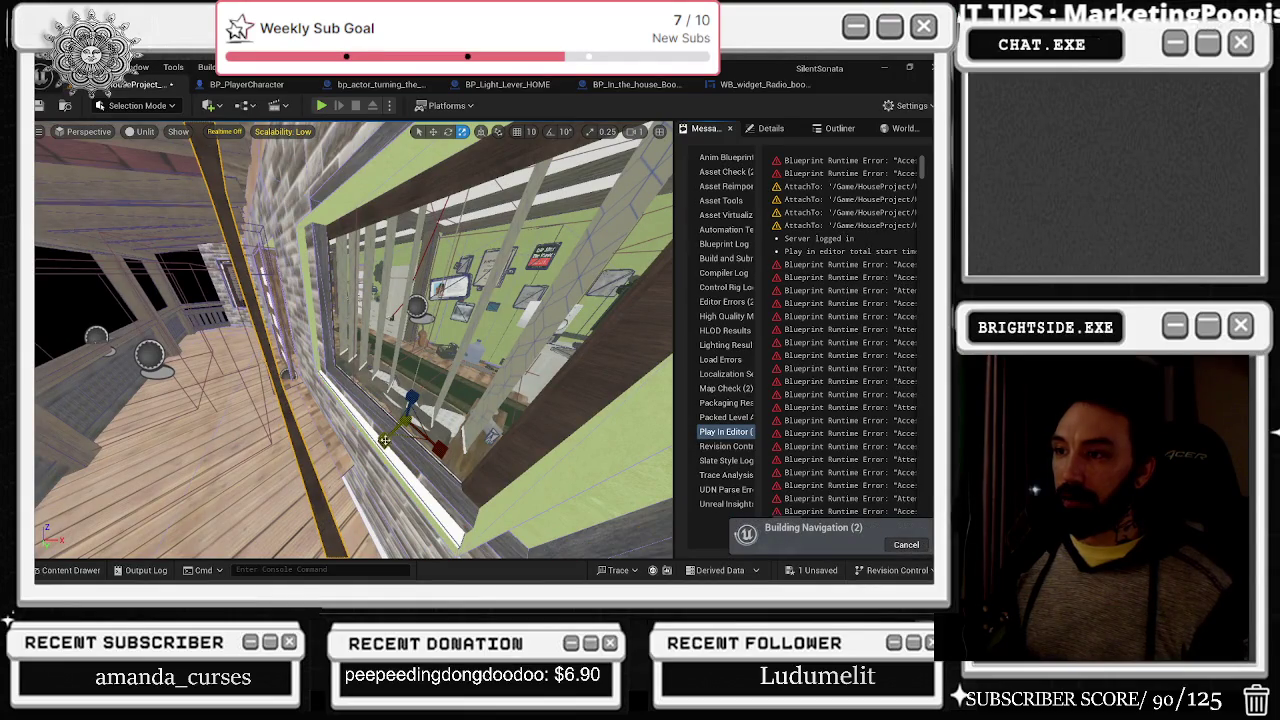
key("ctrl+z")
key("w")
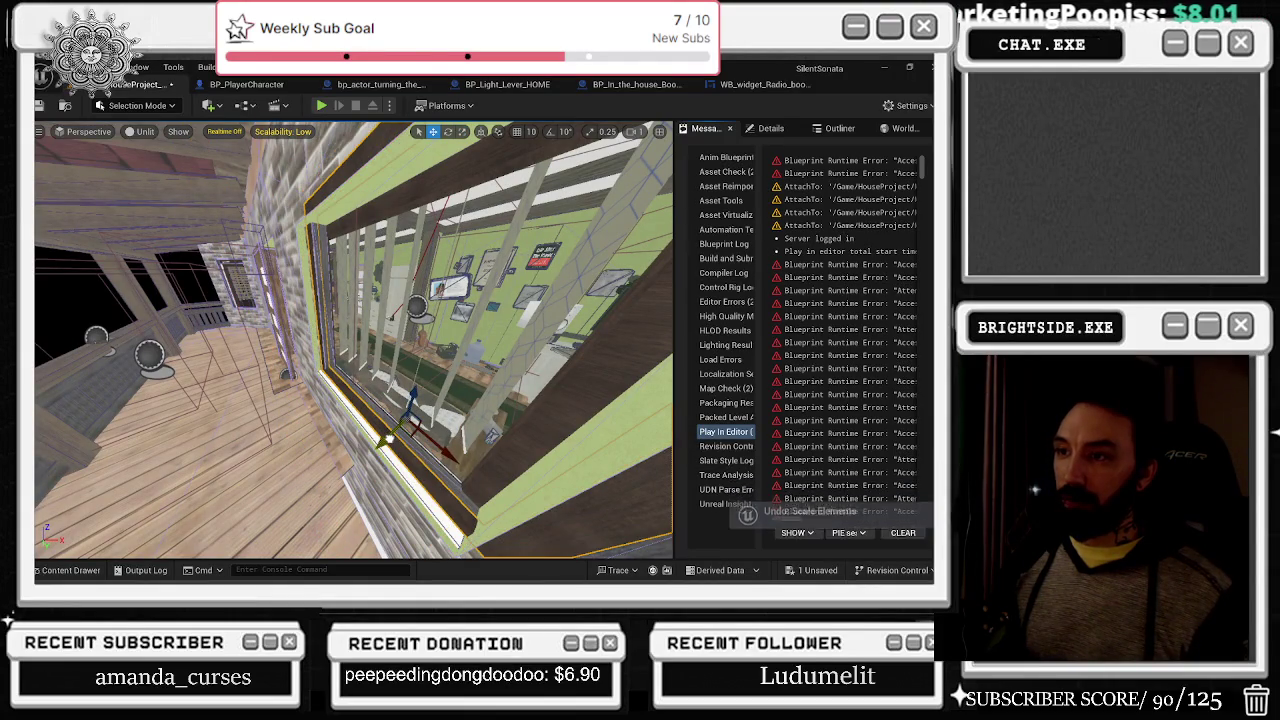
- Nudge the window frame slightly on the brick wall, checking it from inside the room
mouse_move(350, 340)
left_mouse_down()
mouse_move(380, 300)
mouse_move(395, 305)
mouse_move(389, 424)
left_mouse_up()
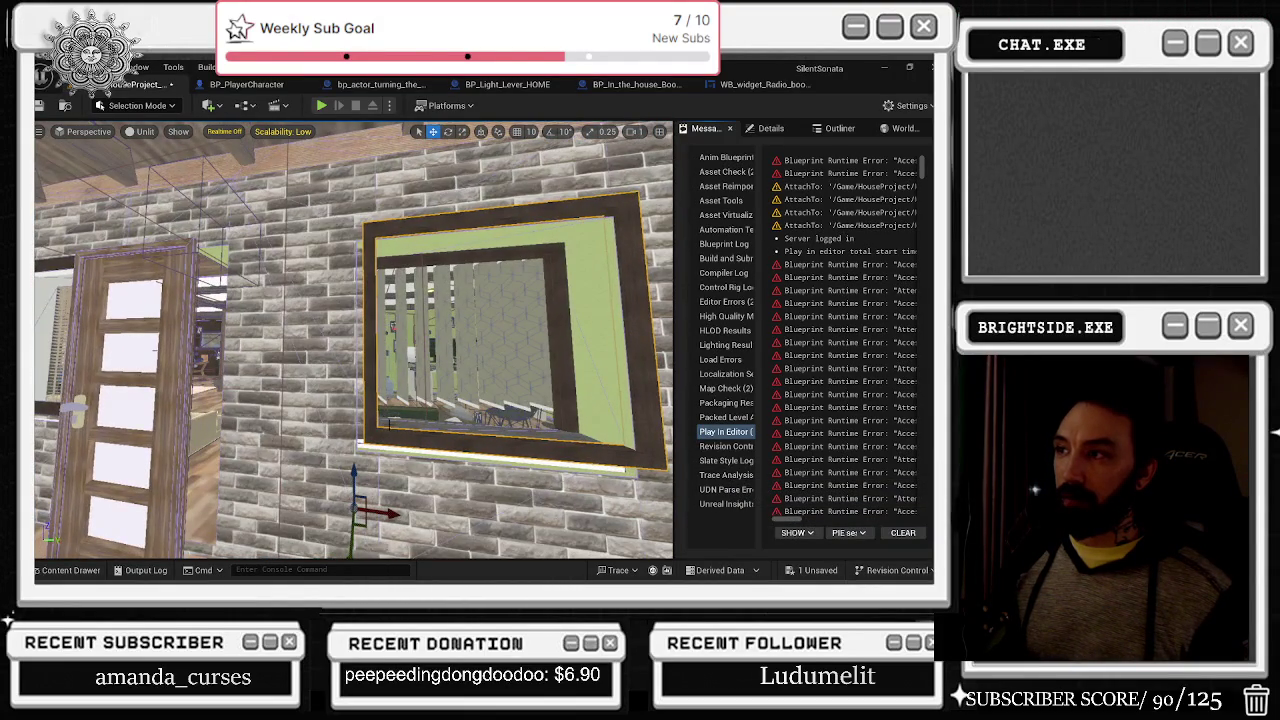
mouse_move(453, 399)
left_mouse_down()
mouse_move(440, 340)
mouse_move(486, 380)
mouse_move(425, 388)
mouse_move(375, 375)
mouse_move(345, 453)
left_mouse_up()
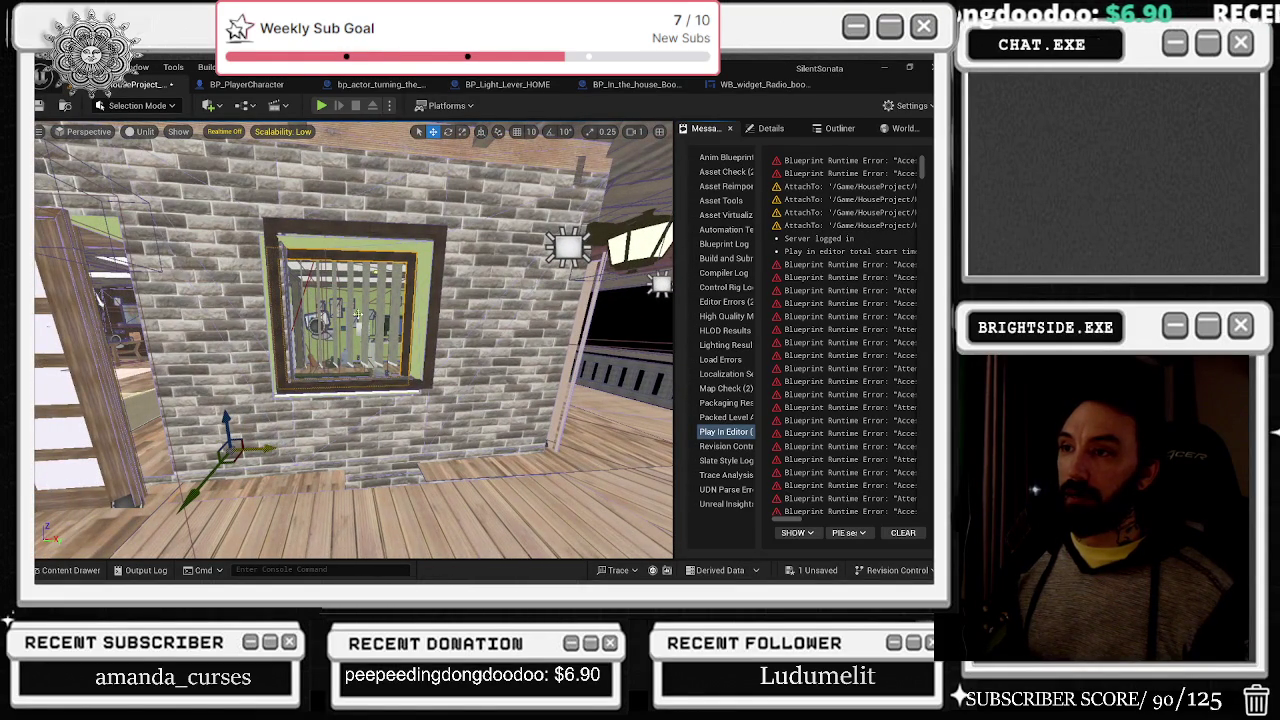
key("ctrl+z")
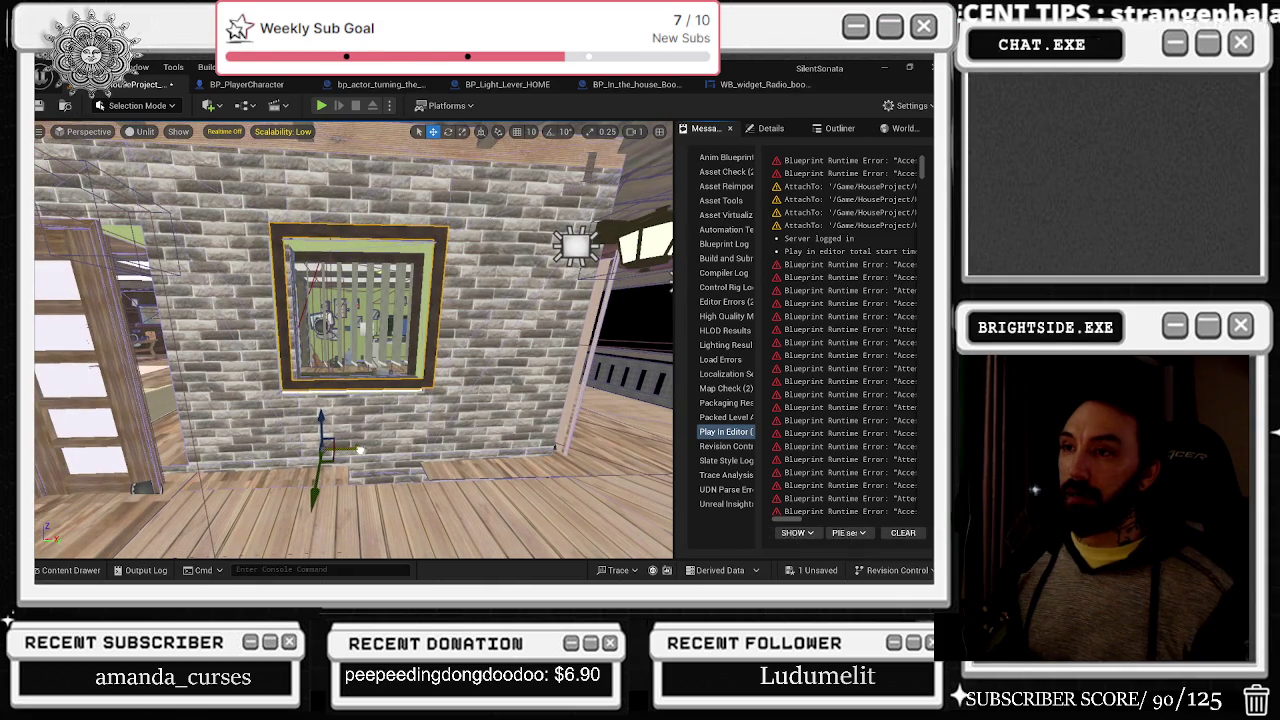
left_click_drag(348, 428, 325, 420)
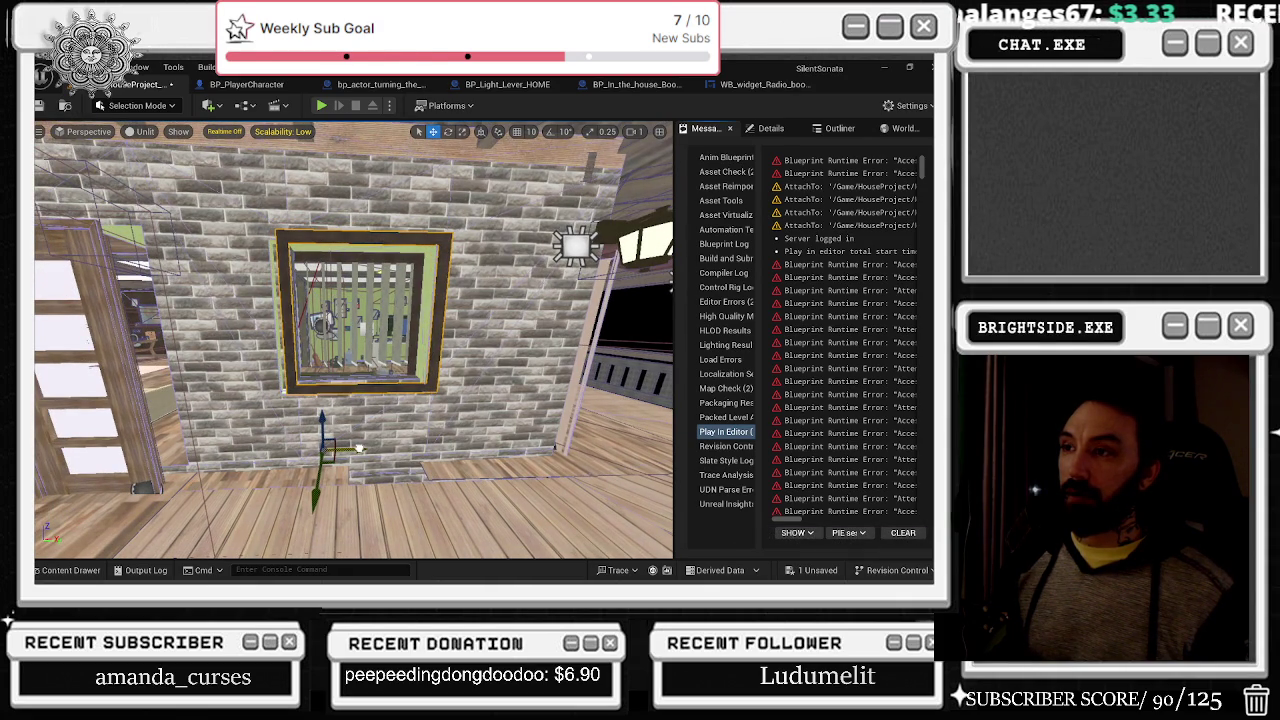
left_click_drag(573, 220, 530, 145)
mouse_move(609, 262)
left_mouse_down()
mouse_move(609, 300)
mouse_move(613, 261)
mouse_move(503, 266)
mouse_move(479, 421)
left_mouse_up()
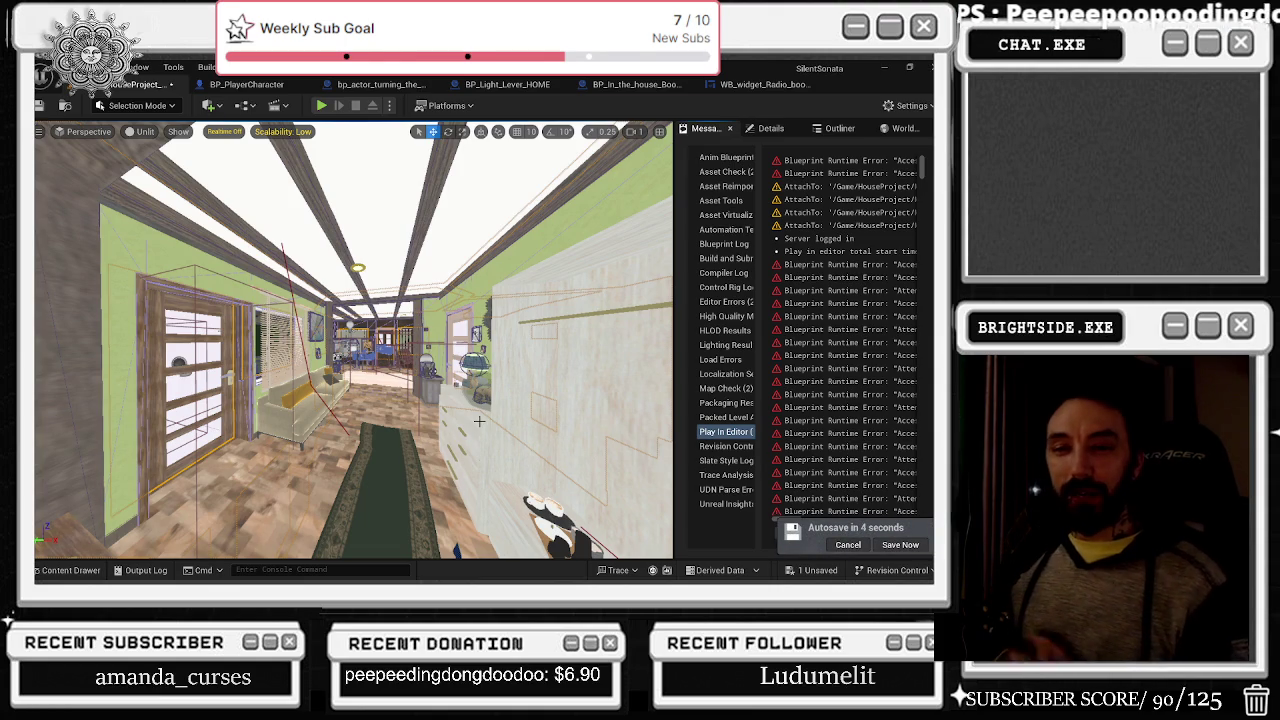
- Stop the play test and fly the lit viewport through the house to the barred window
key("w")
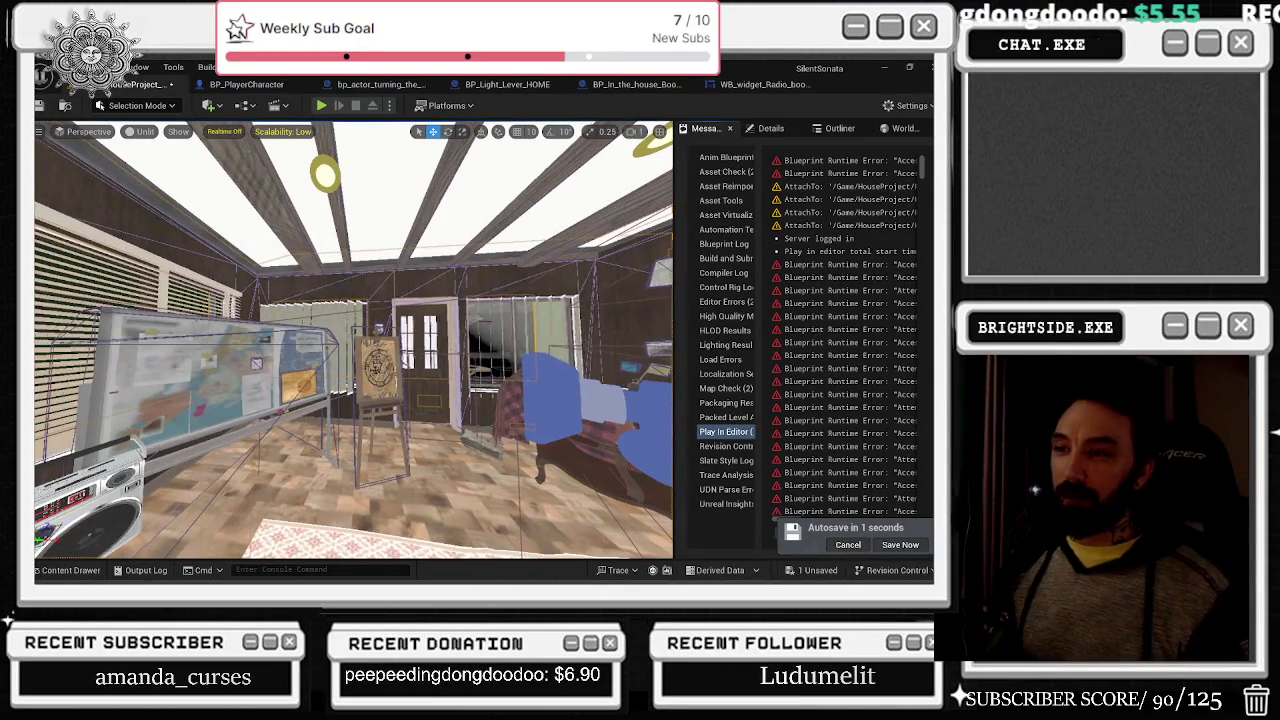
key("Escape")
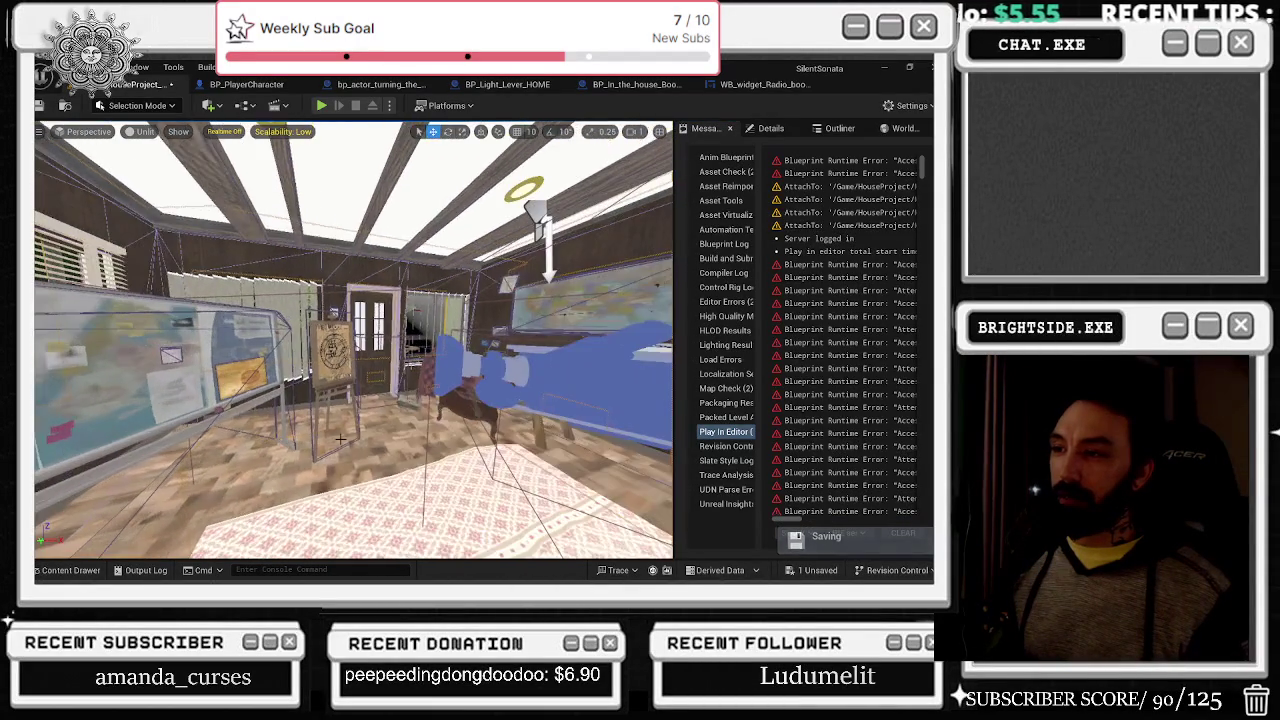
key("alt+4")
key("w")
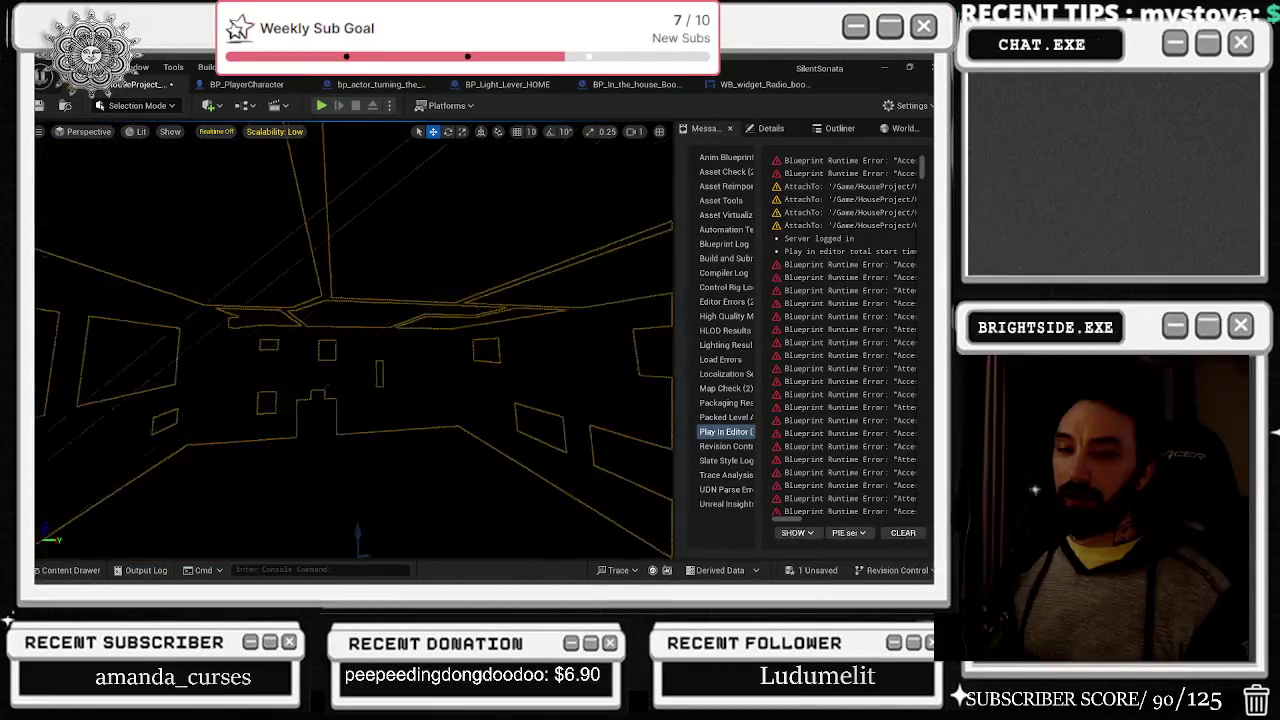
key("w")
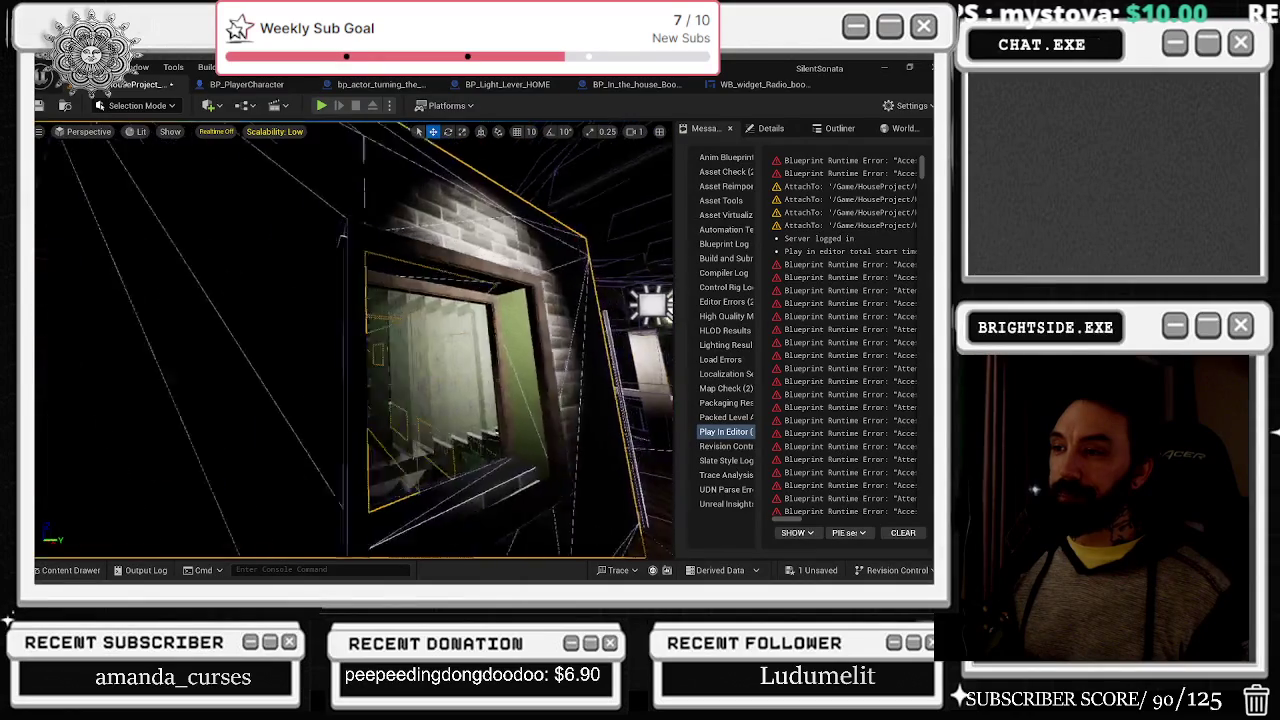
key("w")
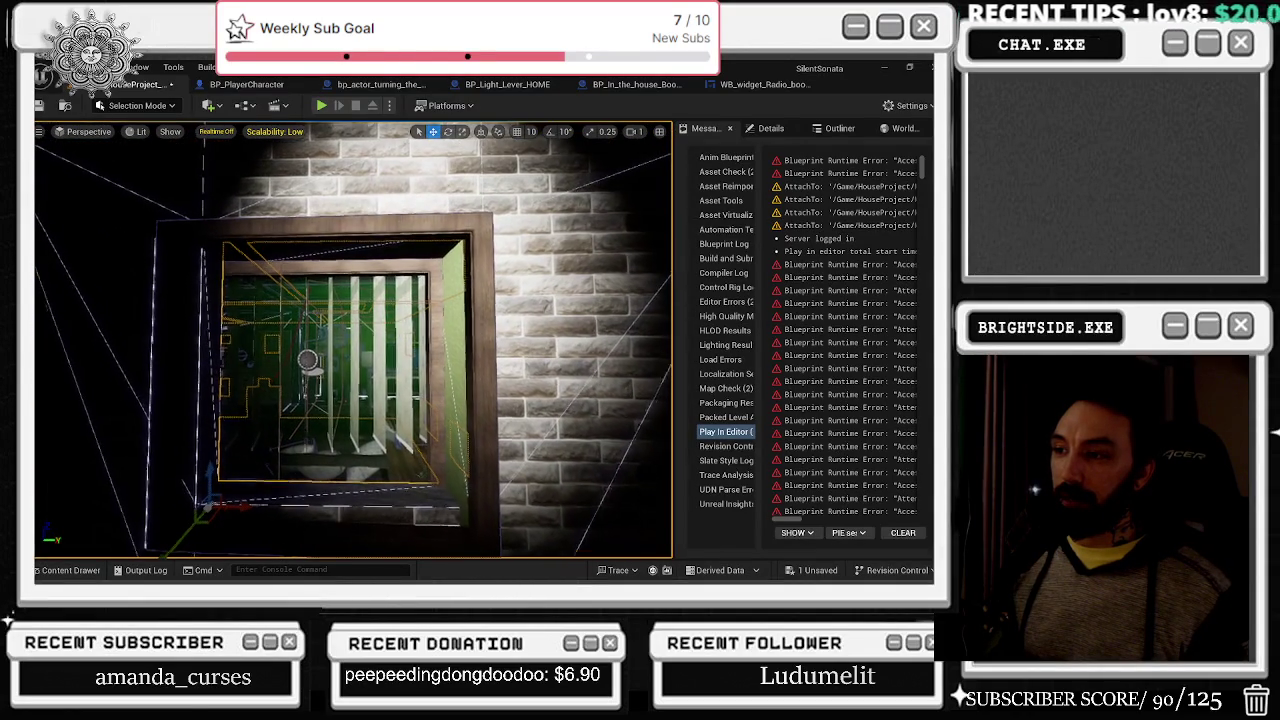
key("s")
key("s")
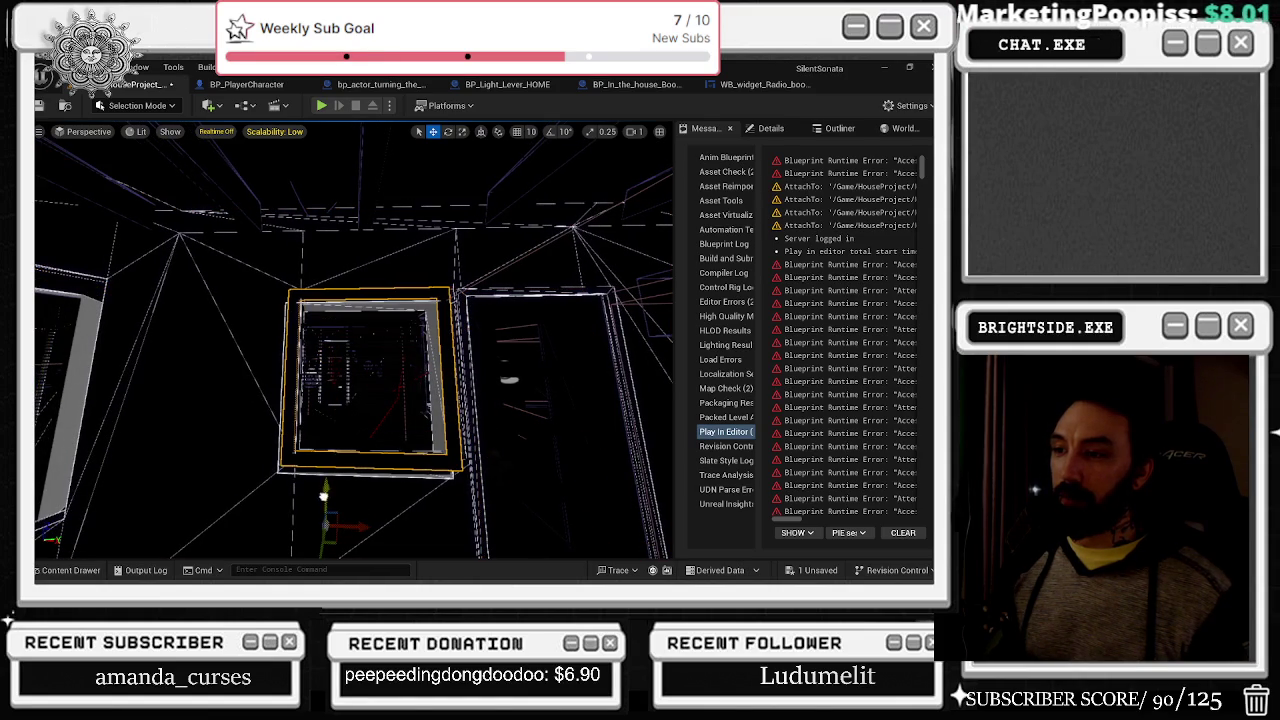
- In unlit view, scale the window frame taller upward on the brick wall
left_click_drag(323, 495, 327, 498)
key("alt+3")
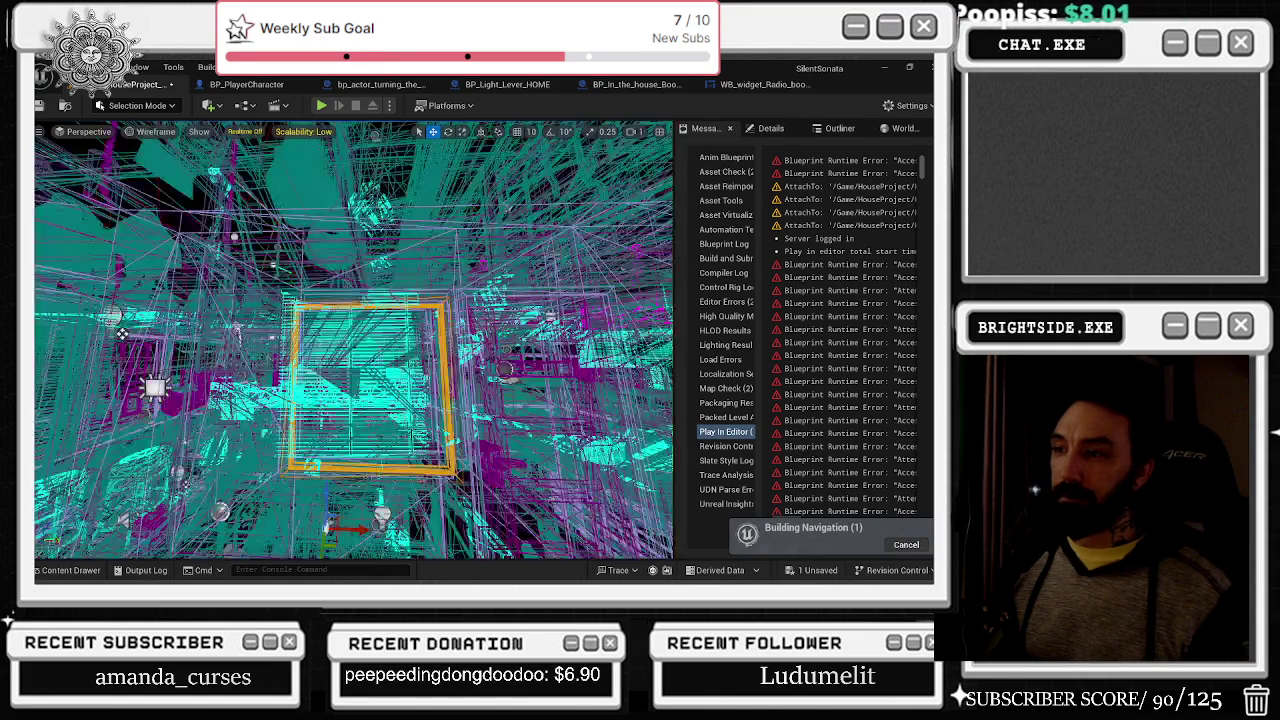
mouse_move(305, 203)
left_mouse_down()
mouse_move(360, 200)
mouse_move(330, 208)
mouse_move(260, 165)
left_mouse_up()
key("e")
key("r")
left_click_drag(314, 494, 313, 466)
- Select the window glass and blinds and shift them along the wall
left_click(203, 291)
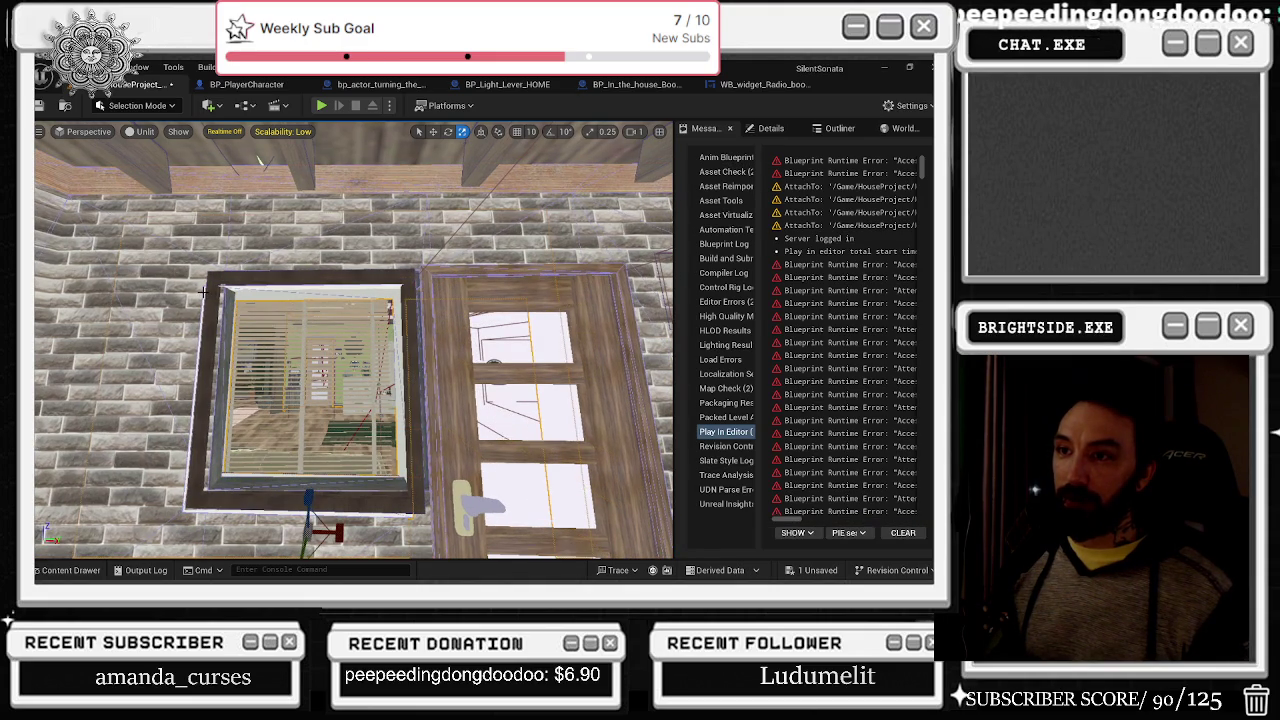
mouse_move(258, 160)
left_mouse_down()
mouse_move(240, 180)
mouse_move(260, 170)
mouse_move(237, 273)
mouse_move(247, 139)
mouse_move(216, 143)
mouse_move(283, 337)
left_mouse_up()
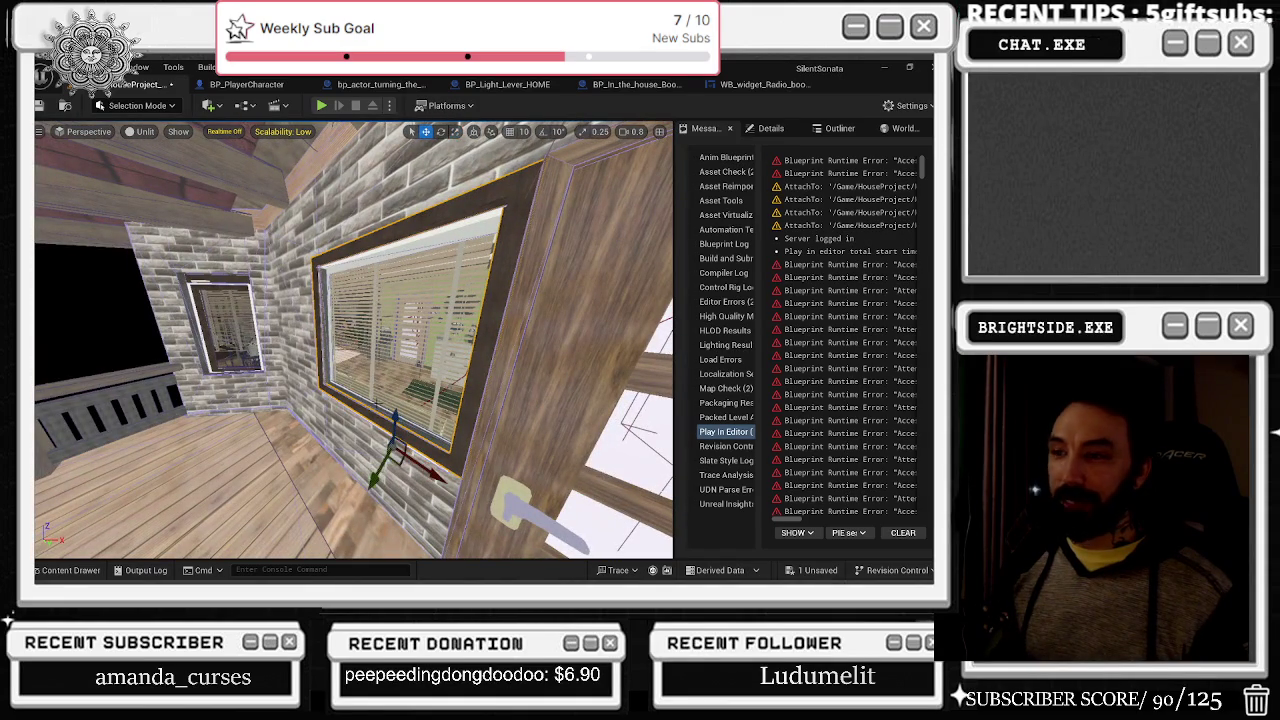
left_click_drag(375, 478, 352, 492)
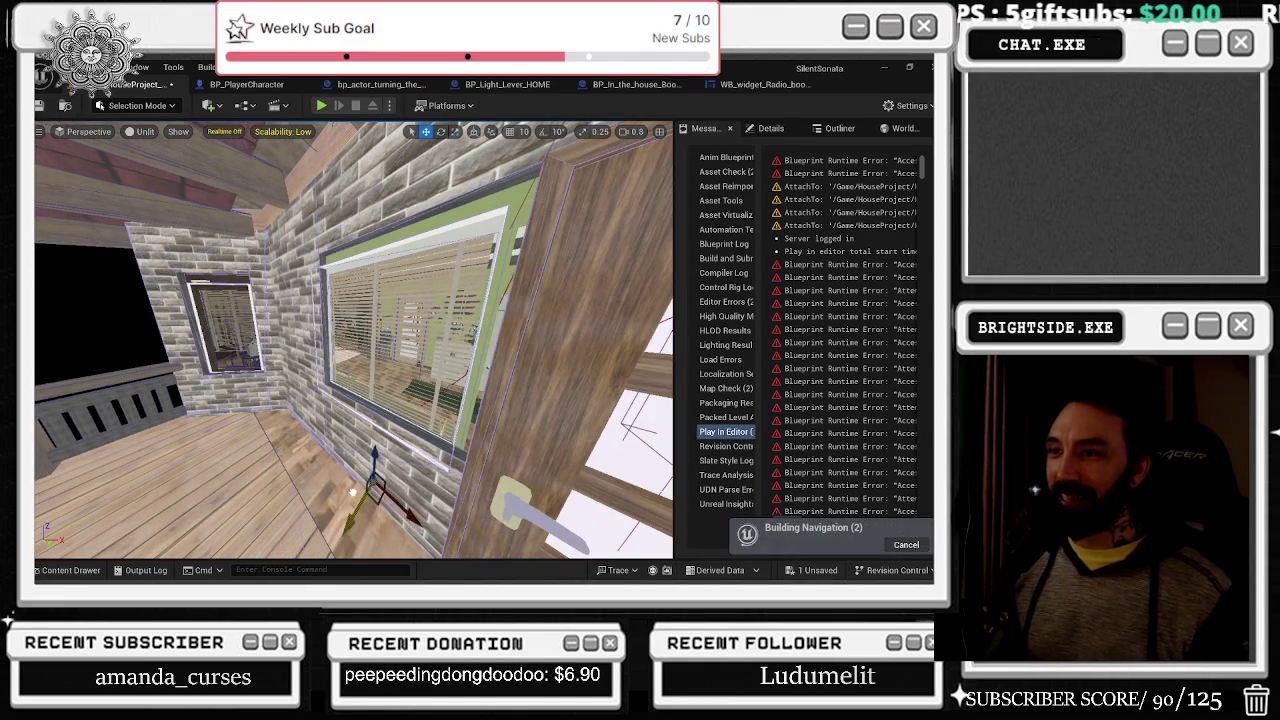
left_click_drag(365, 437, 339, 157)
left_click(297, 287)
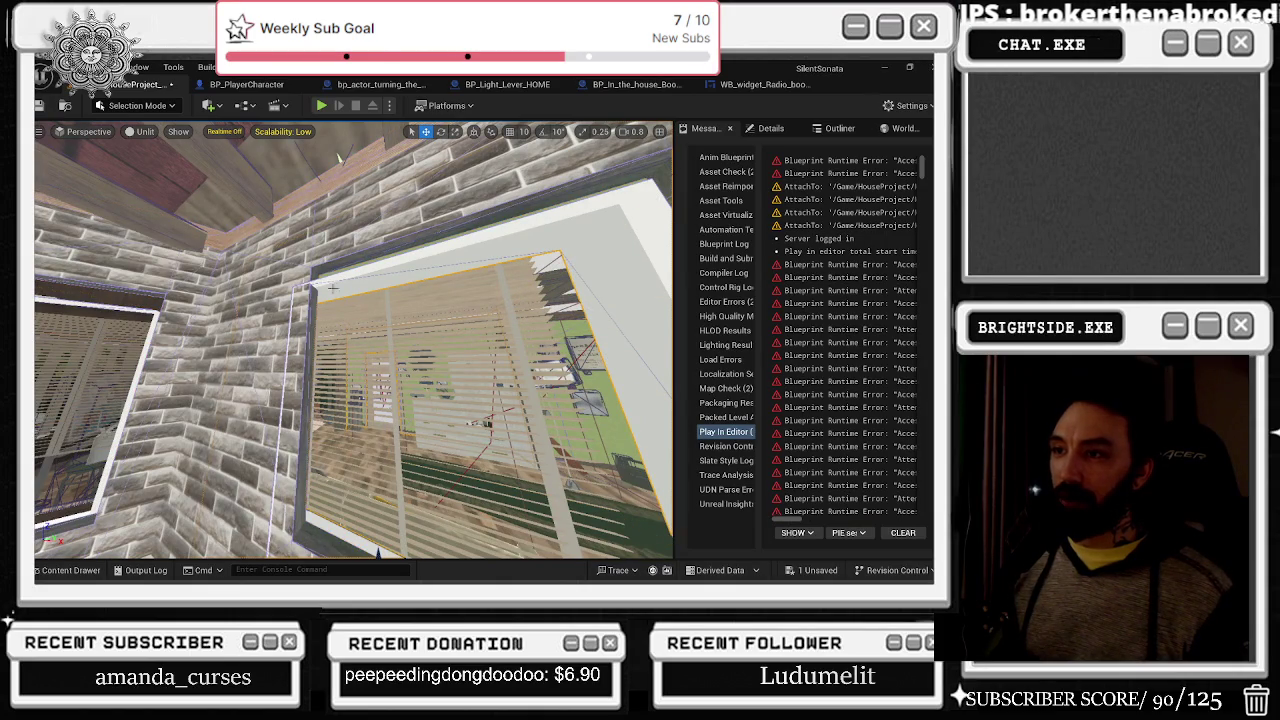
key("f")
mouse_move(318, 519)
left_mouse_down()
mouse_move(335, 490)
mouse_move(325, 470)
mouse_move(290, 465)
mouse_move(302, 526)
mouse_move(333, 488)
left_mouse_up()
- Undo the blinds' and window's recent moves, then fly toward the door on the brick wall
key("ctrl+z")
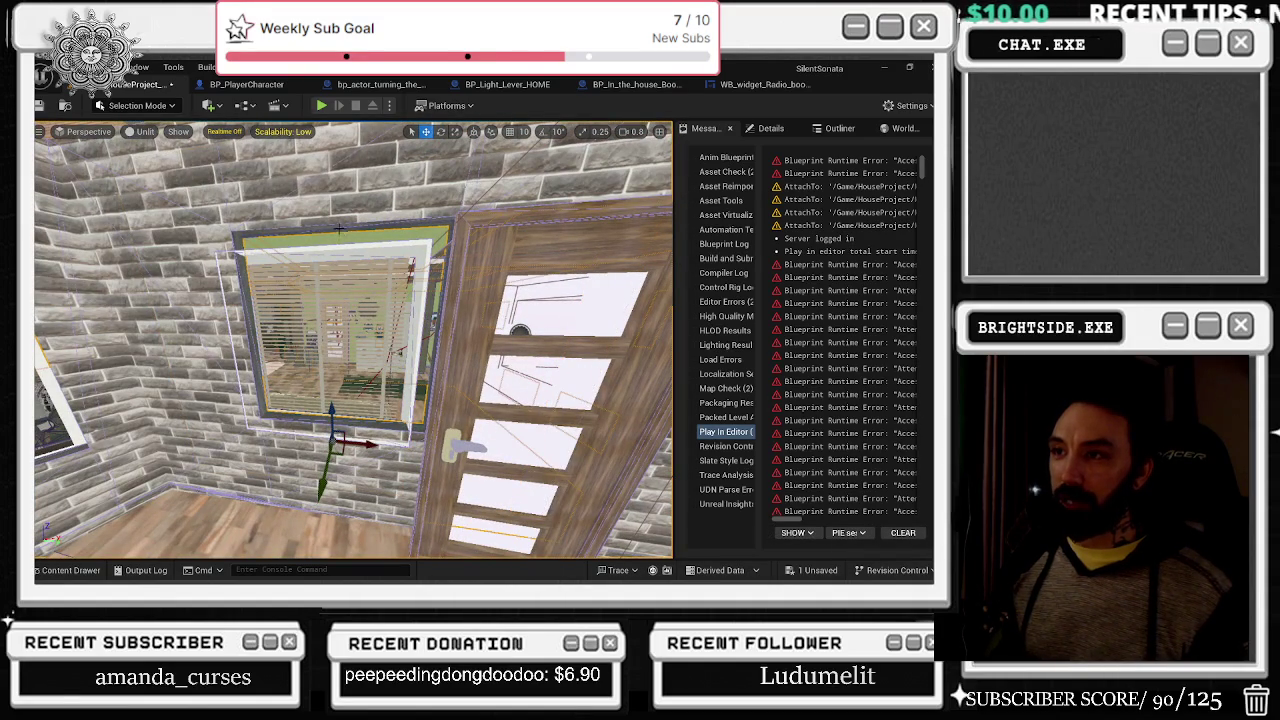
left_click_drag(338, 229, 351, 278)
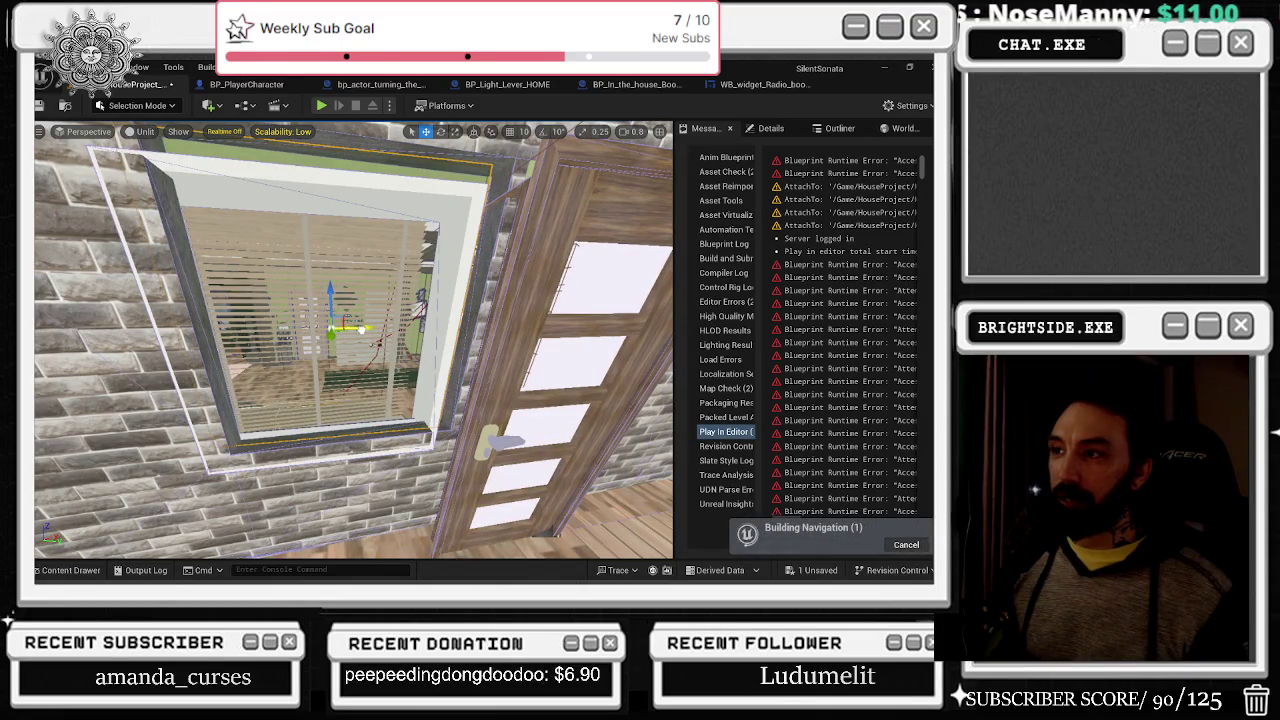
key("ctrl+z")
left_click_drag(353, 340, 346, 356)
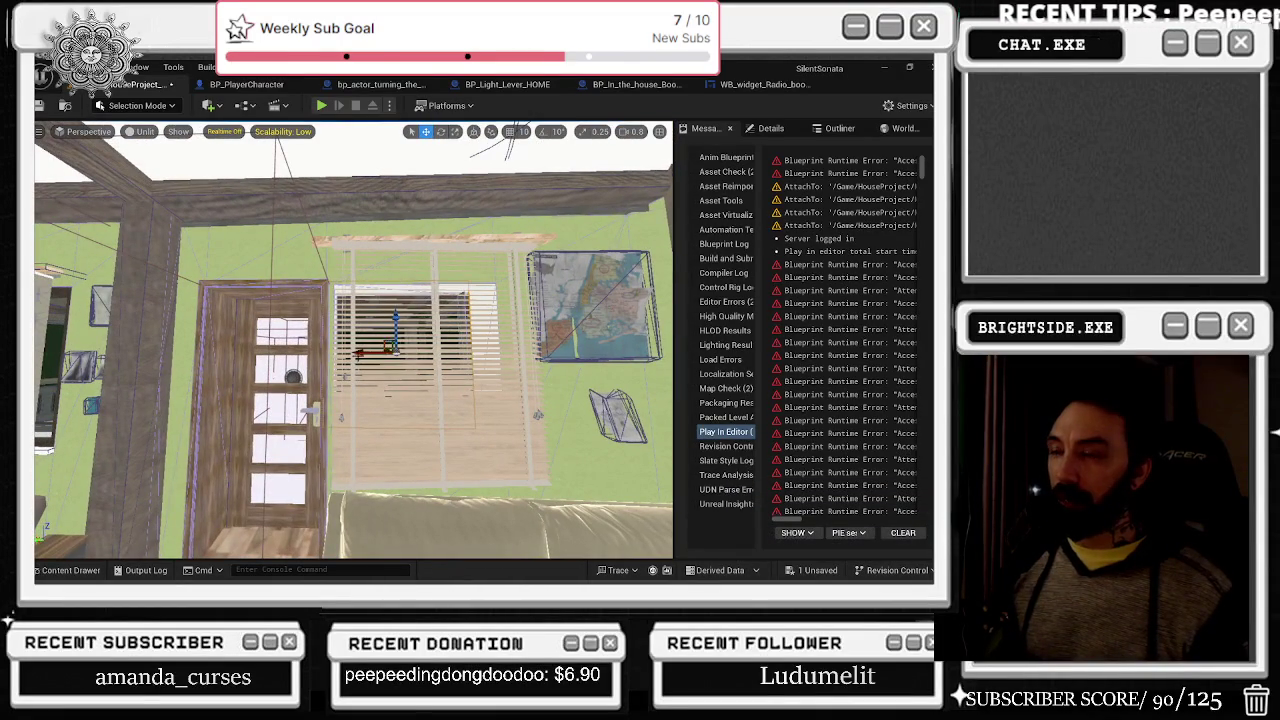
key("ctrl+z")
mouse_move(357, 354)
left_mouse_down()
mouse_move(359, 234)
mouse_move(414, 281)
left_mouse_up()
key("ctrl+z")
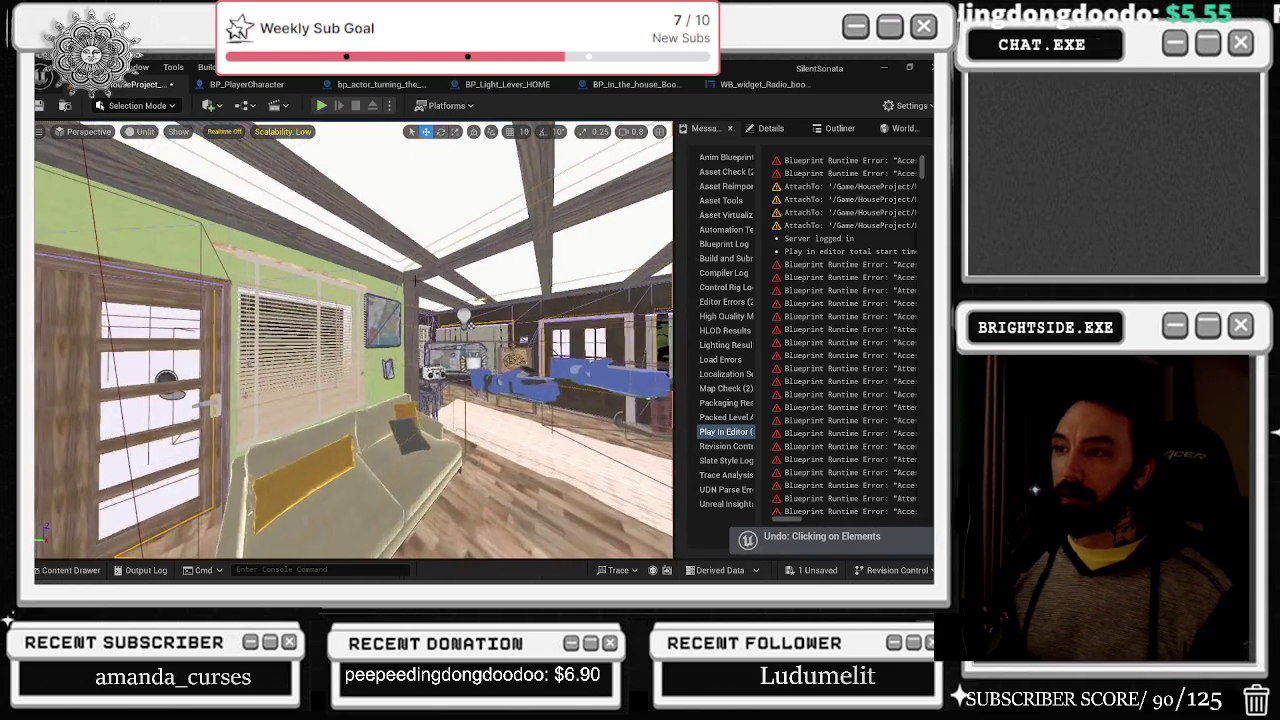
left_click_drag(349, 235, 290, 239)
left_click_drag(360, 290, 382, 297)
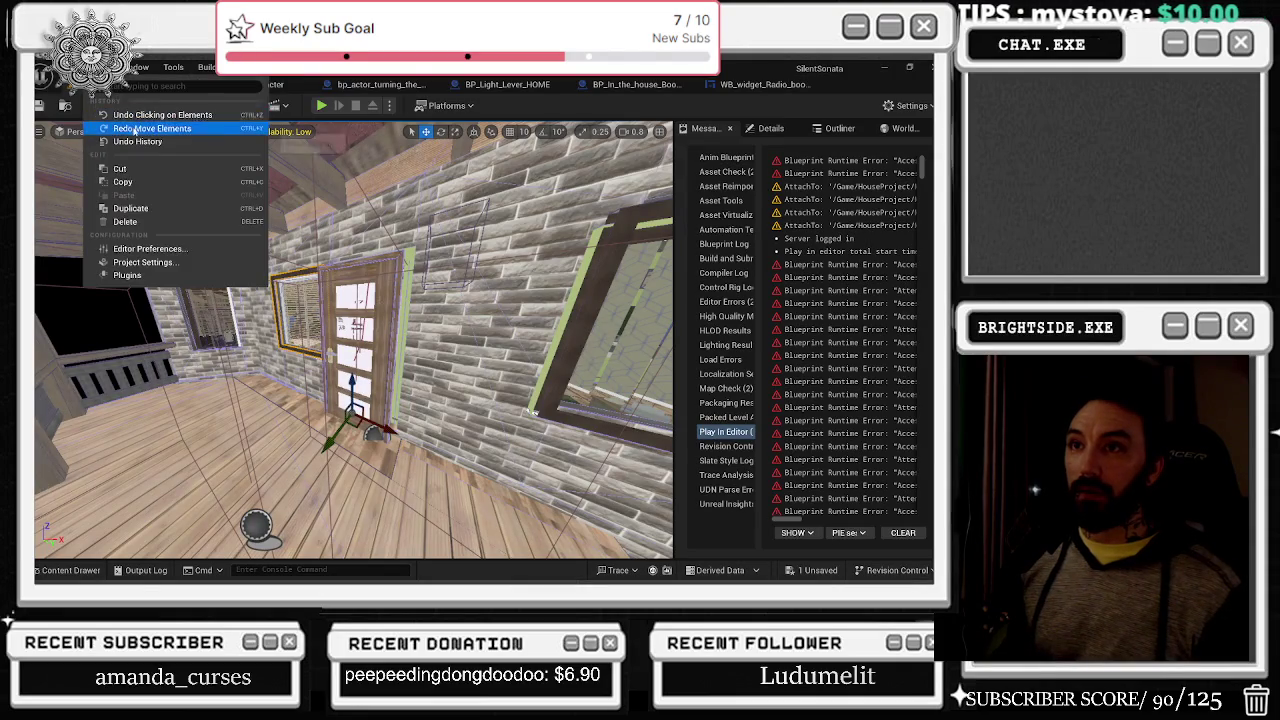
- Redo the undone window move and view the window and door close up in lit mode
left_click(133, 127)
left_click_drag(240, 250, 388, 226)
key("alt+4")
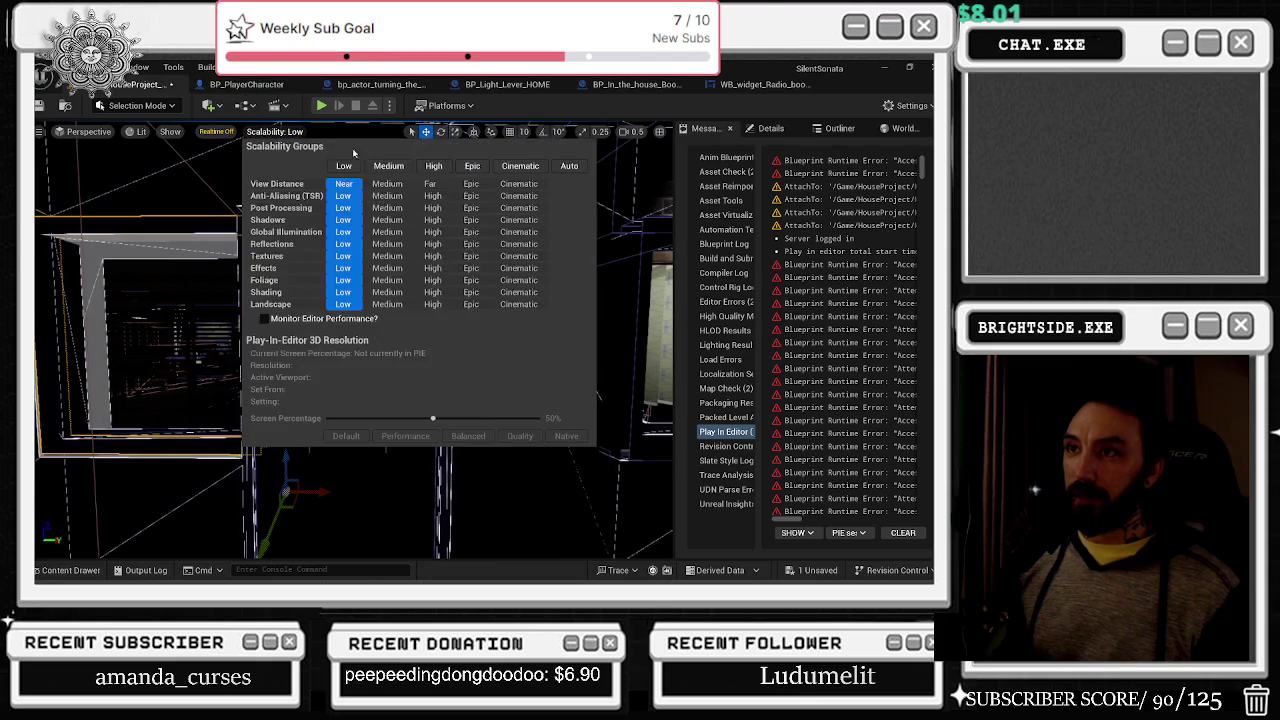
left_click_drag(545, 343, 607, 293)
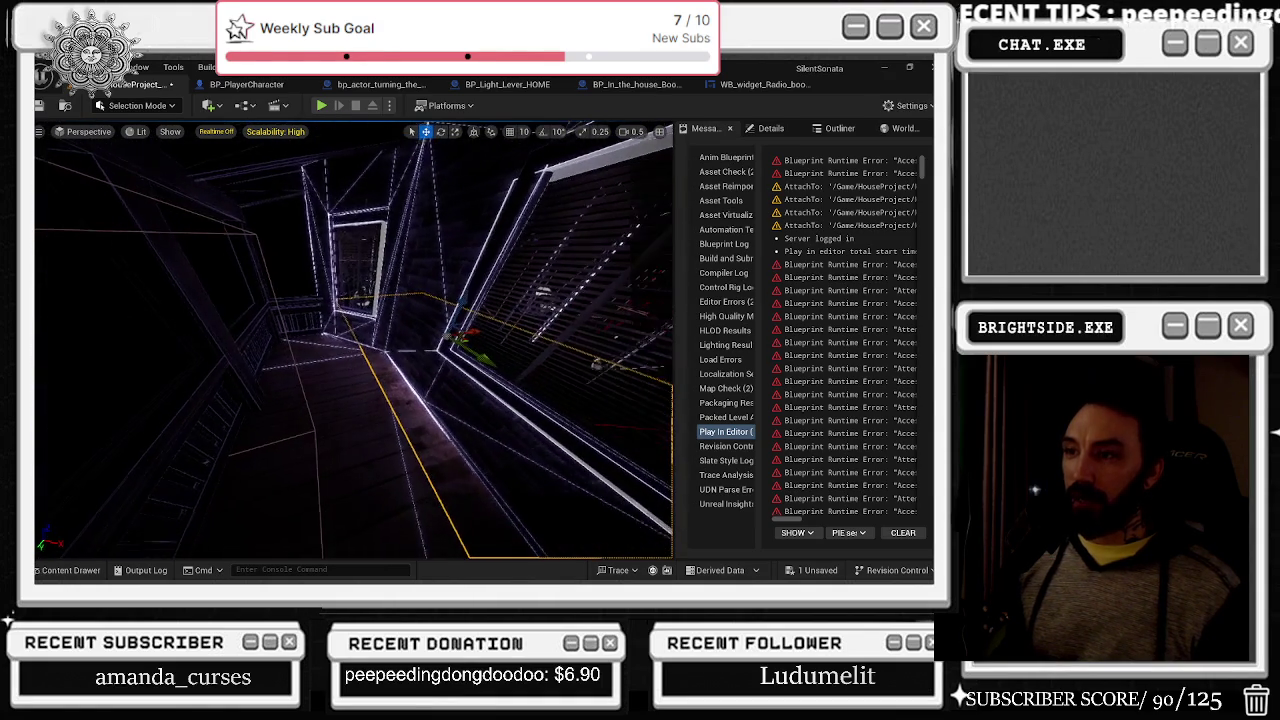
left_click_drag(607, 293, 566, 300)
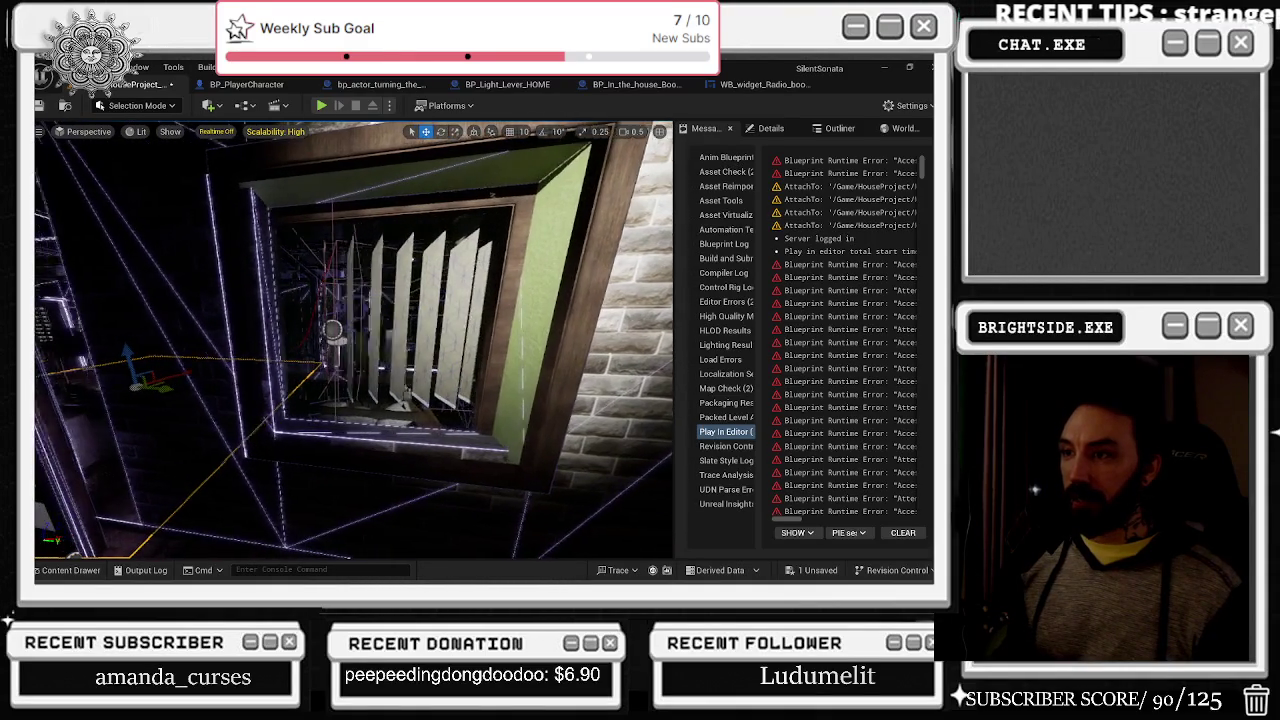
left_click_drag(400, 350, 360, 300)
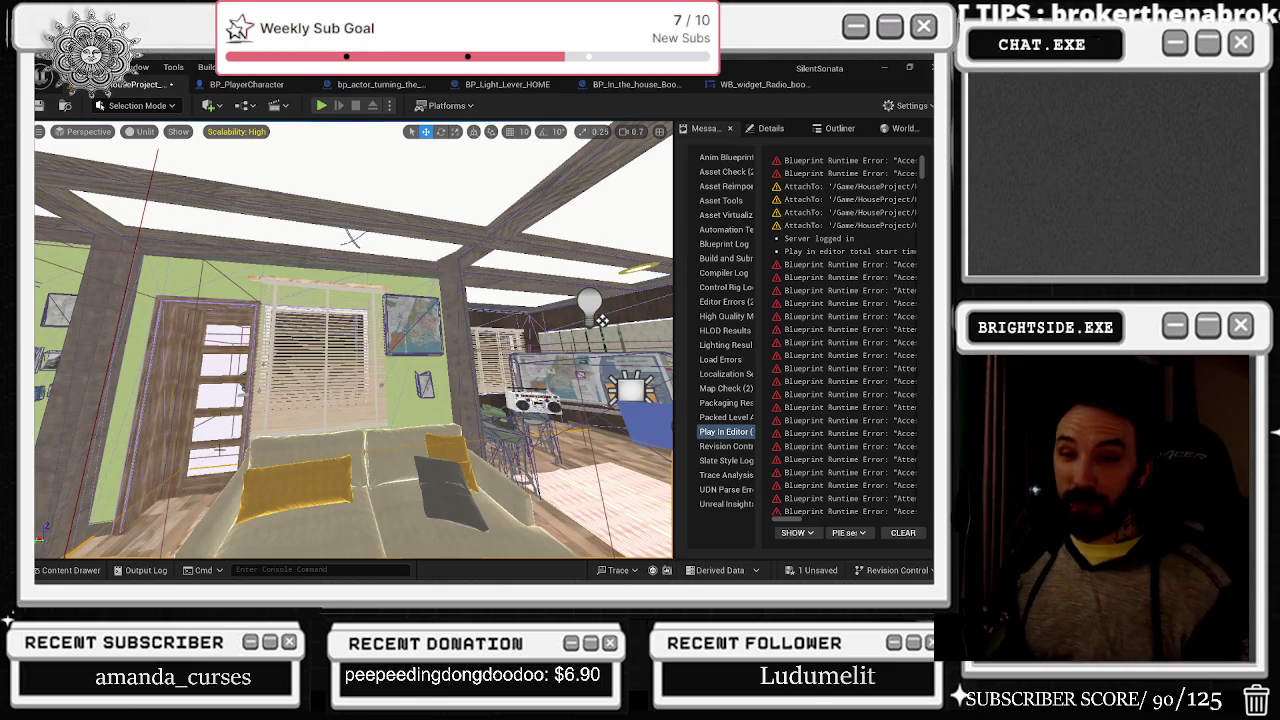
scroll(600, 318, "up", 5)
scroll(354, 340, "up", 10)
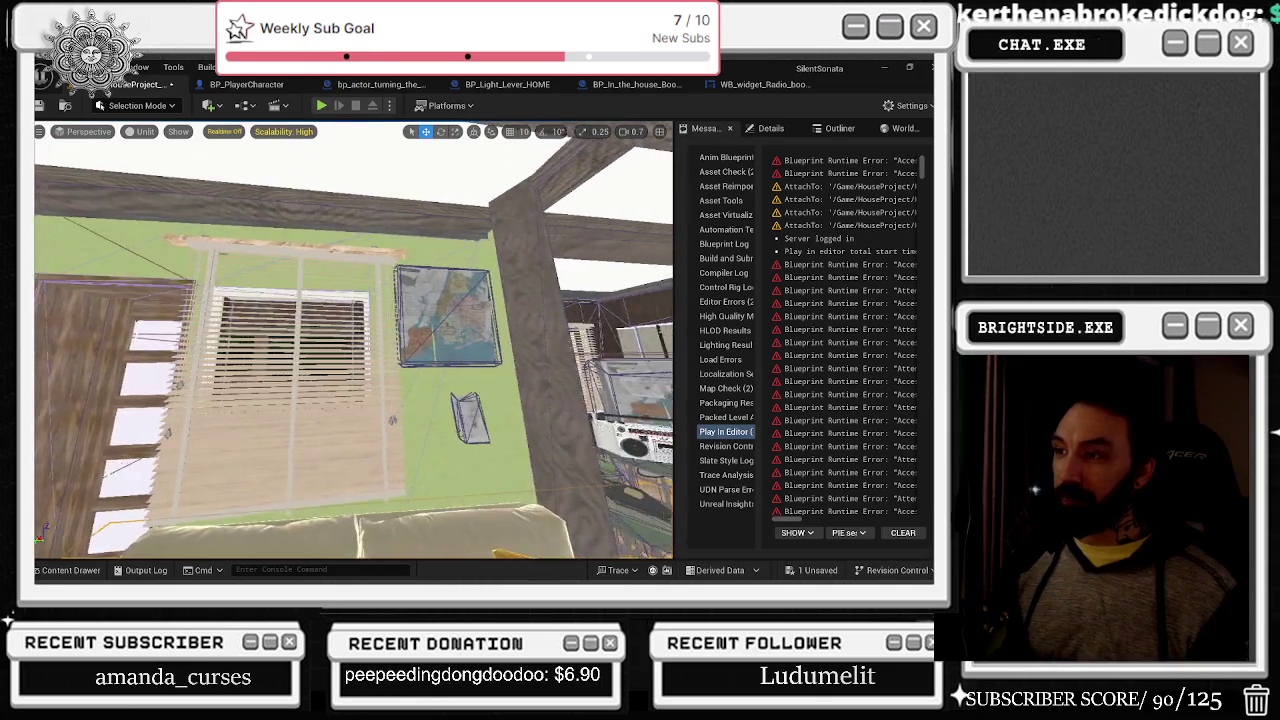
left_click_drag(416, 203, 300, 195)
key("r")
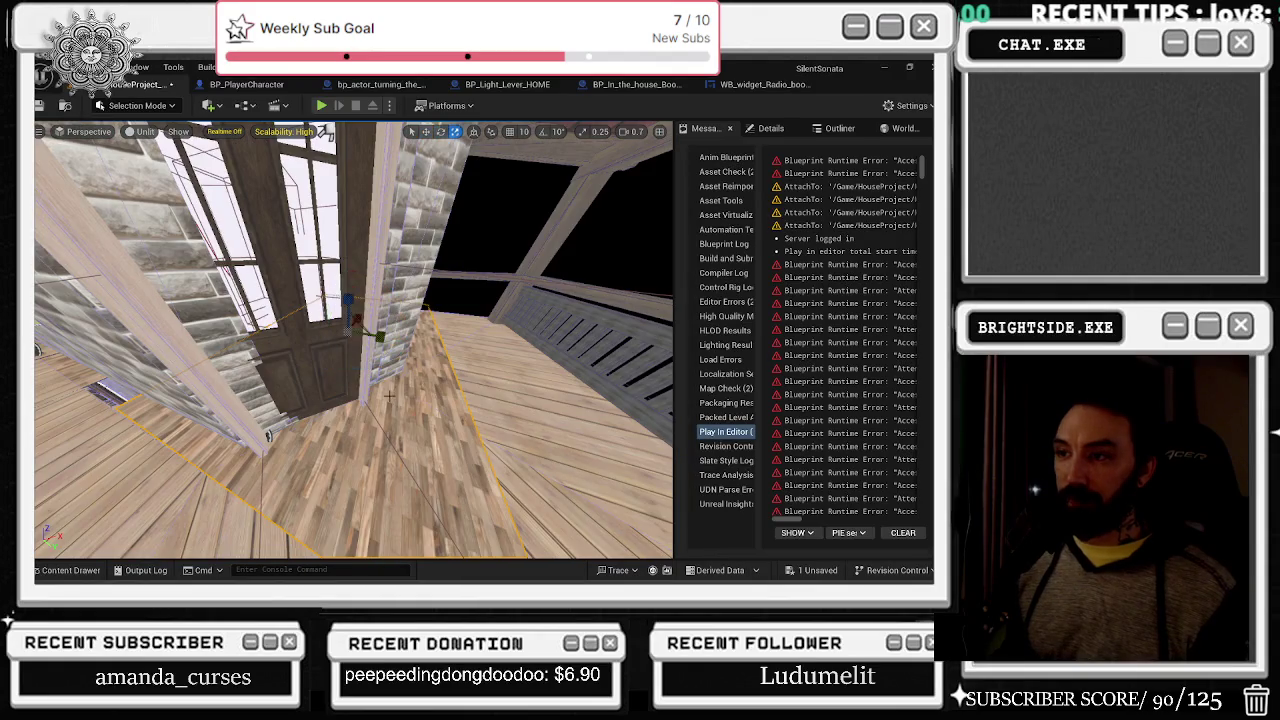
mouse_move(375, 333)
left_mouse_down()
mouse_move(320, 280)
mouse_move(340, 320)
left_mouse_up()
key("ctrl+z")
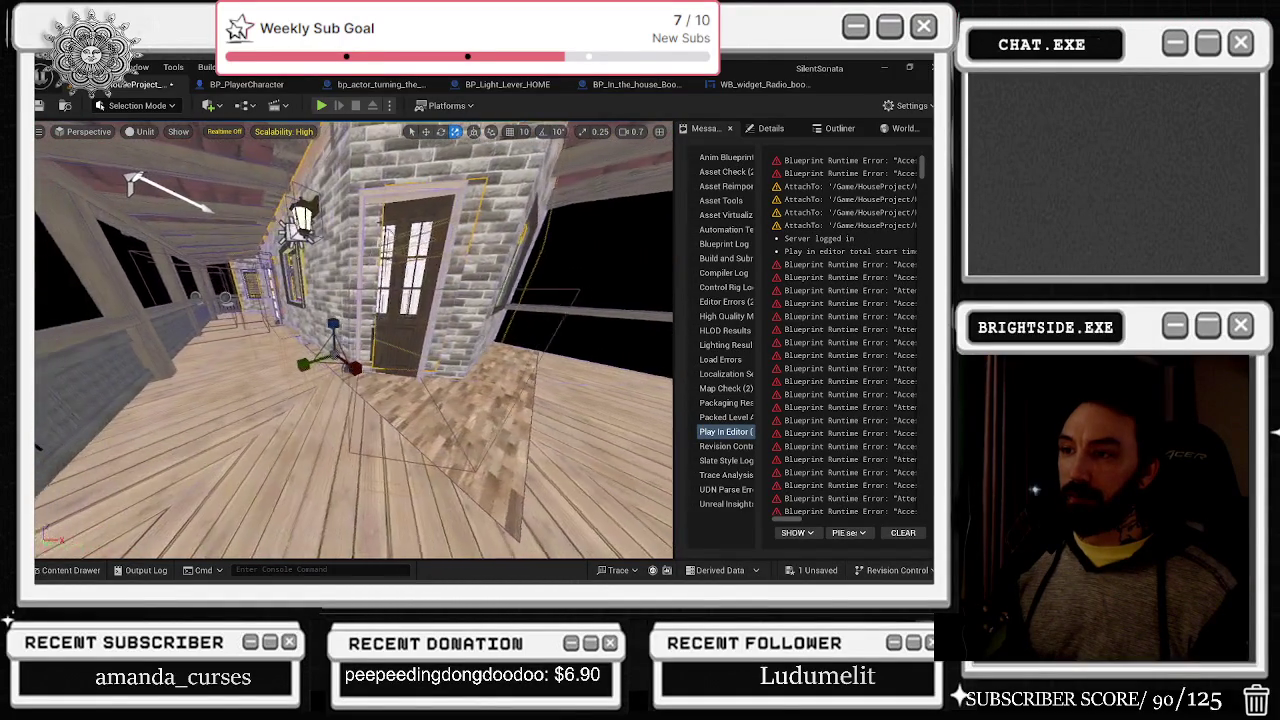
left_click_drag(663, 200, 550, 300)
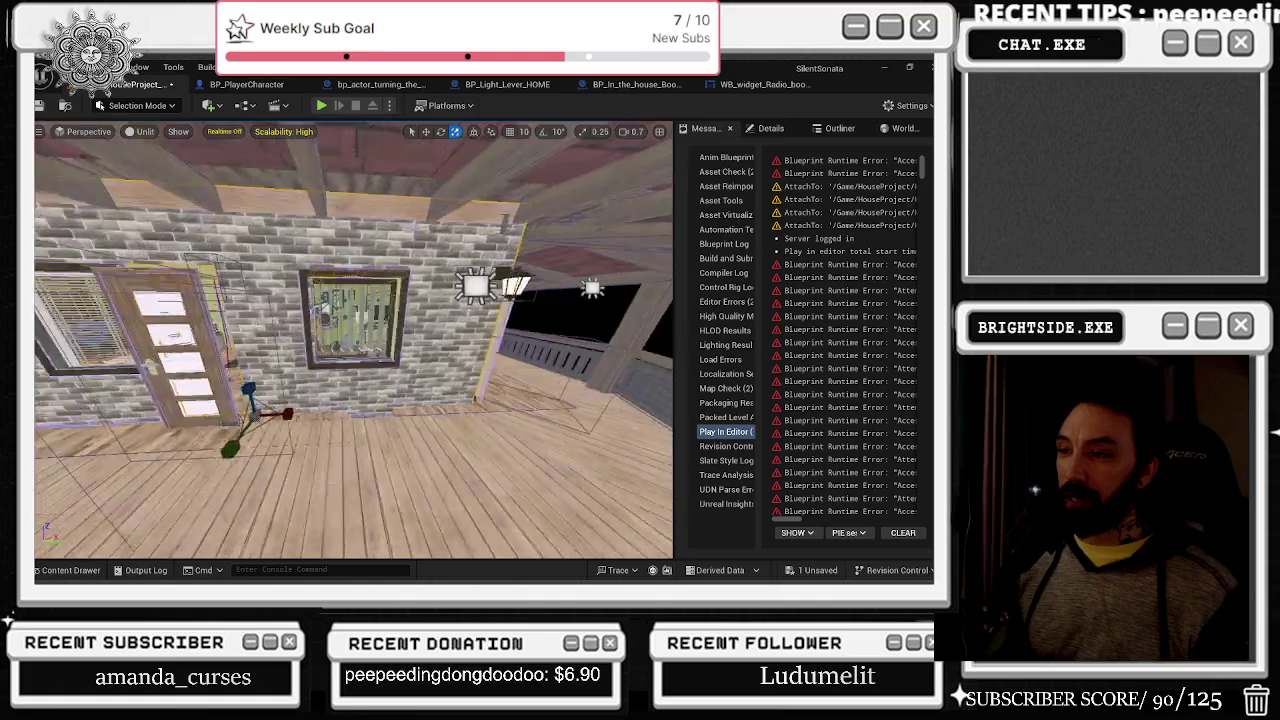
mouse_move(400, 400)
left_mouse_down()
mouse_move(396, 340)
mouse_move(240, 372)
mouse_move(260, 376)
mouse_move(307, 522)
left_mouse_up()
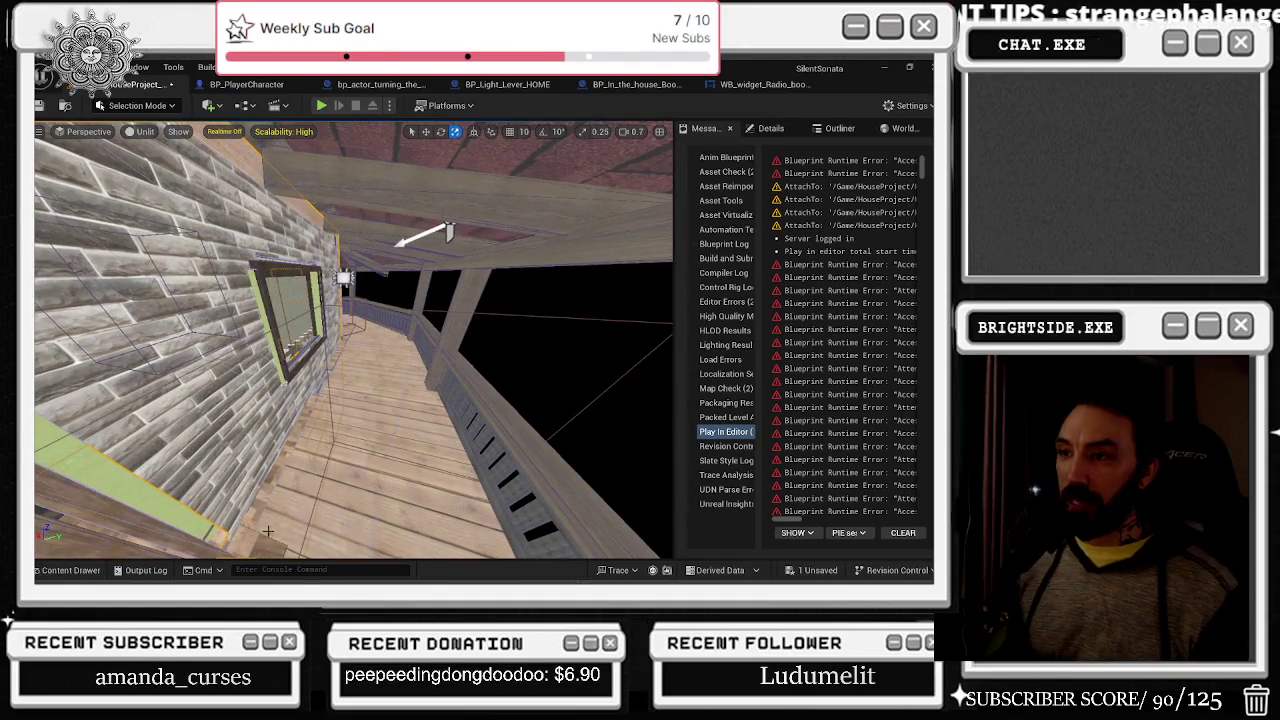
left_click(70, 570)
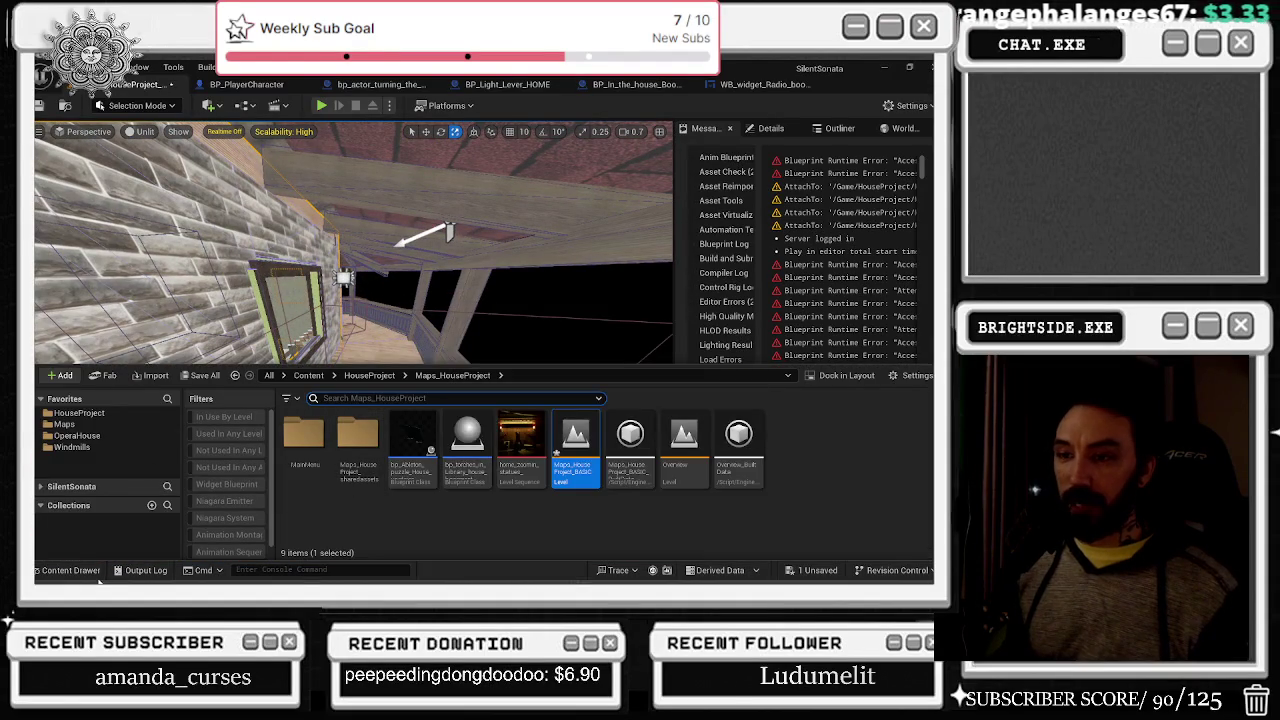
- Open the Content Drawer and browse the HouseProject, Windmills Maps and OperaHouse folders
left_click(309, 471)
key("ctrl+space")
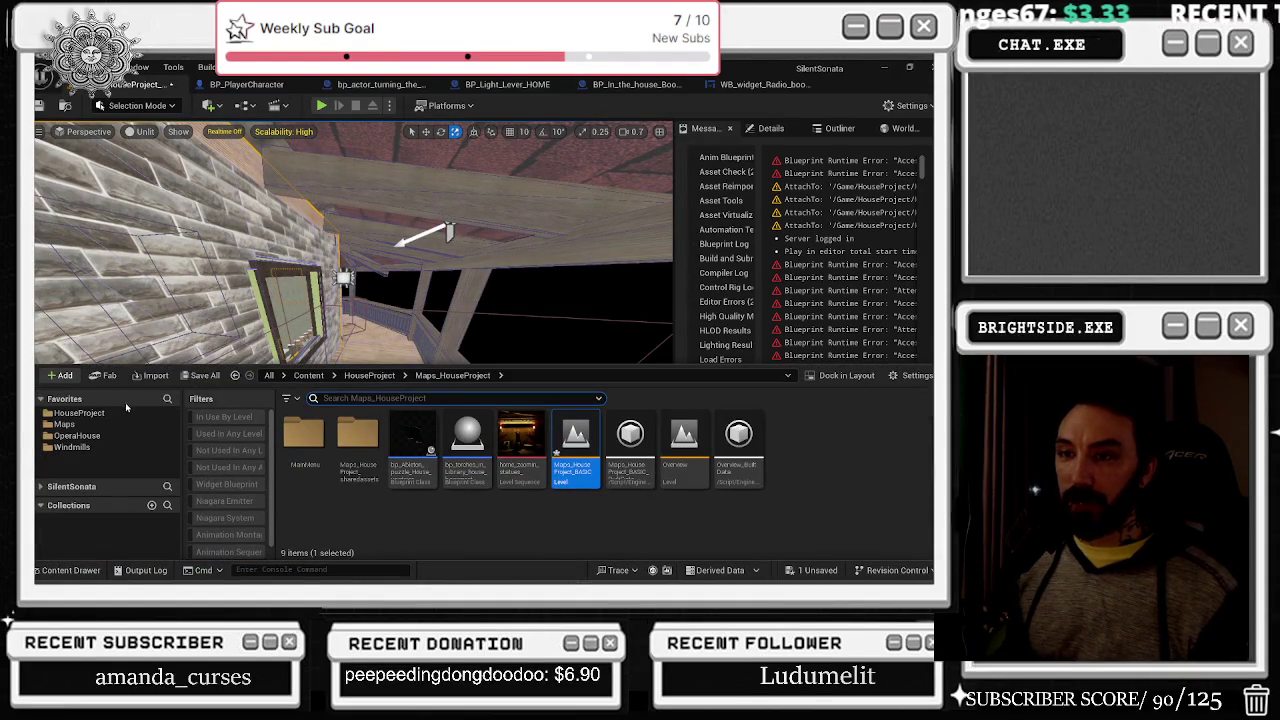
left_click(118, 416)
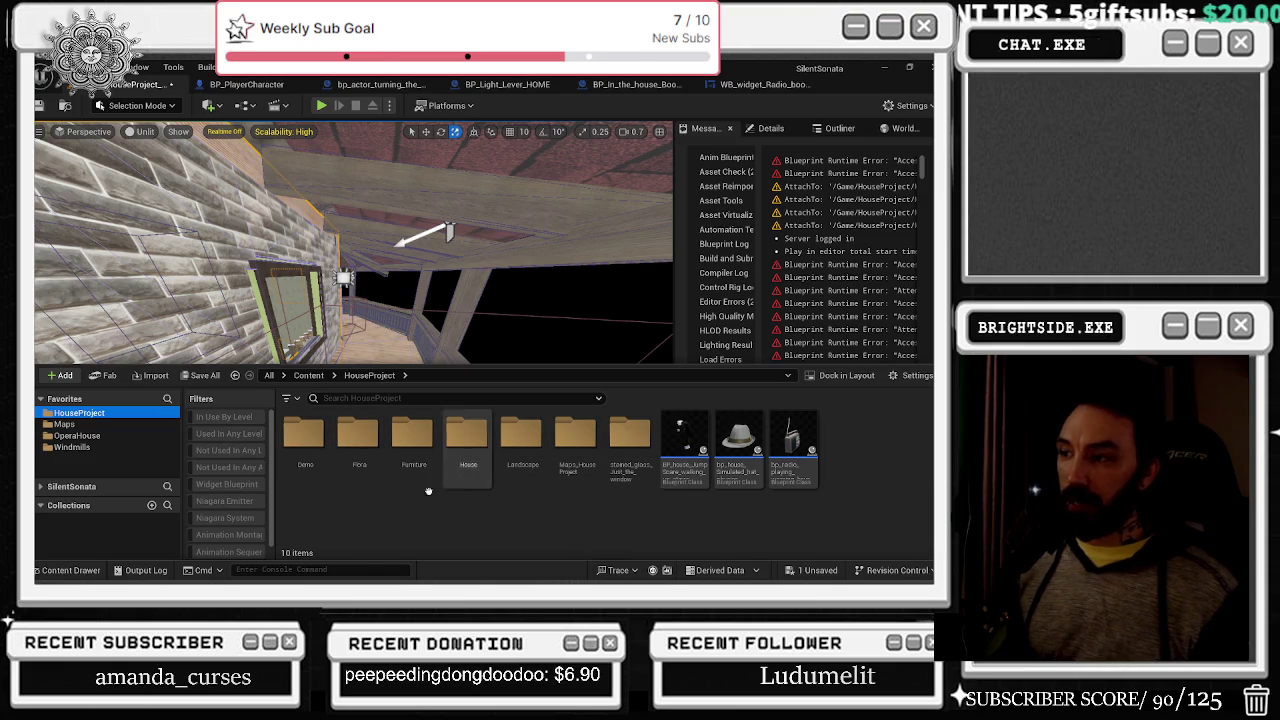
scroll(258, 461, "down", 1)
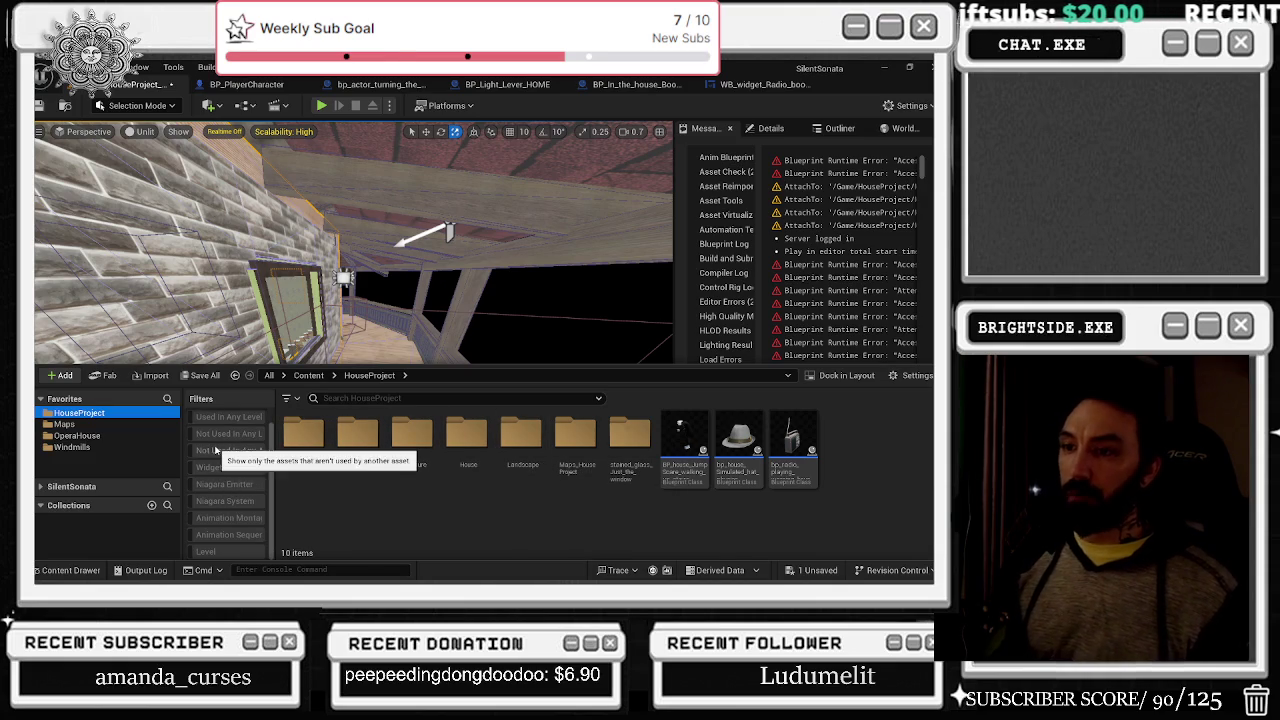
key("alt+Tab")
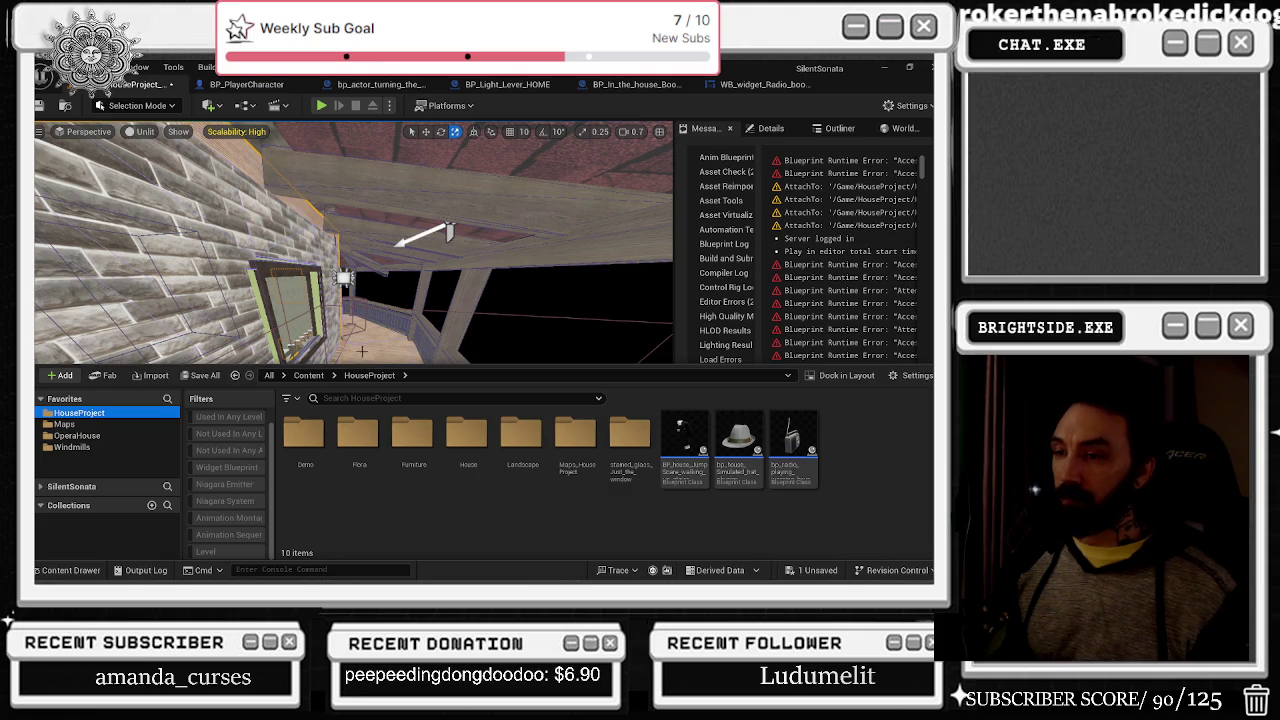
left_click(100, 424)
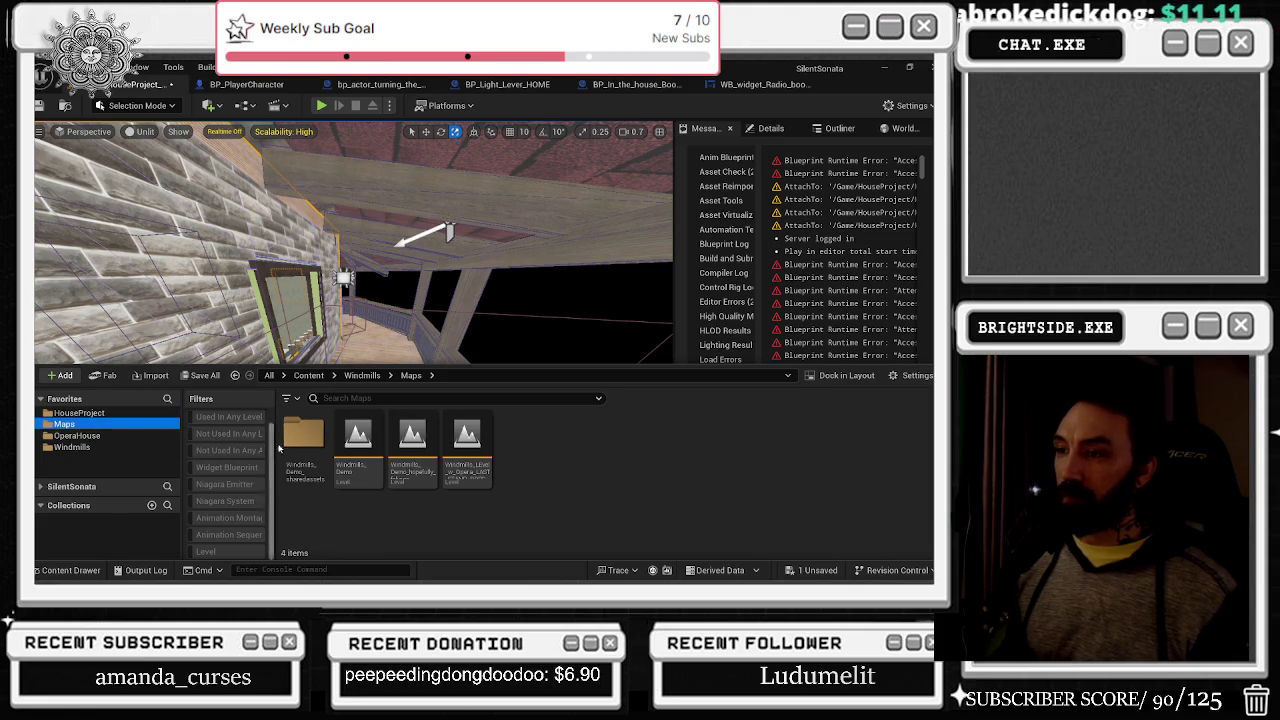
left_click(85, 437)
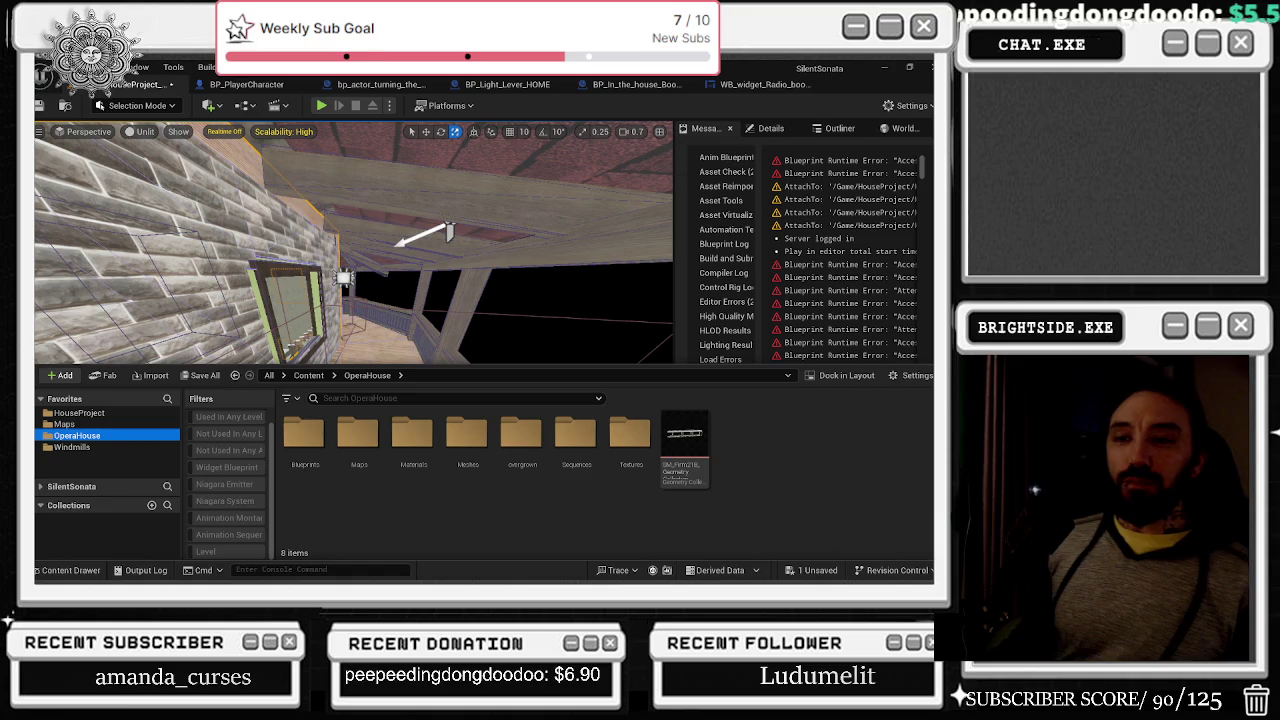
- Expand the SilentSonata folder tree, select All content, and search for 'CONSTRU'
left_click(41, 399)
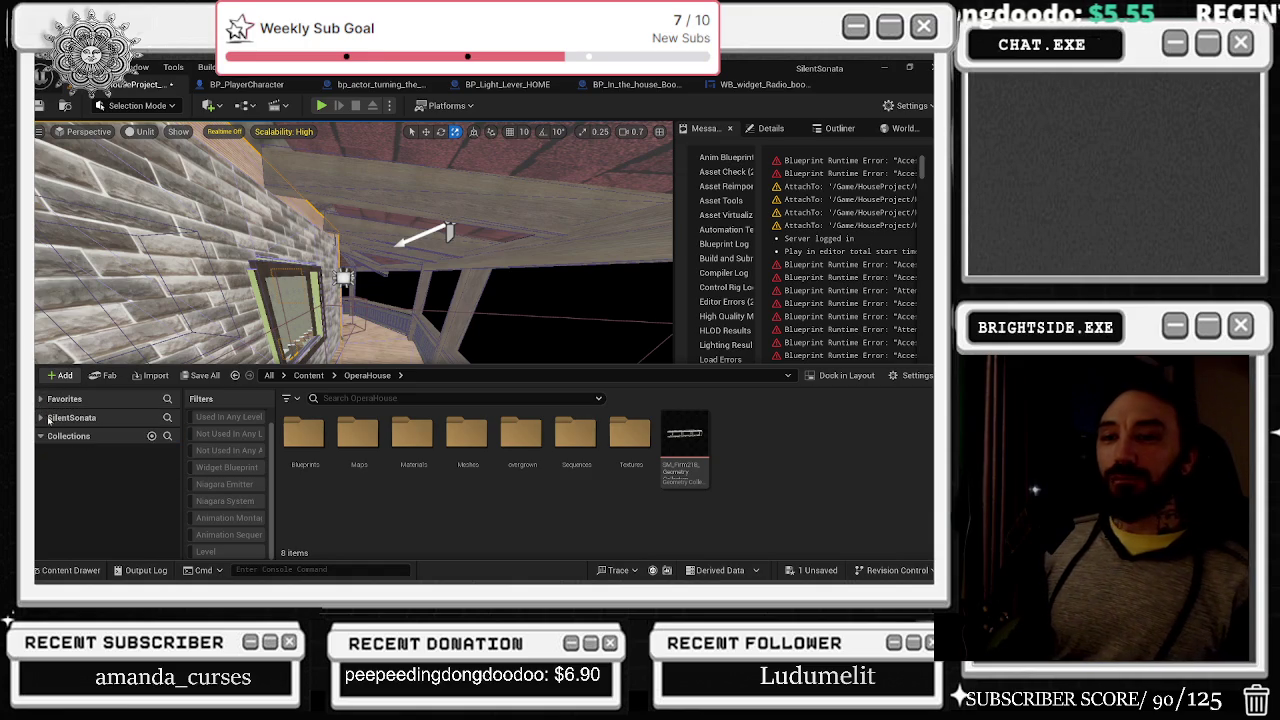
left_click(41, 418)
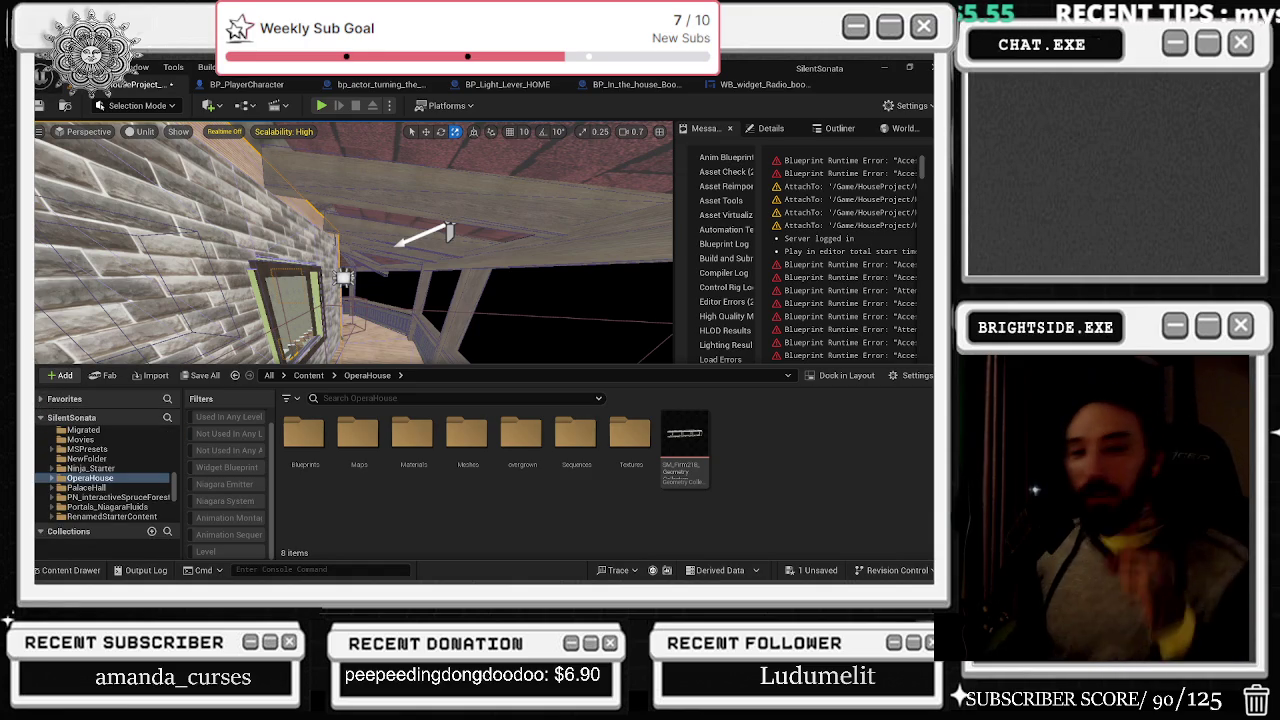
scroll(126, 476, "down", 4)
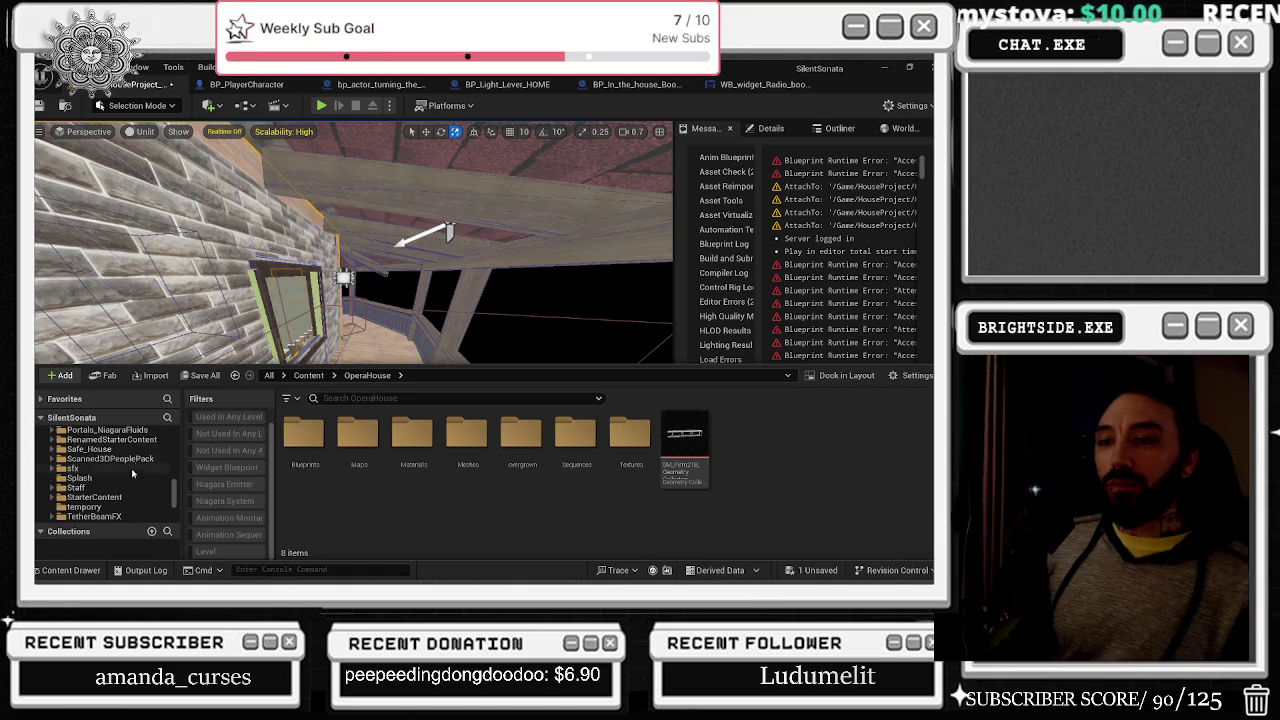
scroll(128, 480, "down", 2)
scroll(130, 480, "up", 8)
left_click(60, 432)
left_click(326, 398)
type("CONSTRU")
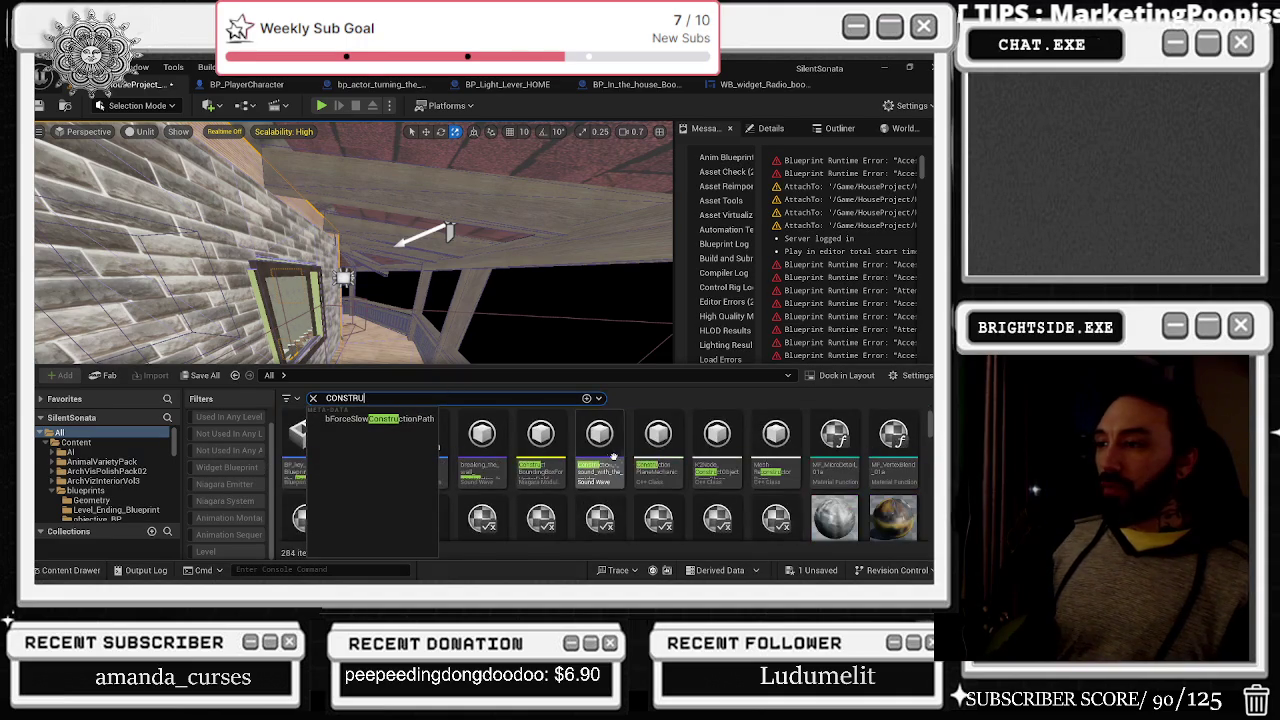
- Scroll through the 284 'CONSTRU' results to find construction props
scroll(686, 440, "down", 1)
left_click(776, 504)
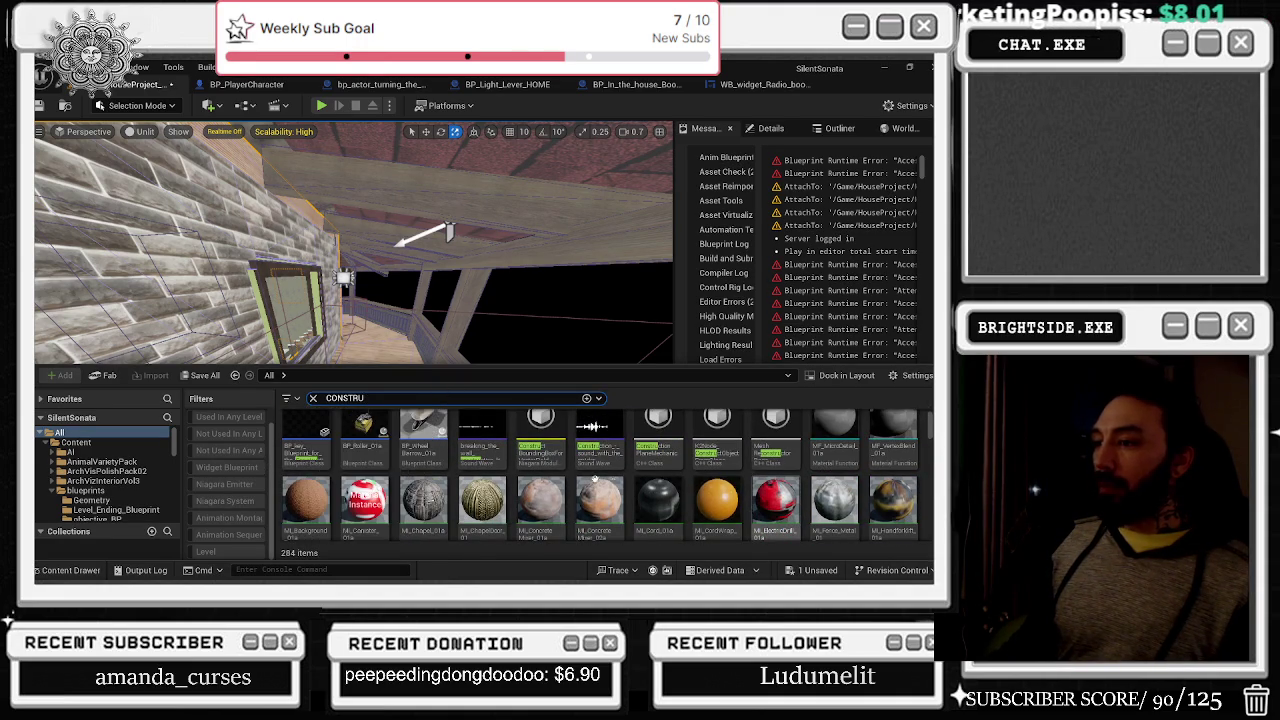
scroll(487, 510, "up", 1)
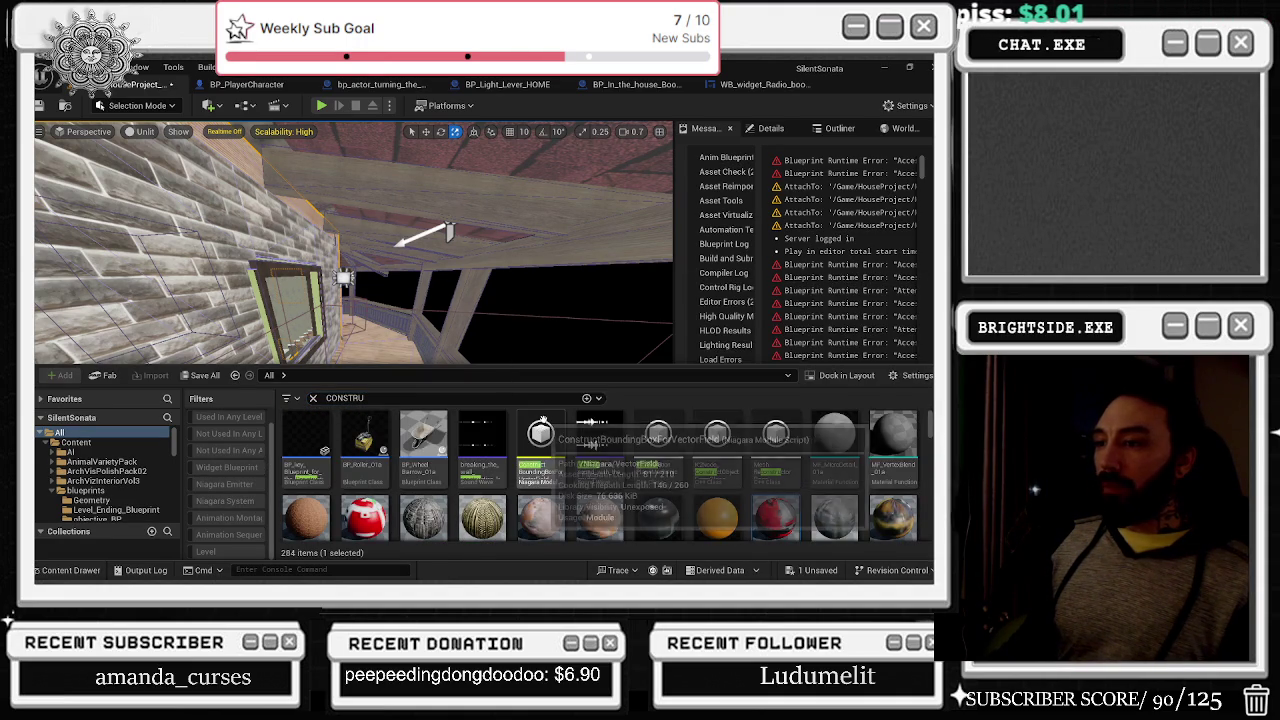
scroll(578, 478, "down", 5)
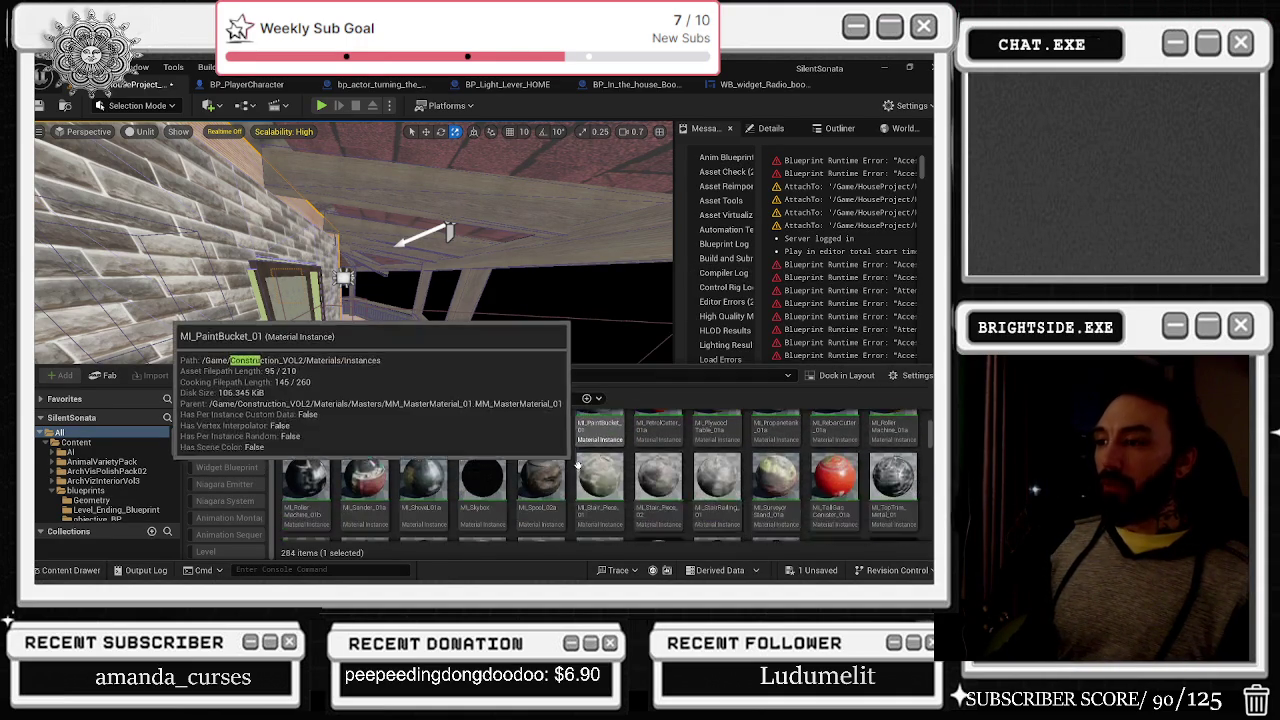
scroll(578, 470, "down", 6)
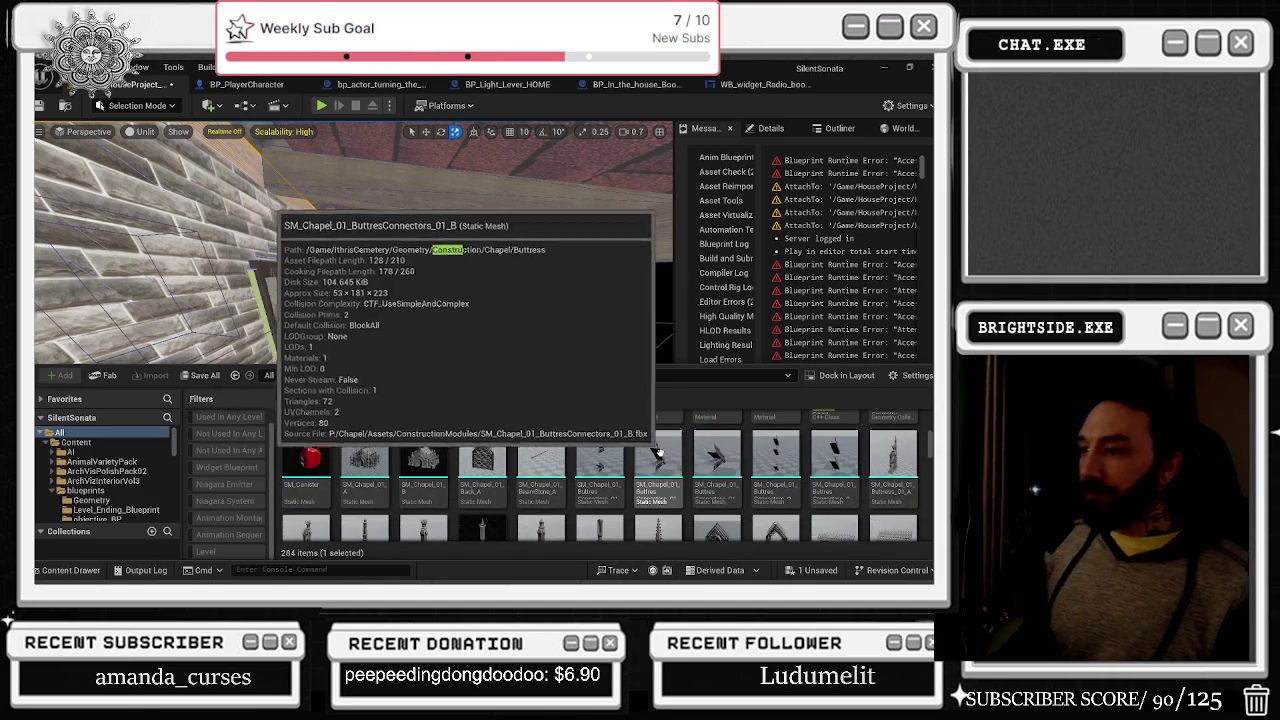
scroll(772, 442, "down", 3)
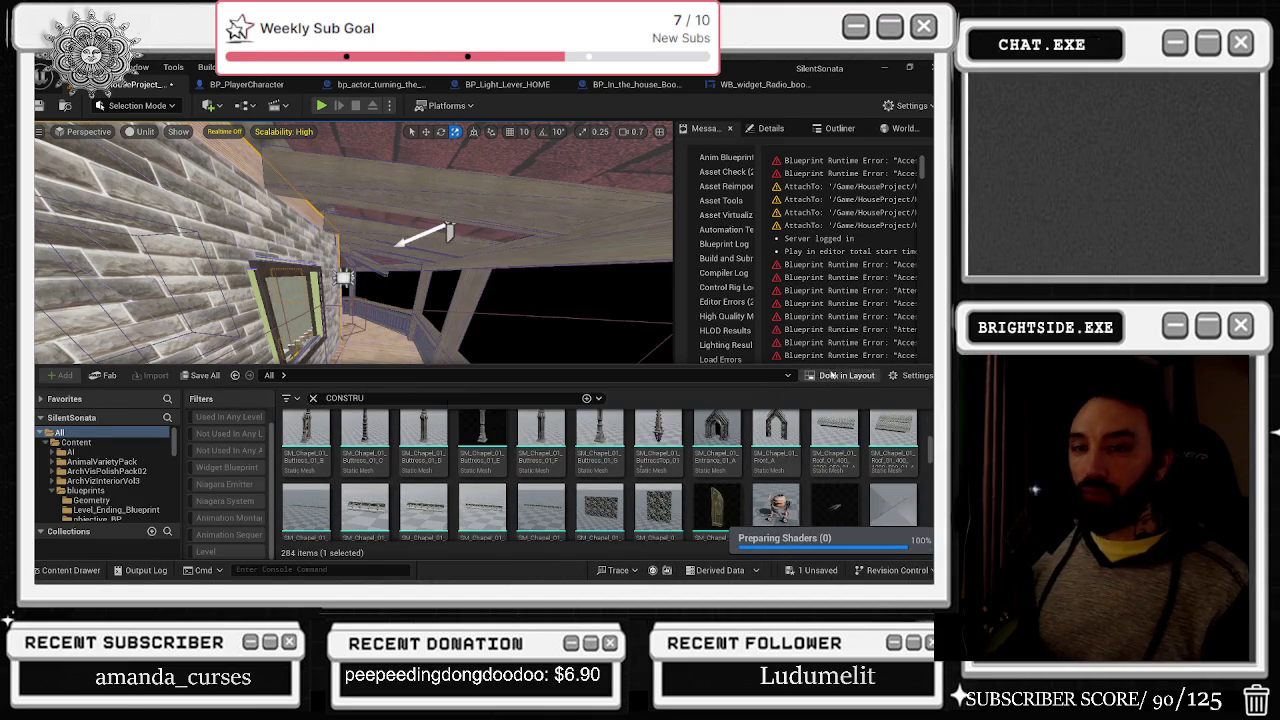
scroll(745, 440, "down", 1)
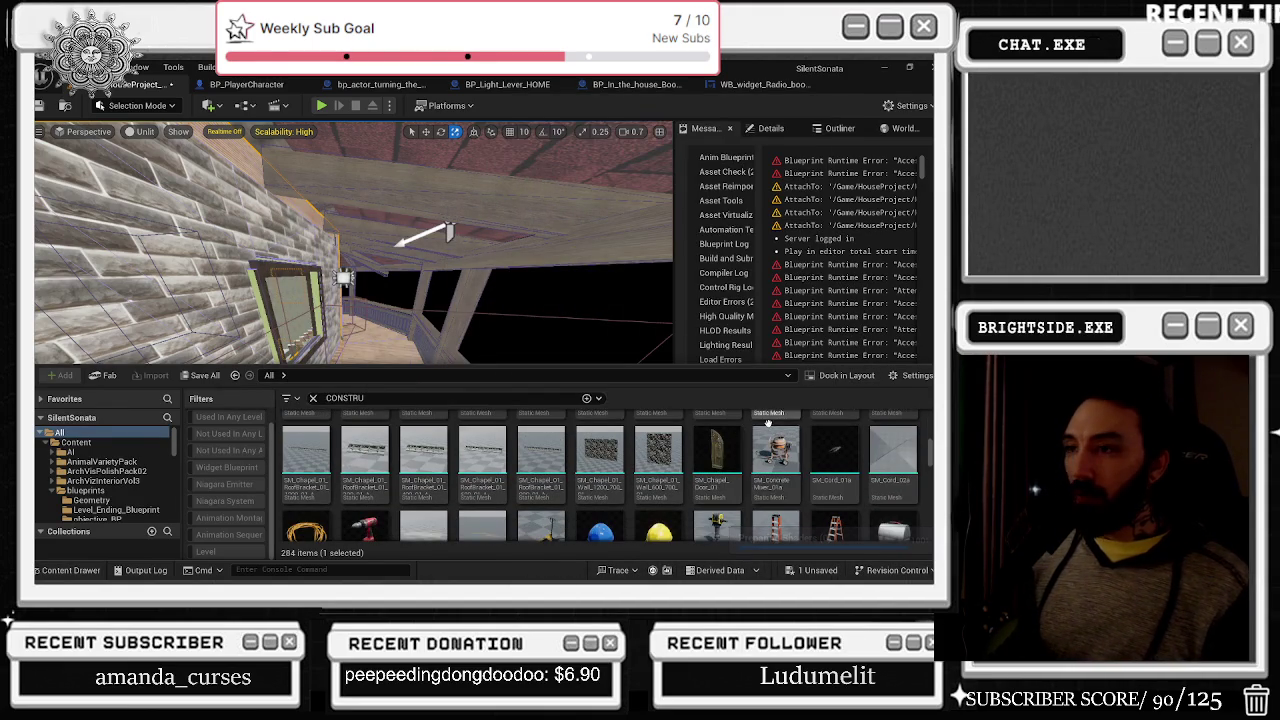
- Drag a construction prop onto the balcony floor
left_click(375, 348)
mouse_move(375, 348)
left_mouse_down()
mouse_move(375, 395)
mouse_move(350, 414)
mouse_move(348, 368)
left_mouse_up()
left_click(71, 570)
scroll(464, 455, "down", 1)
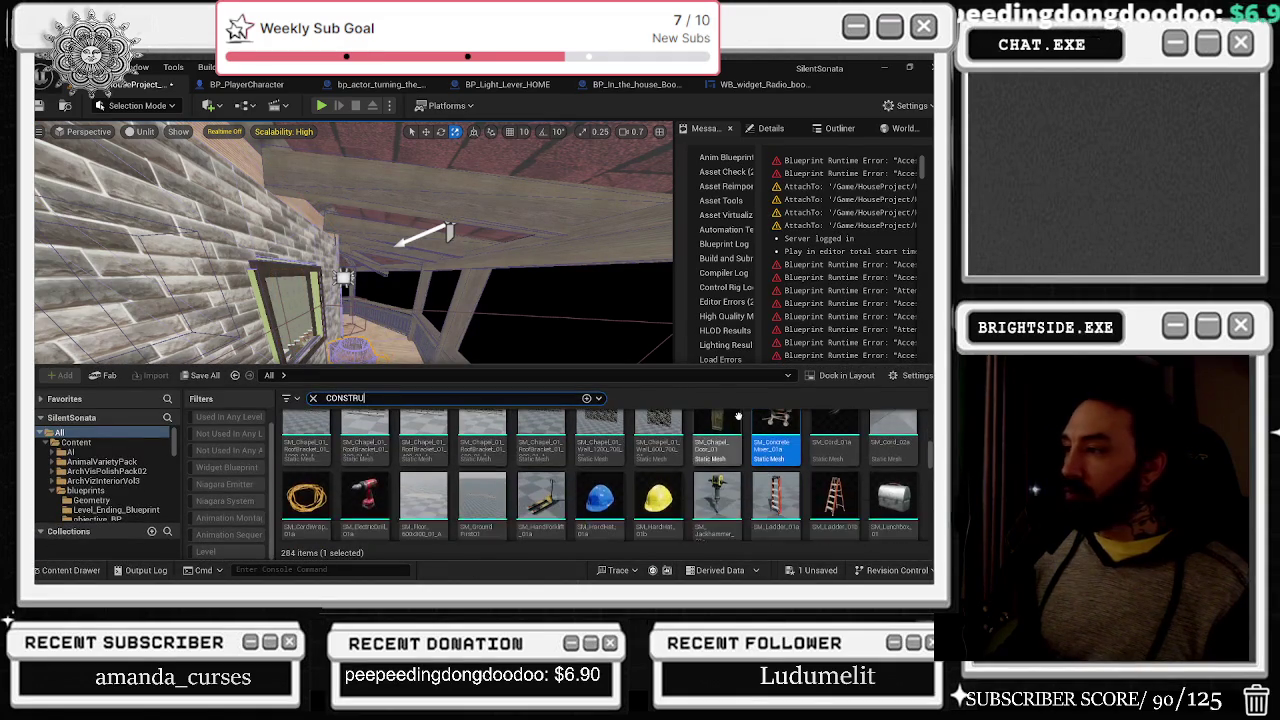
- Place SM_Ladder_01a on the balcony and rotate it to lean there
mouse_move(780, 495)
left_mouse_down()
mouse_move(786, 447)
mouse_move(350, 320)
mouse_move(345, 360)
mouse_move(367, 411)
left_mouse_up()
key("w")
key("e")
mouse_move(340, 397)
left_mouse_down()
mouse_move(362, 402)
mouse_move(388, 455)
mouse_move(378, 490)
mouse_move(350, 500)
left_mouse_up()
key("r")
key("w")
key("e")
mouse_move(400, 418)
left_mouse_down()
mouse_move(420, 411)
mouse_move(385, 416)
mouse_move(425, 408)
mouse_move(345, 428)
mouse_move(318, 424)
mouse_move(322, 385)
mouse_move(297, 398)
mouse_move(324, 431)
mouse_move(346, 399)
mouse_move(318, 410)
mouse_move(322, 396)
mouse_move(345, 405)
left_mouse_up()
- Fine-tune the ladder's position and angle with the move and rotate tools
key("w")
key("e")
key("w")
key("e")
key("w")
key("e")
key("r")
key("e")
- Add a second SM_Ladder_01a onto the balcony beside the first
scroll(345, 405, "down", 2)
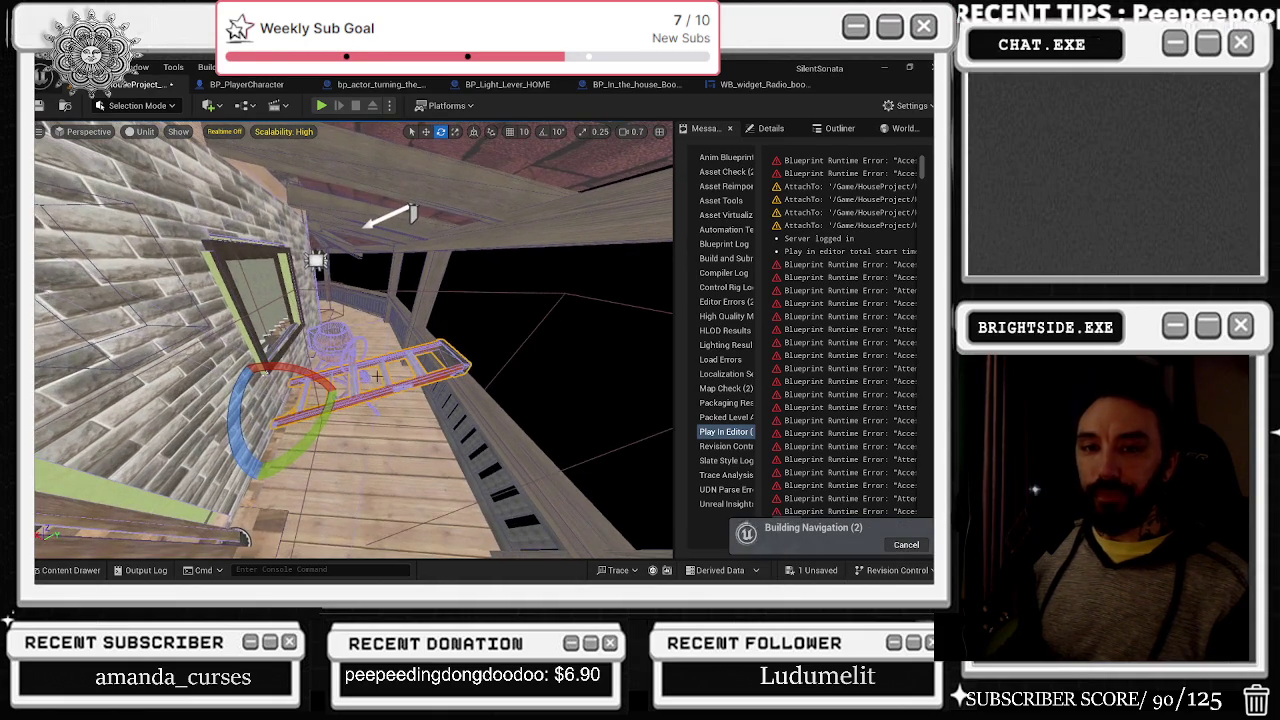
left_click(70, 570)
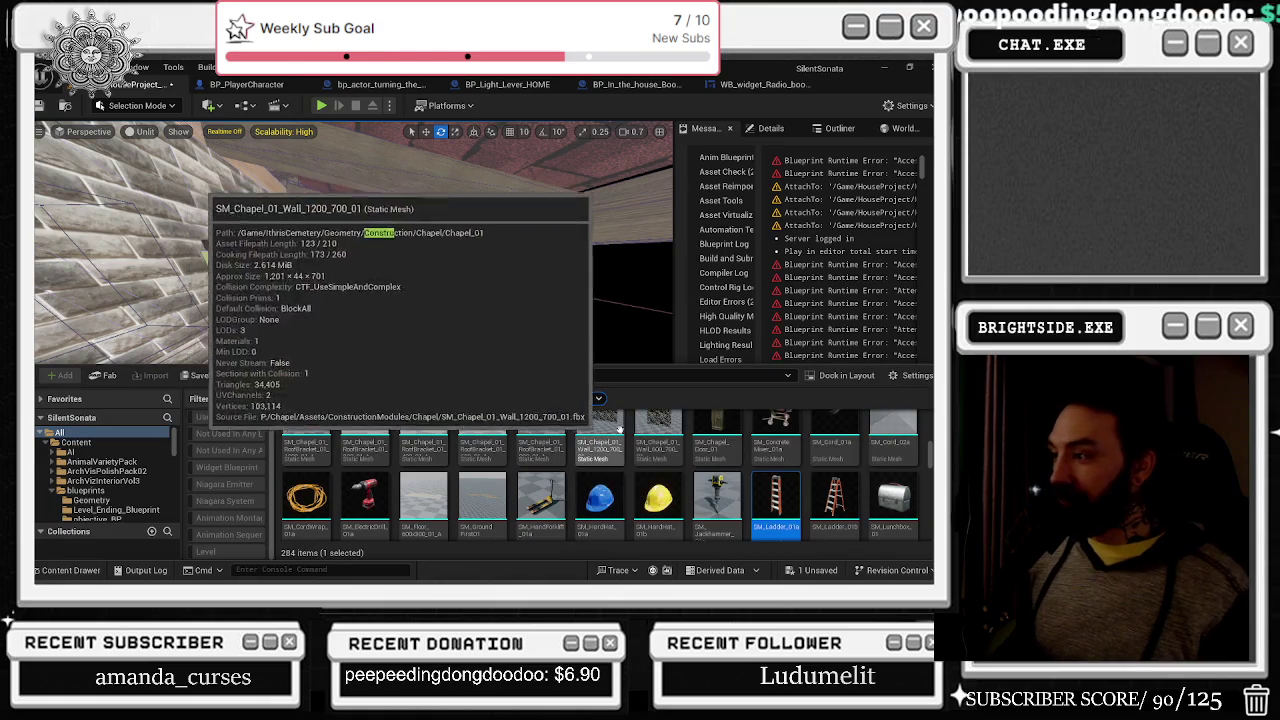
mouse_move(775, 505)
left_mouse_down()
mouse_move(420, 408)
mouse_move(398, 466)
mouse_move(380, 412)
left_mouse_up()
key("r")
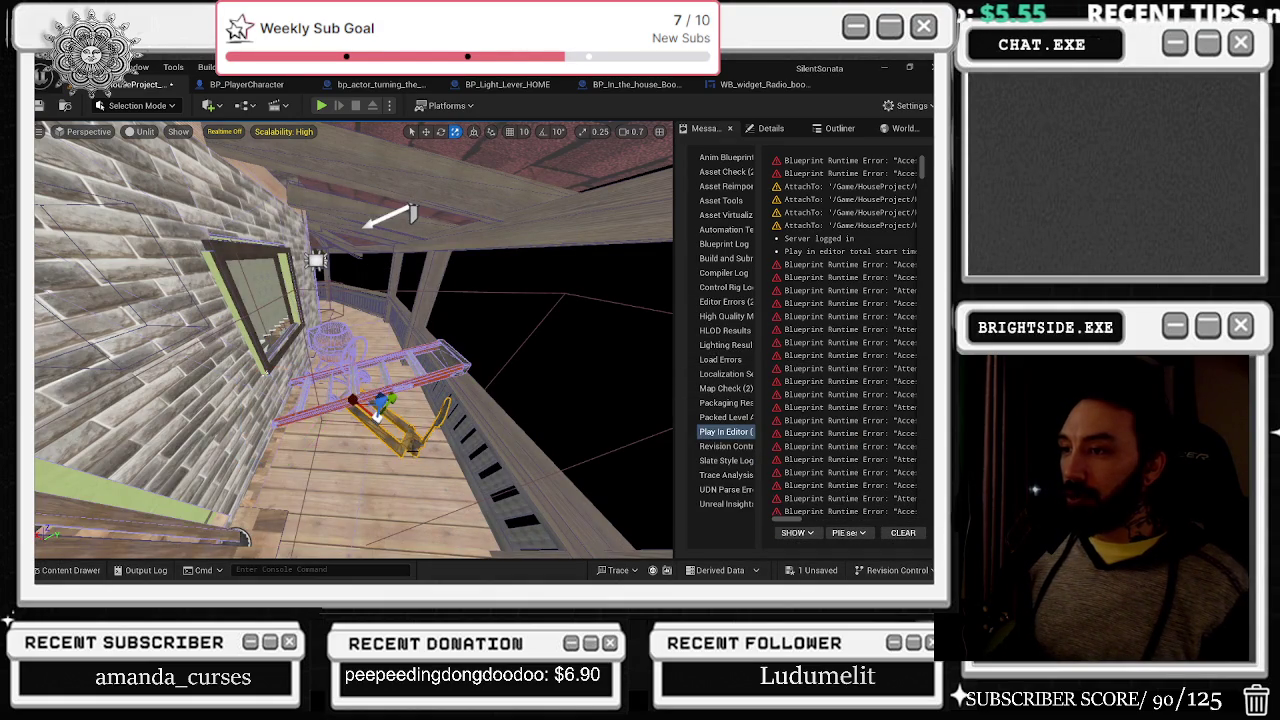